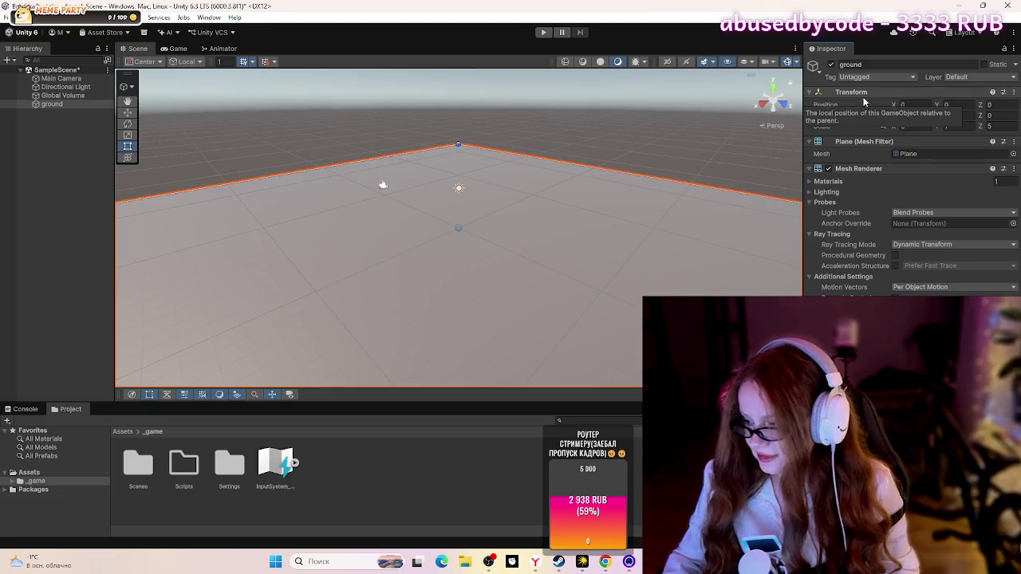
Step: Add a Capsule 3D object to the scene from the Hierarchy's create menu
mouse_move(411, 170)
left_mouse_down()
mouse_move(409, 328)
mouse_move(214, 379)
left_mouse_up()
key("t")
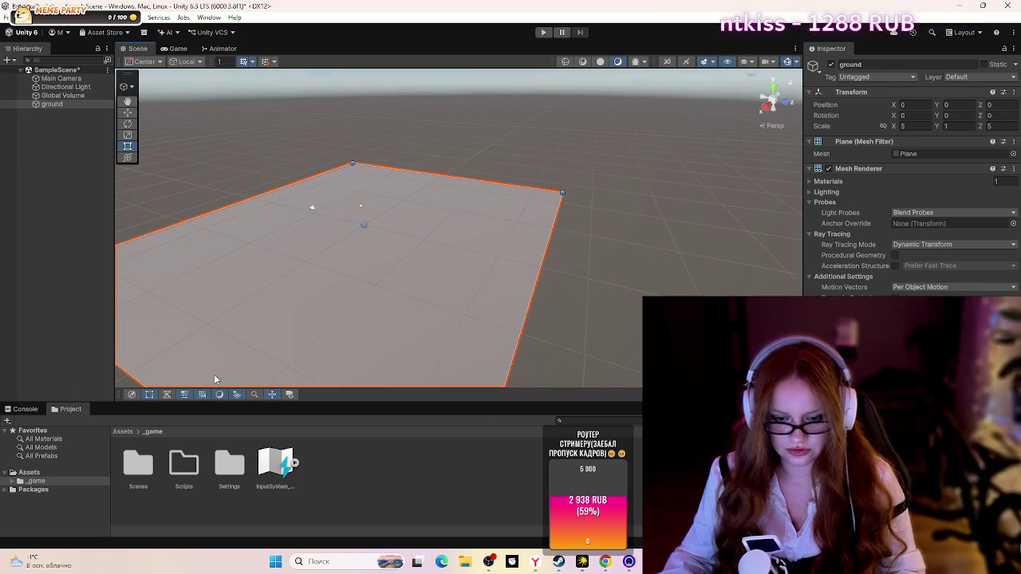
mouse_move(590, 327)
left_mouse_down()
mouse_move(662, 335)
mouse_move(646, 296)
mouse_move(611, 294)
left_mouse_up()
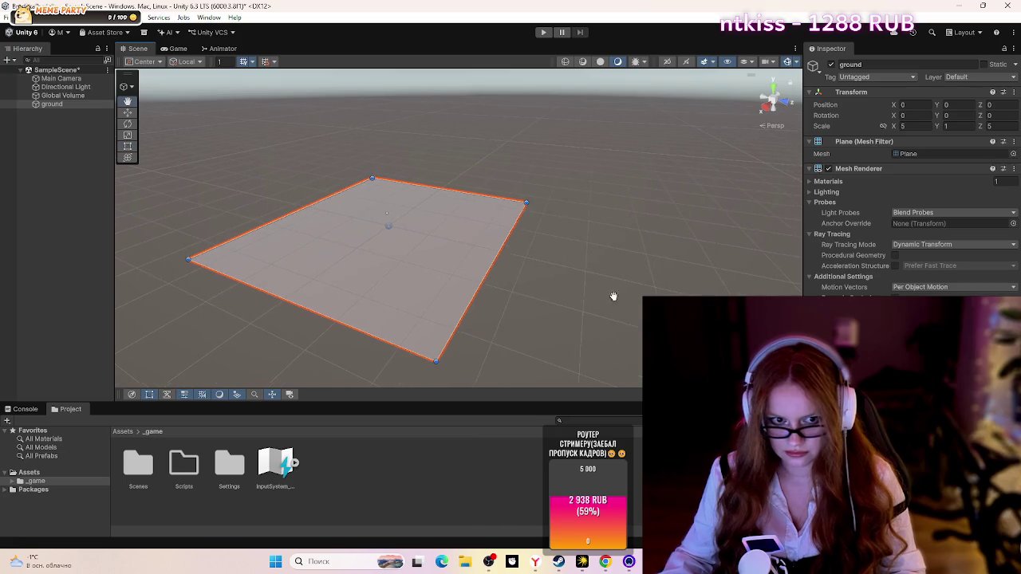
right_click(43, 105)
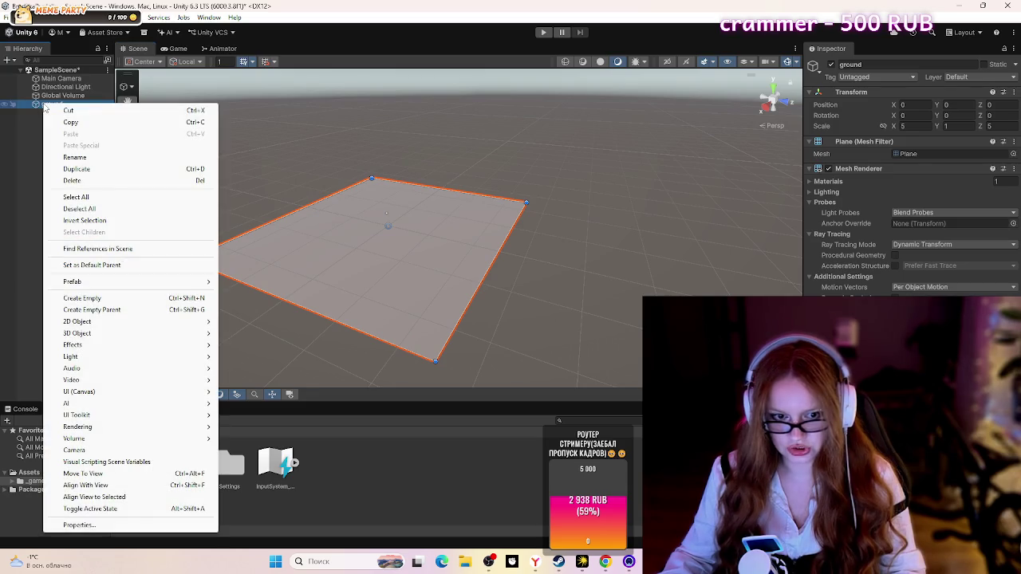
left_click(12, 134)
right_click(46, 107)
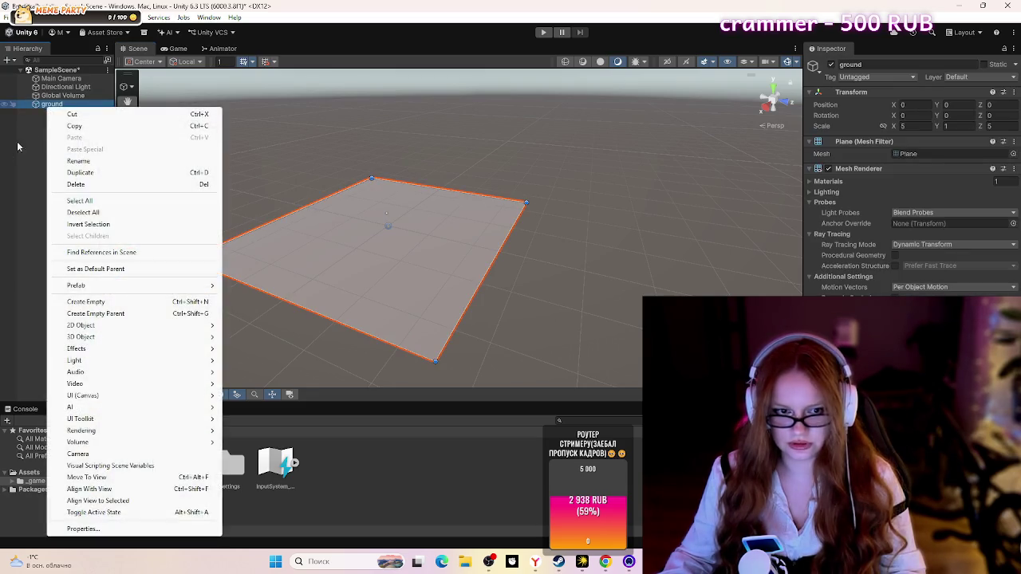
right_click(35, 137)
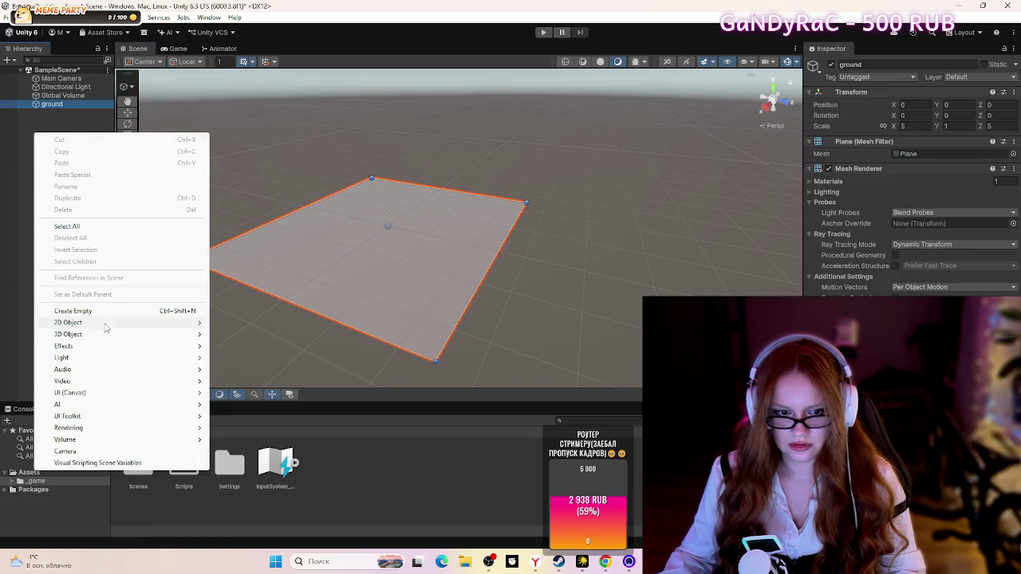
mouse_move(112, 338)
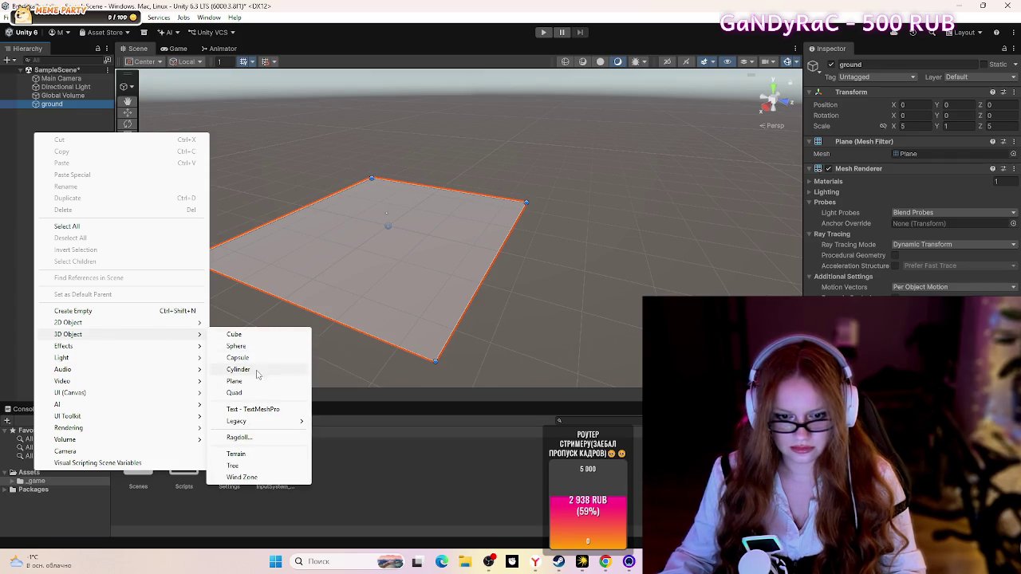
left_click(255, 358)
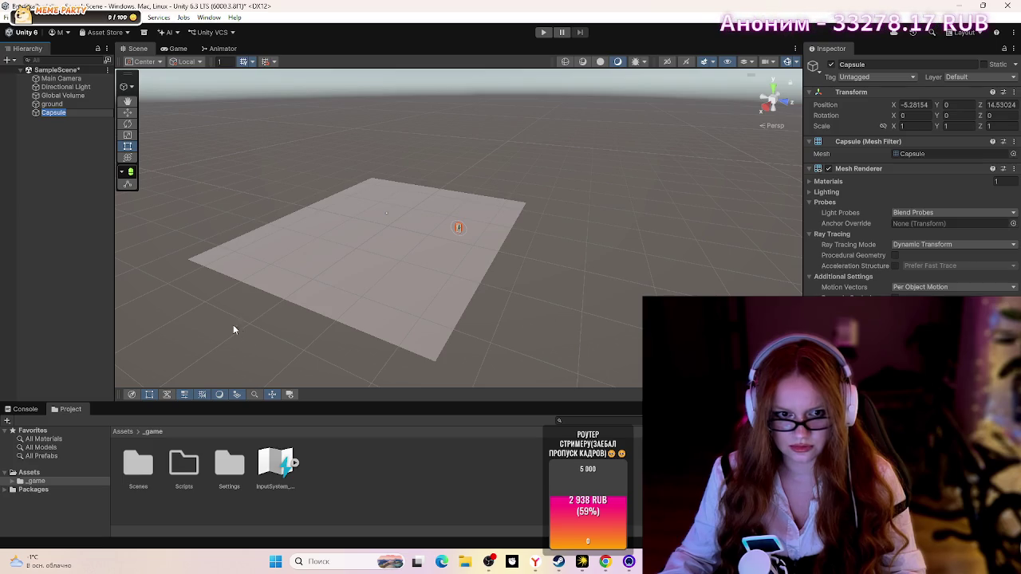
Step: Set the Capsule's Transform Position to X 0, Y 1, Z 0
left_click(78, 160)
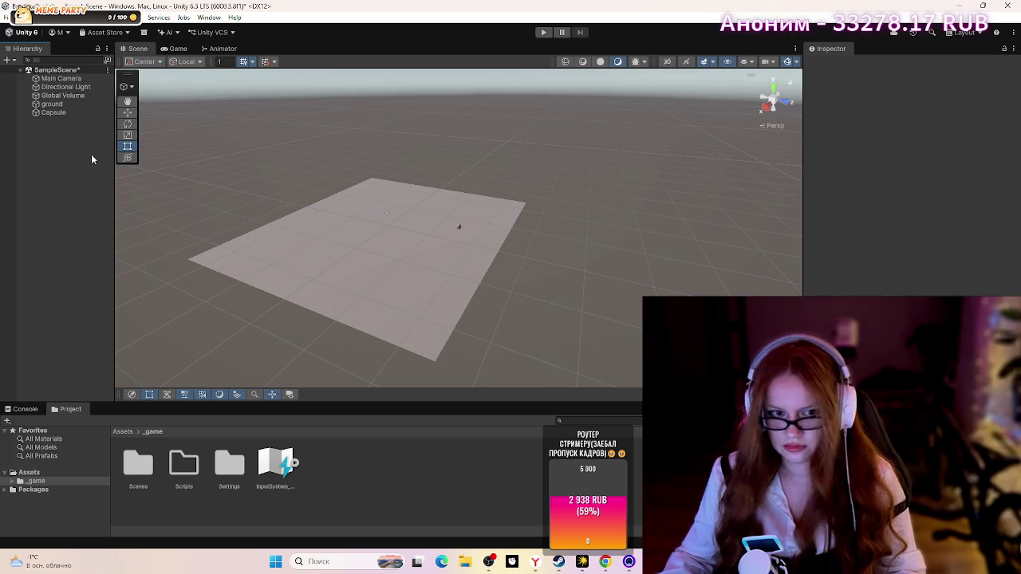
scroll(448, 213, "up", 2)
left_click(459, 228)
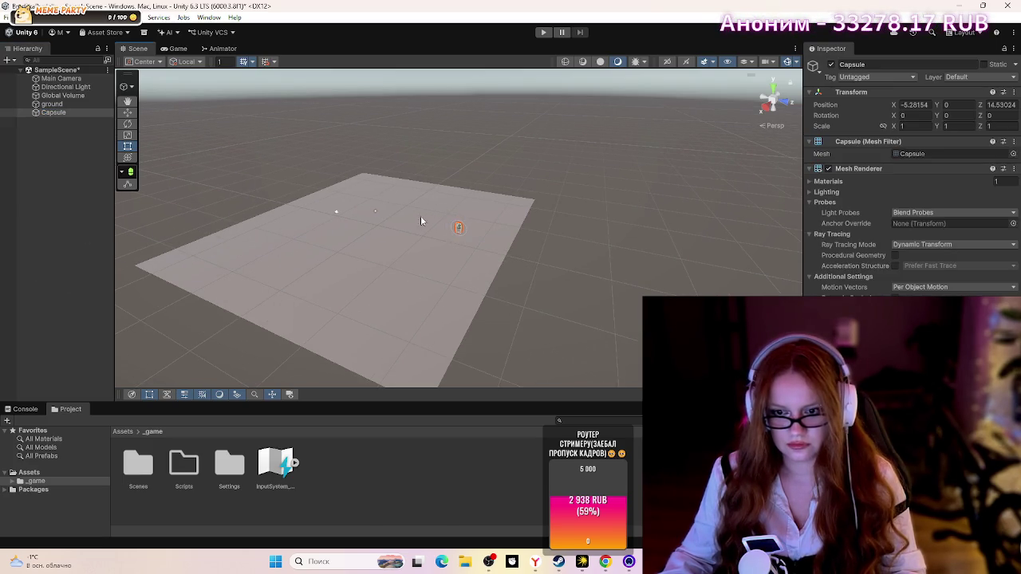
mouse_move(523, 303)
left_mouse_down()
mouse_move(351, 346)
mouse_move(702, 359)
left_mouse_up()
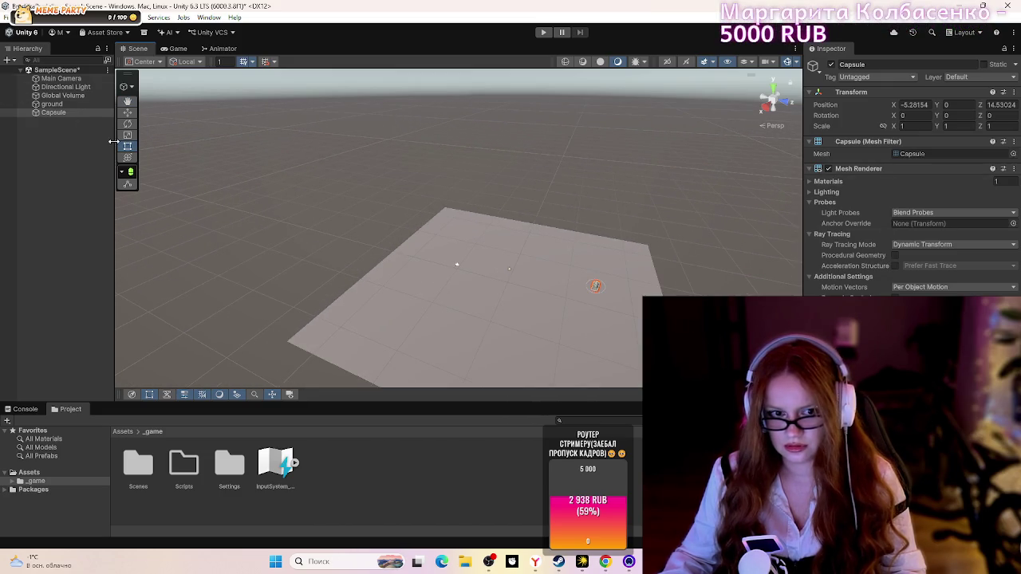
left_click(923, 106)
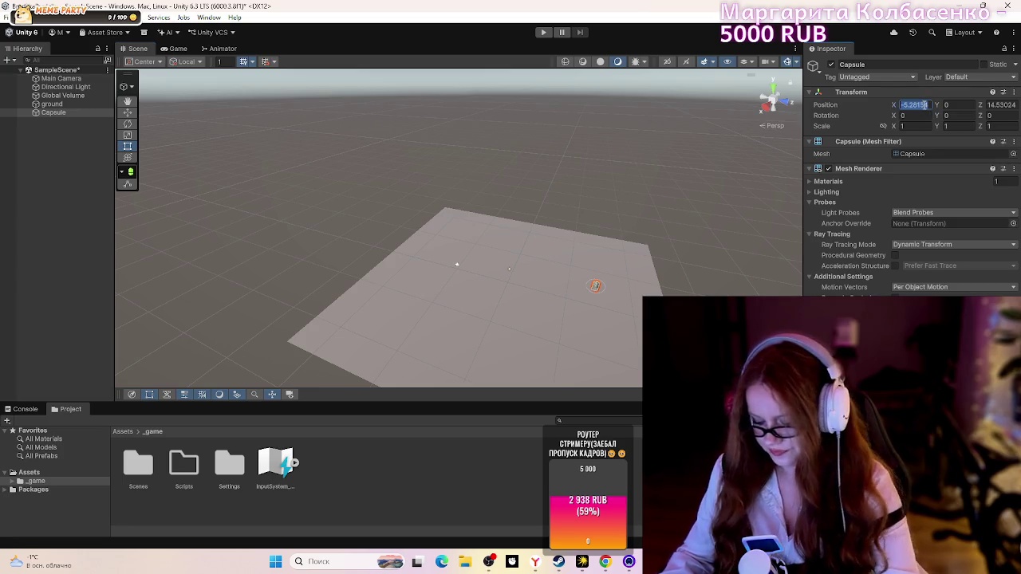
type("0")
left_click(961, 105)
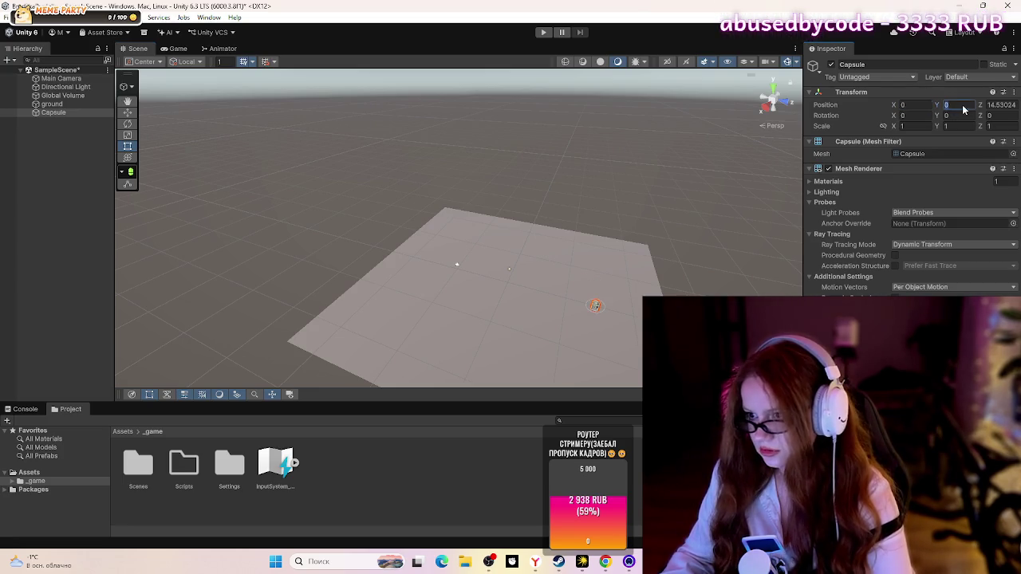
type("1")
left_click(1000, 105)
type("0")
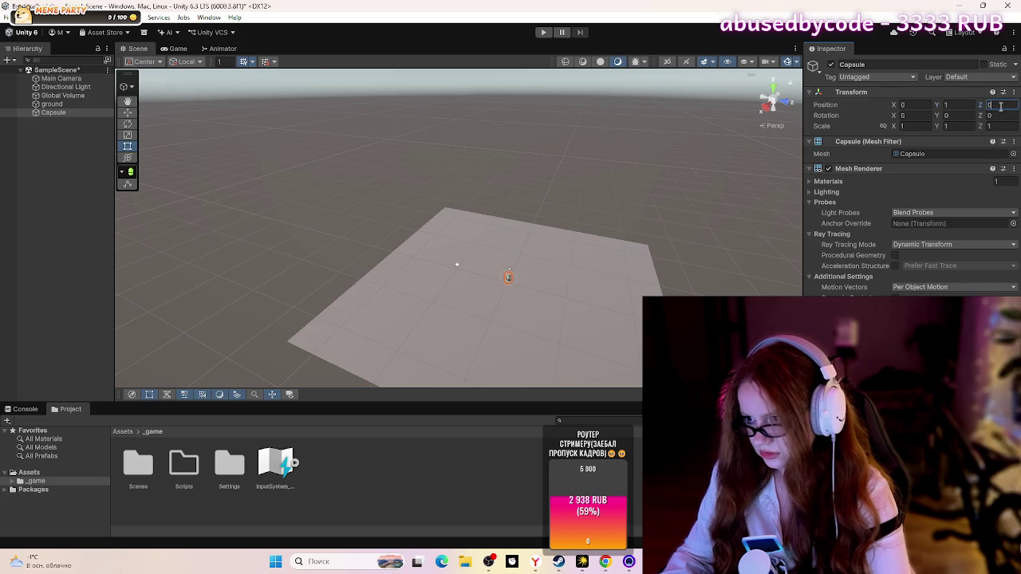
key("Return")
scroll(500, 302, "up", 2)
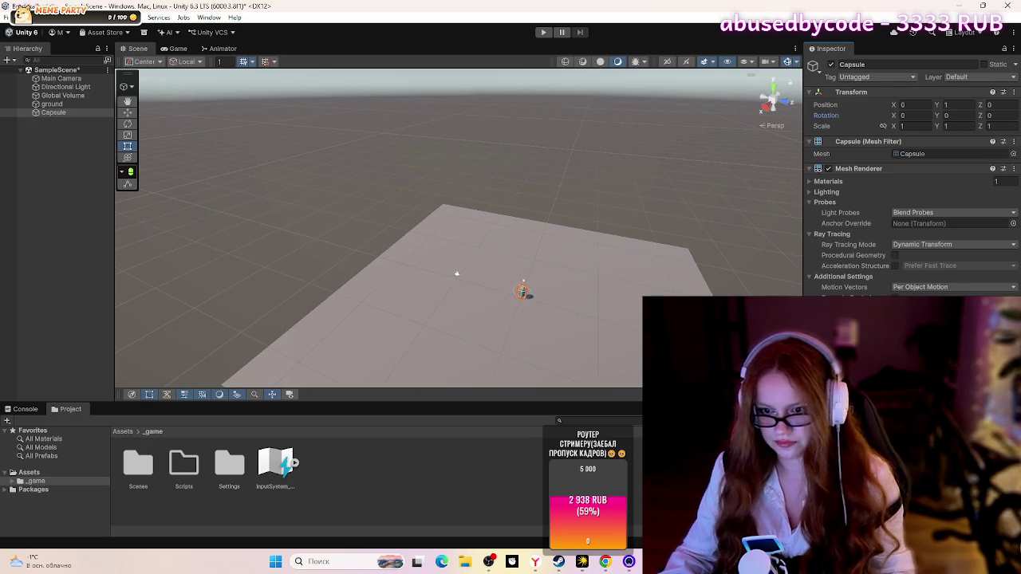
scroll(594, 363, "up", 3)
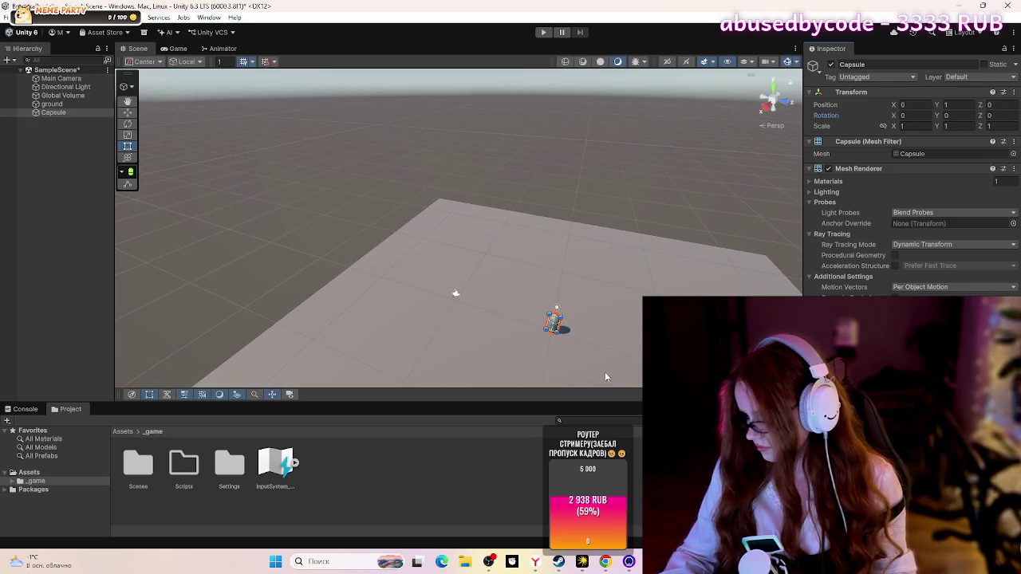
scroll(607, 371, "down", 3)
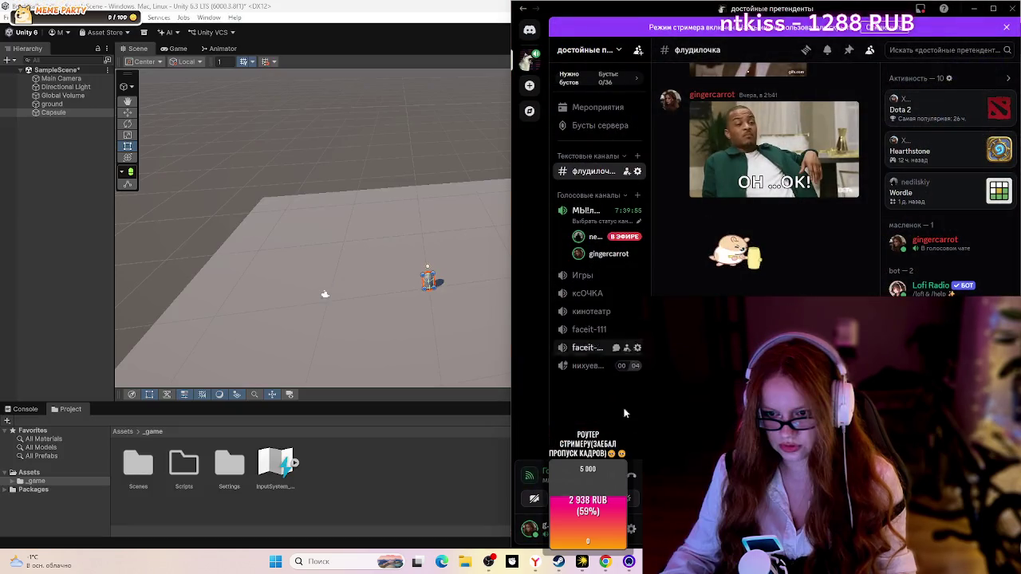
Step: Share Screen 1 in the Discord call and minimize Discord to return to Unity
left_click(754, 100)
mouse_move(670, 173)
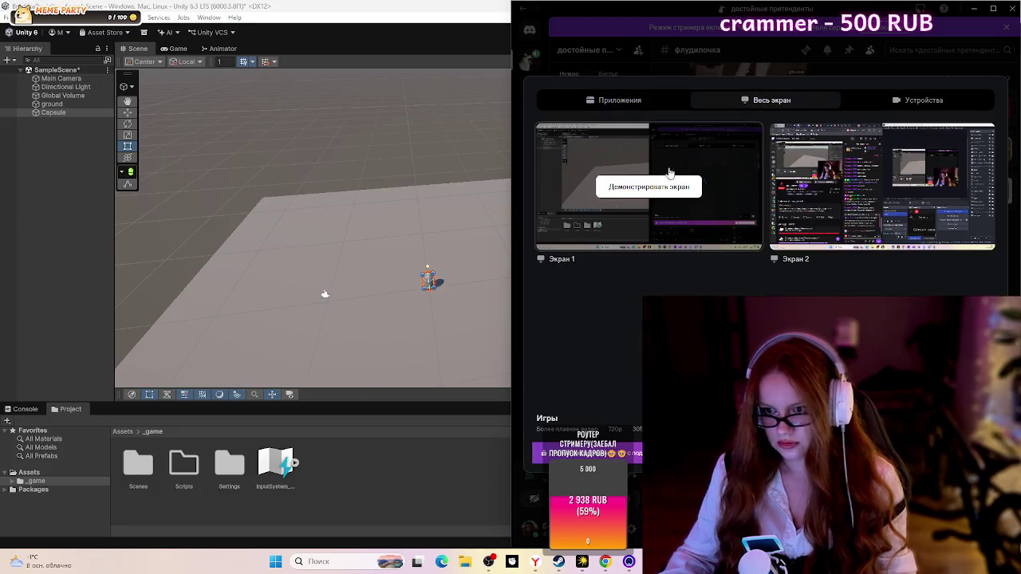
left_click(627, 185)
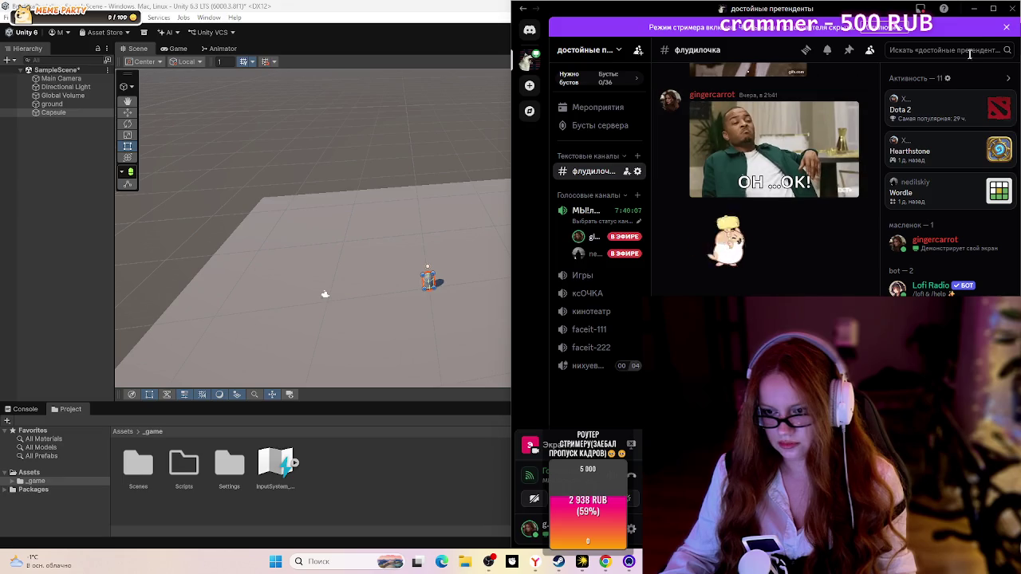
left_click(975, 13)
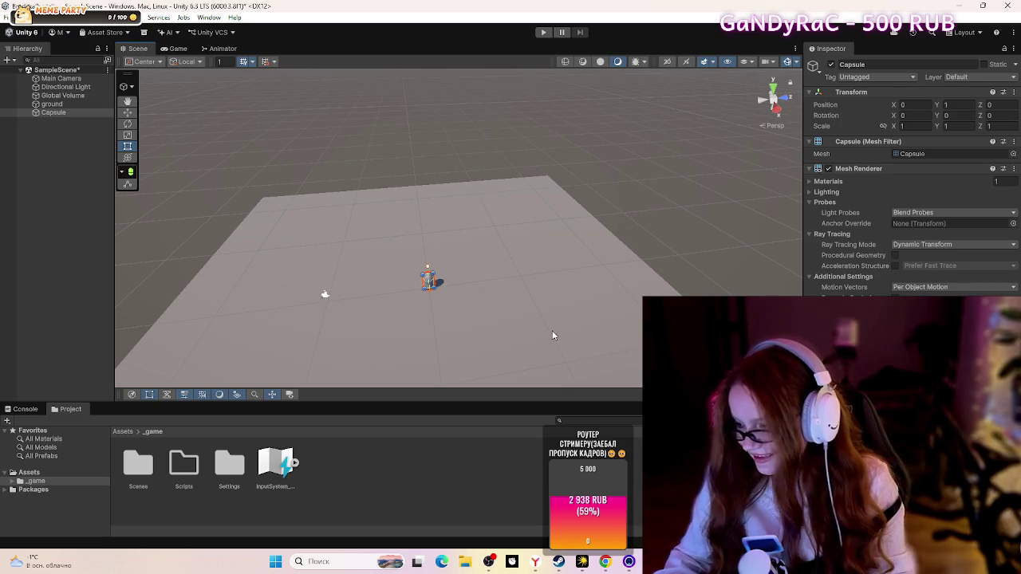
Step: Rename the Capsule object in the Hierarchy to 'player'
mouse_move(559, 351)
left_mouse_down()
mouse_move(609, 328)
mouse_move(305, 327)
mouse_move(494, 244)
mouse_move(506, 248)
mouse_move(405, 269)
mouse_move(502, 310)
mouse_move(557, 250)
left_mouse_up()
key("t")
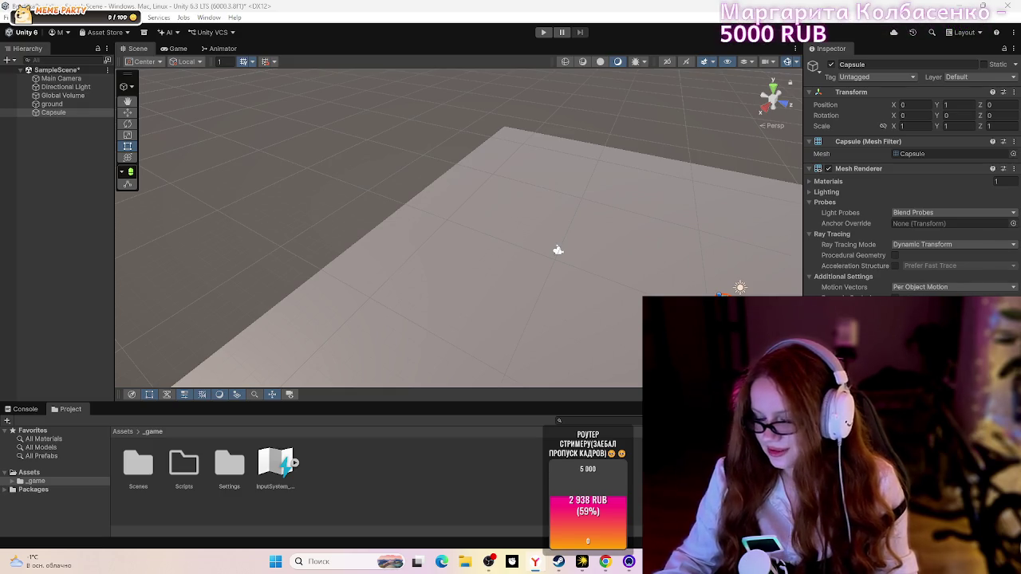
mouse_move(557, 249)
left_mouse_down()
mouse_move(502, 285)
mouse_move(649, 242)
mouse_move(643, 219)
mouse_move(591, 255)
mouse_move(608, 287)
left_mouse_up()
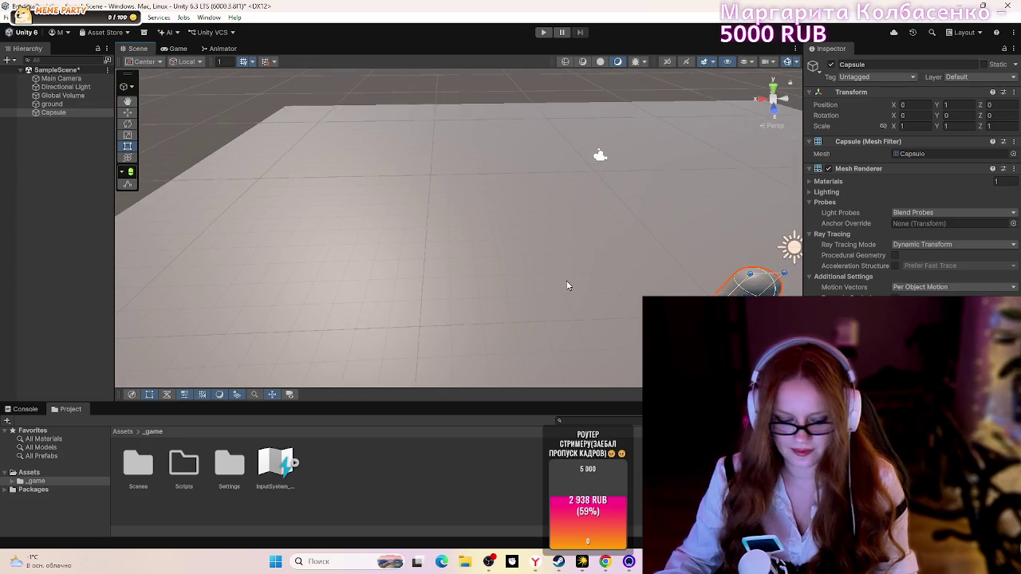
mouse_move(542, 296)
left_mouse_down()
mouse_move(483, 299)
mouse_move(370, 221)
mouse_move(488, 267)
left_mouse_up()
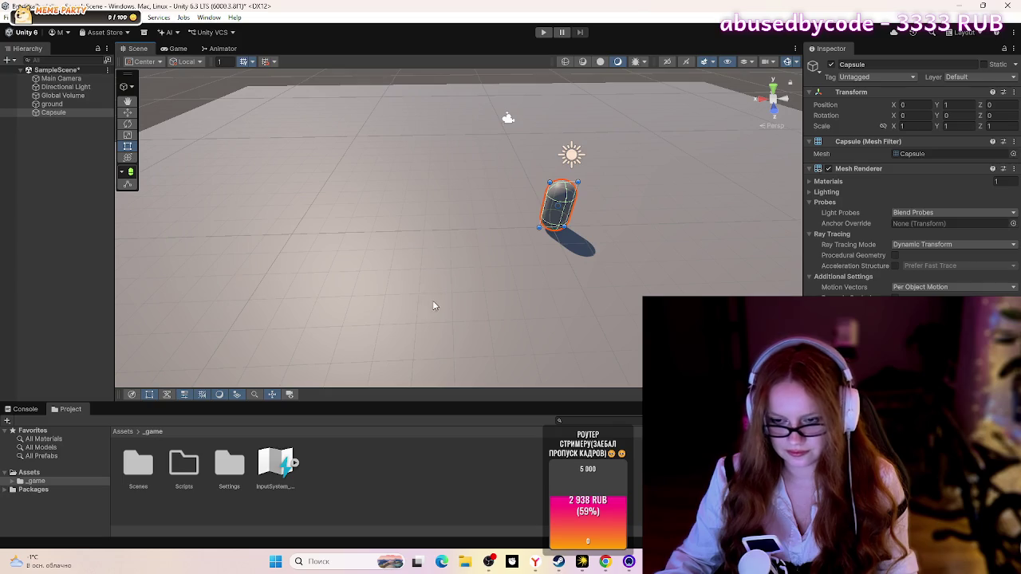
right_click(63, 113)
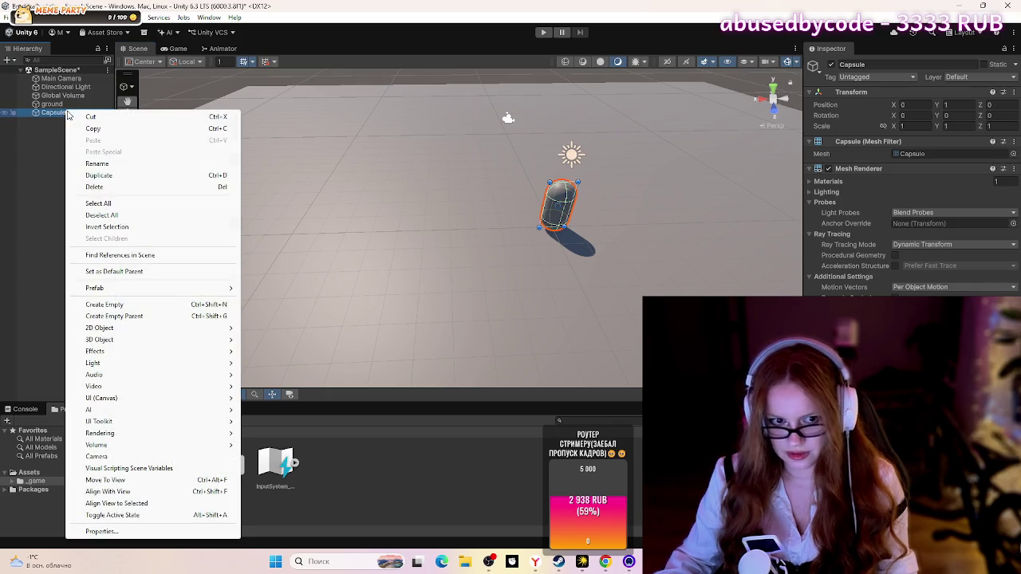
left_click(114, 165)
type("player")
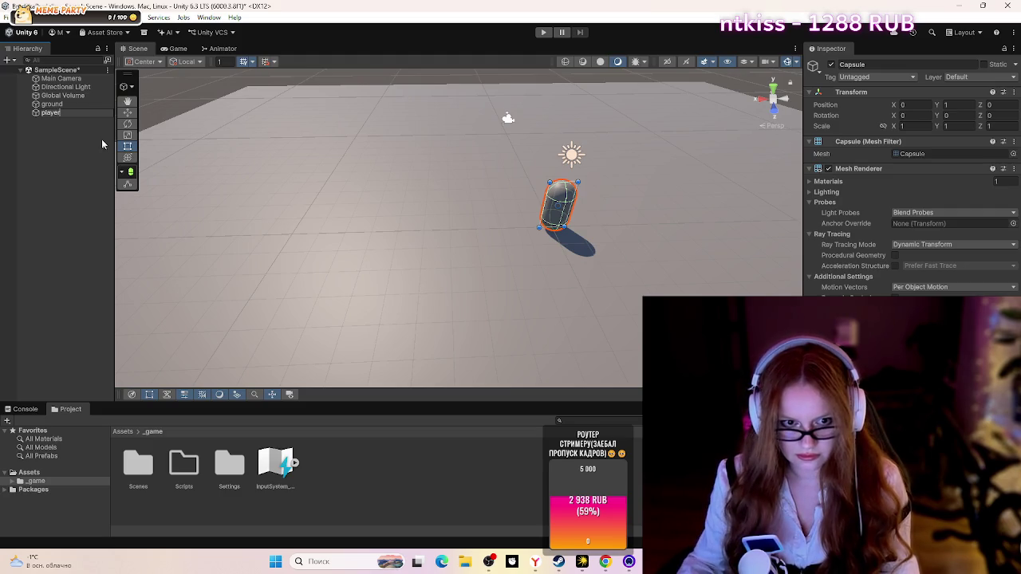
left_click(98, 145)
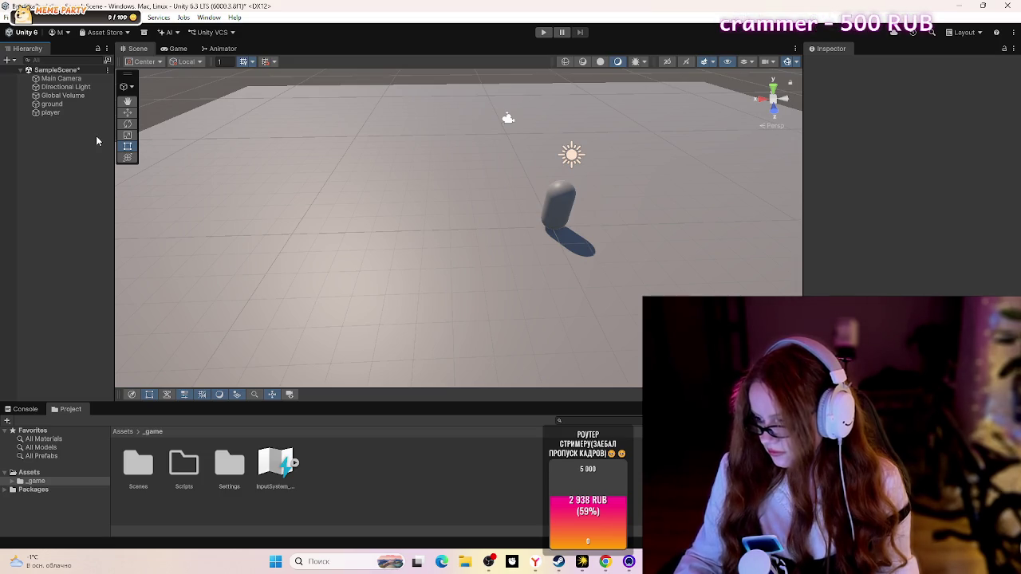
scroll(385, 210, "down", 2)
scroll(389, 207, "down", 2)
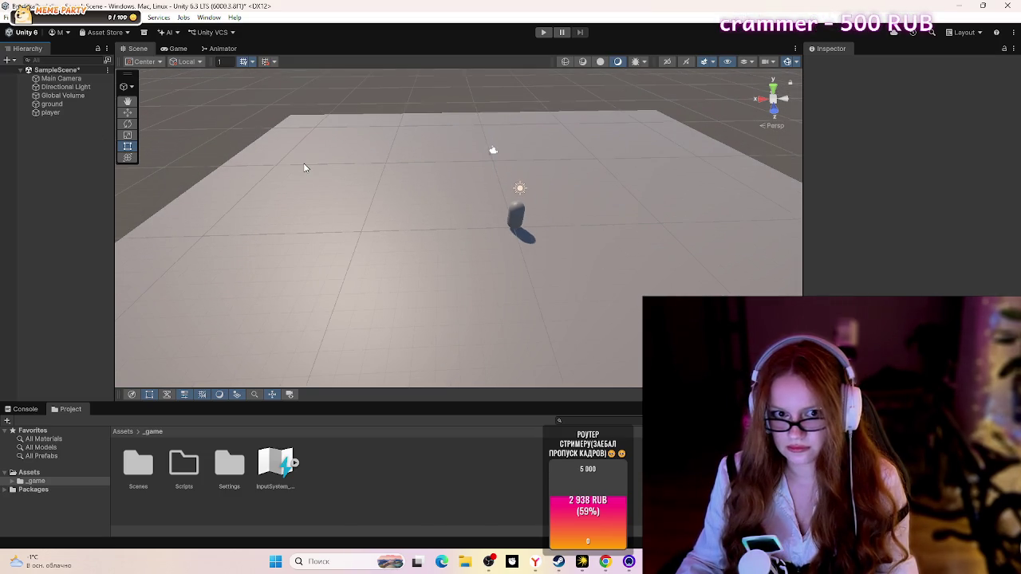
Step: Inside Assets/_game/Scripts, create a new folder named 'gameplay'
double_click(183, 465)
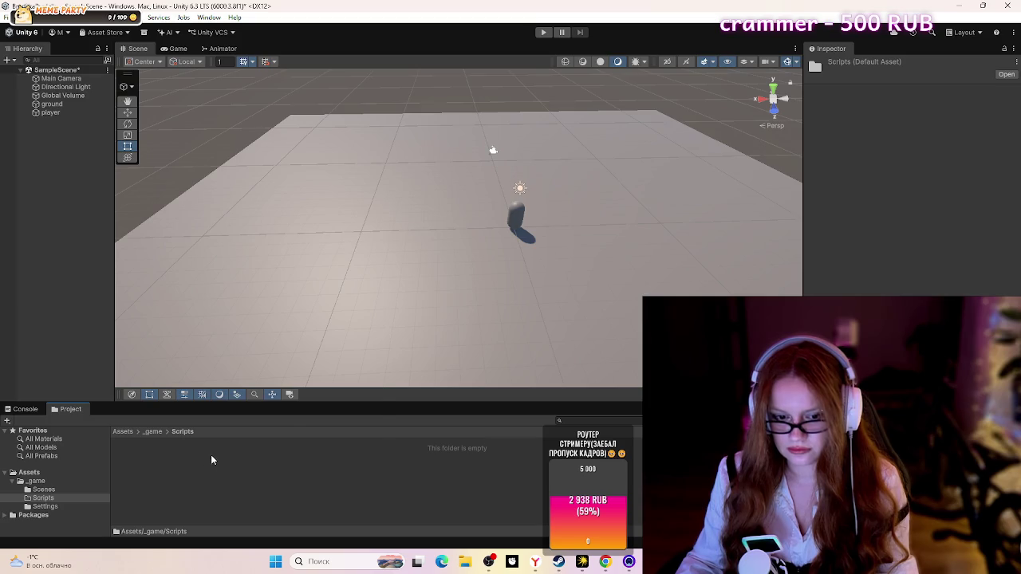
right_click(211, 460)
mouse_move(314, 157)
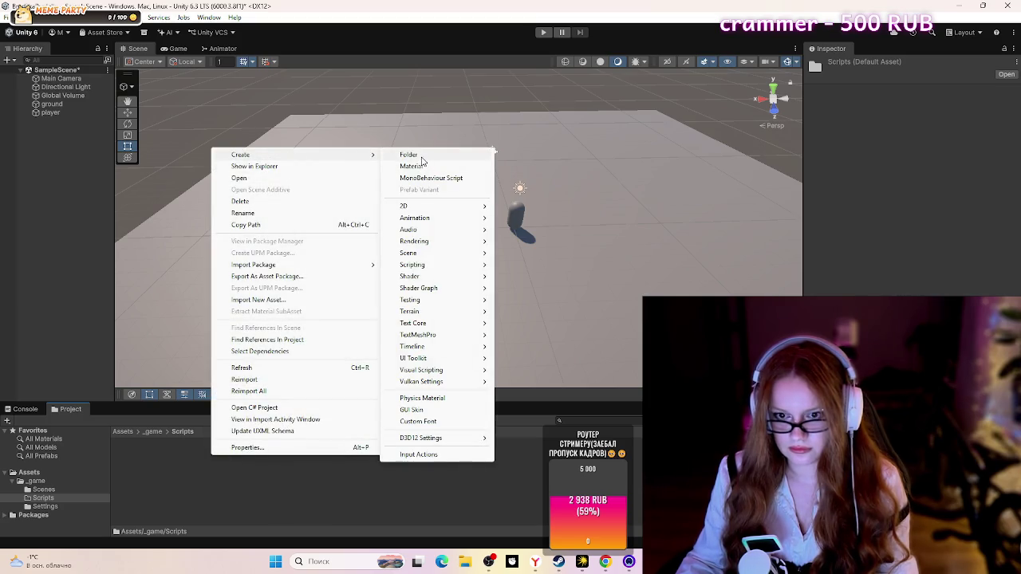
left_click(409, 155)
type("gameplay")
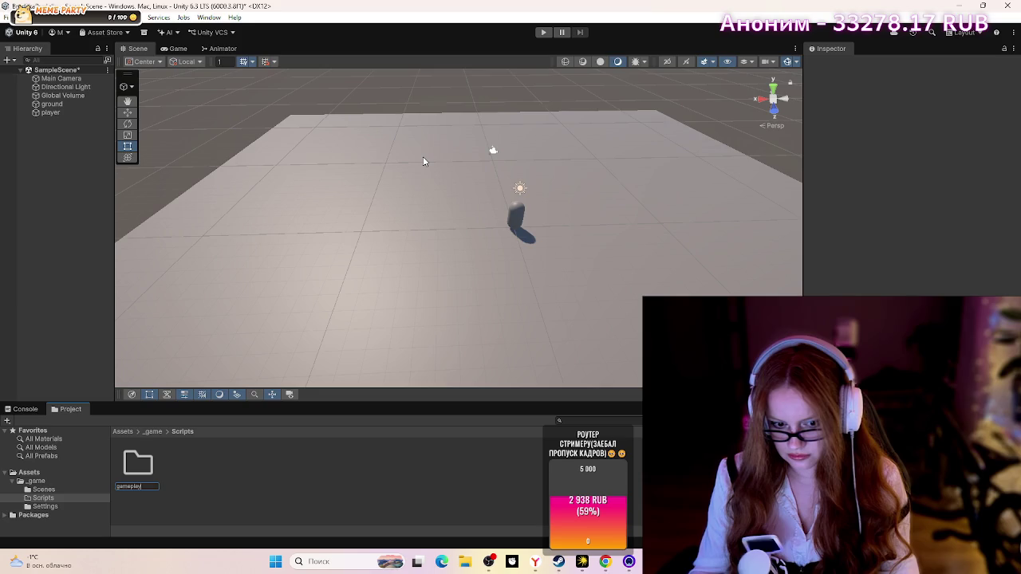
key("Return")
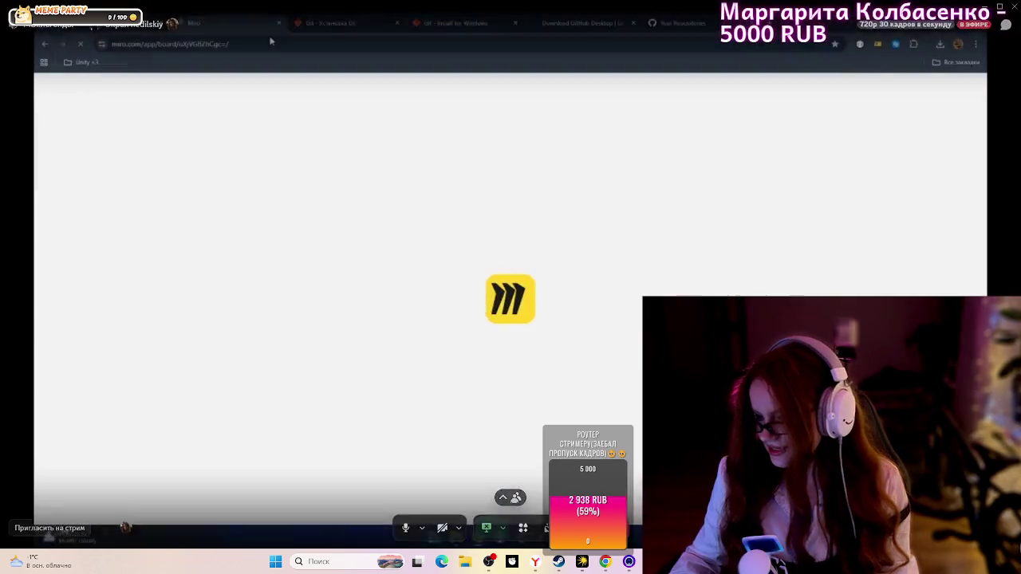
Step: Close the unneeded Git browser tabs
left_click(396, 22)
left_click(396, 22)
left_click(400, 24)
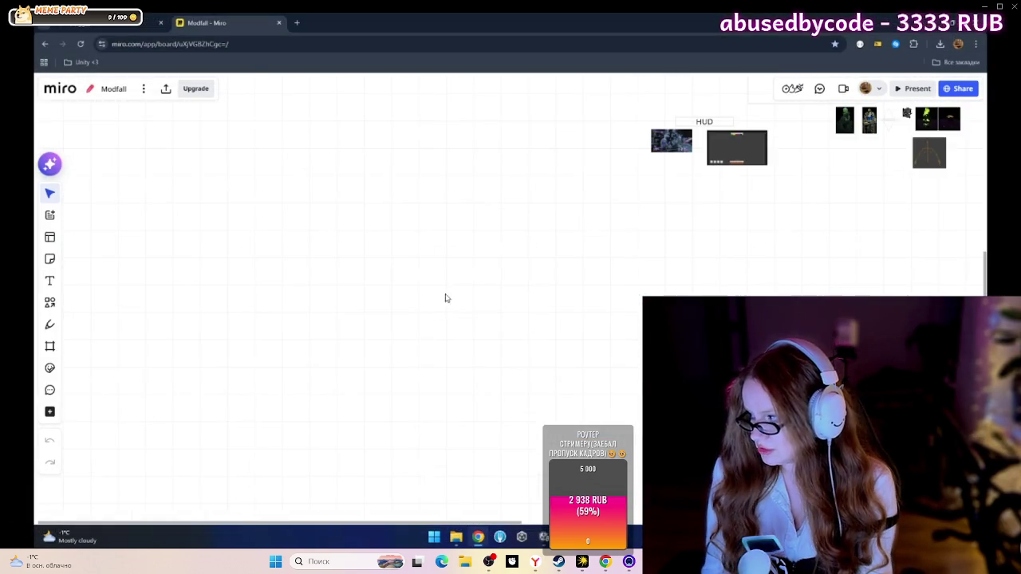
Step: Check the Miro profile menu, then return from the Modfall board to the dashboard
left_click(610, 293)
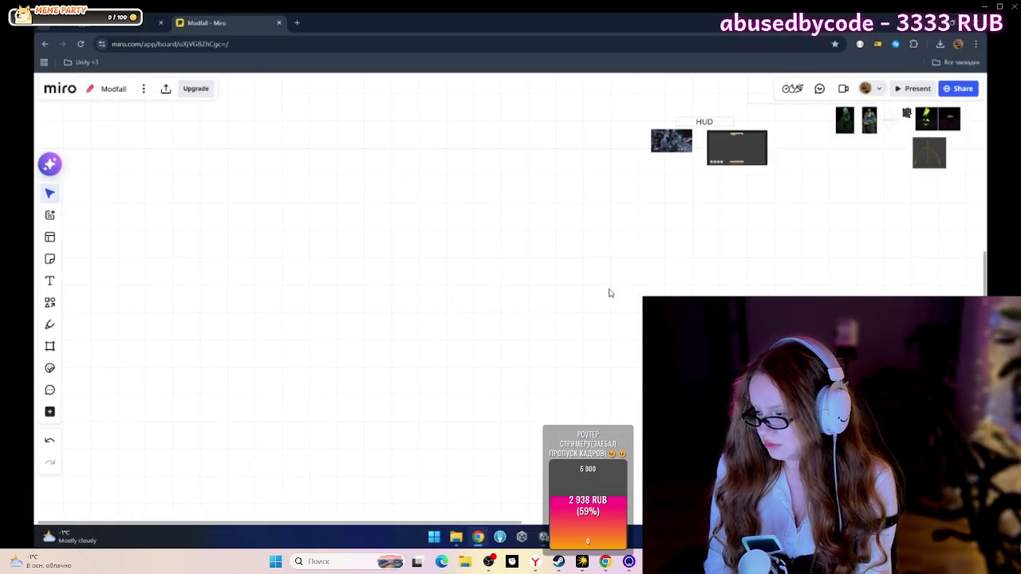
left_click(869, 88)
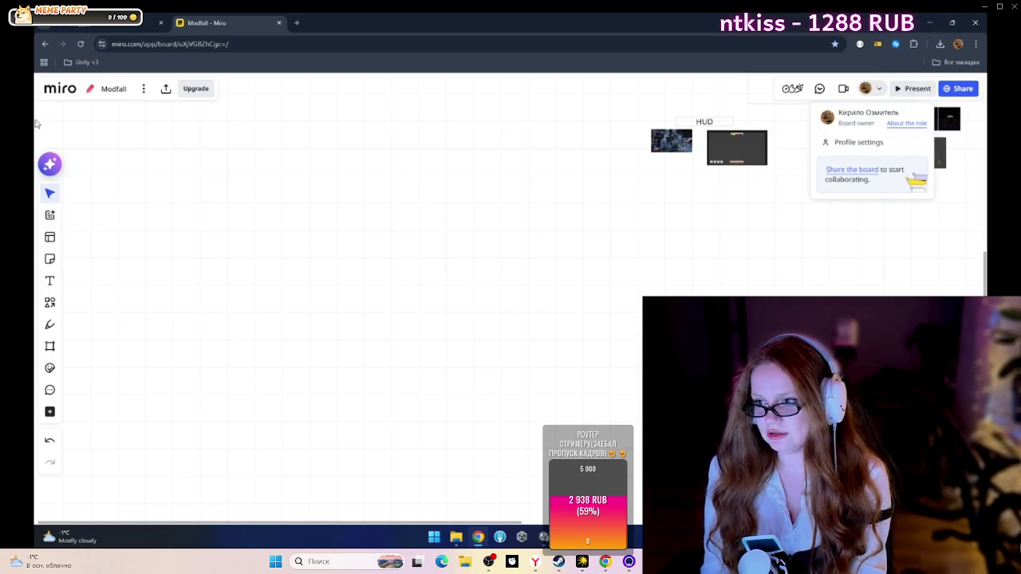
key("alt+Tab")
key("Escape")
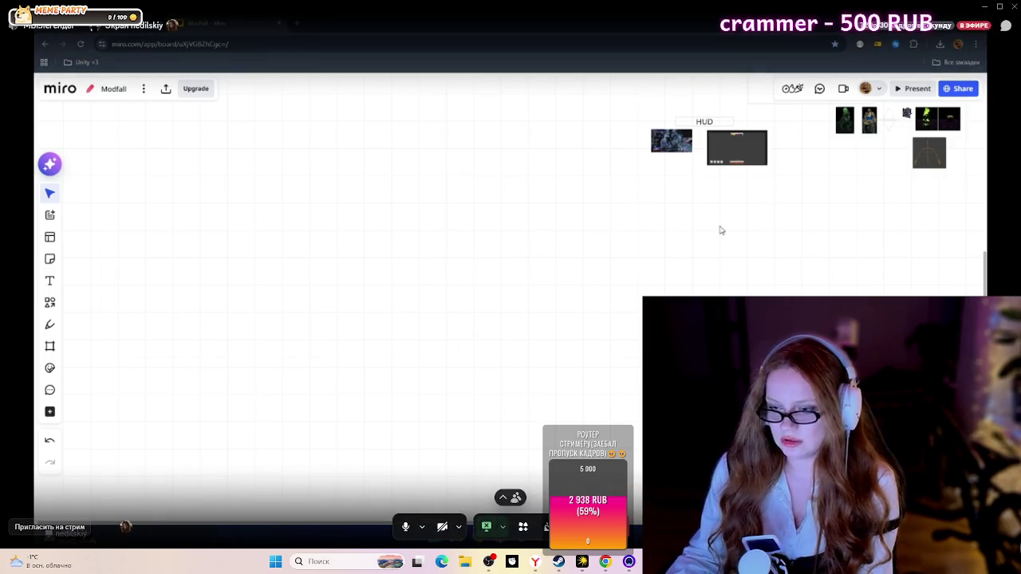
left_click(64, 89)
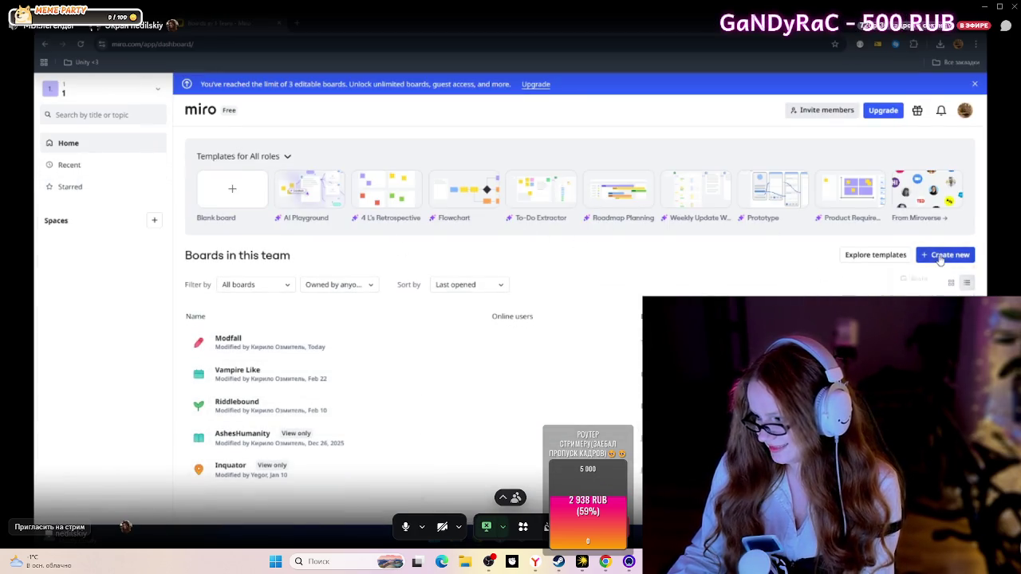
Step: Attempt a new board, dismiss the view-only board limit warning, and open Inquator
left_click(949, 255)
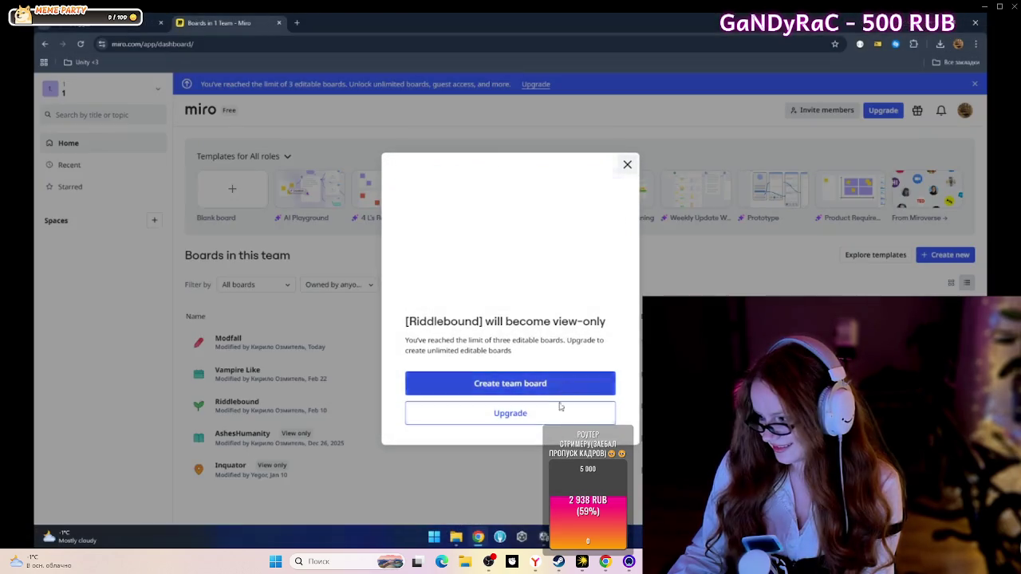
left_click(389, 411)
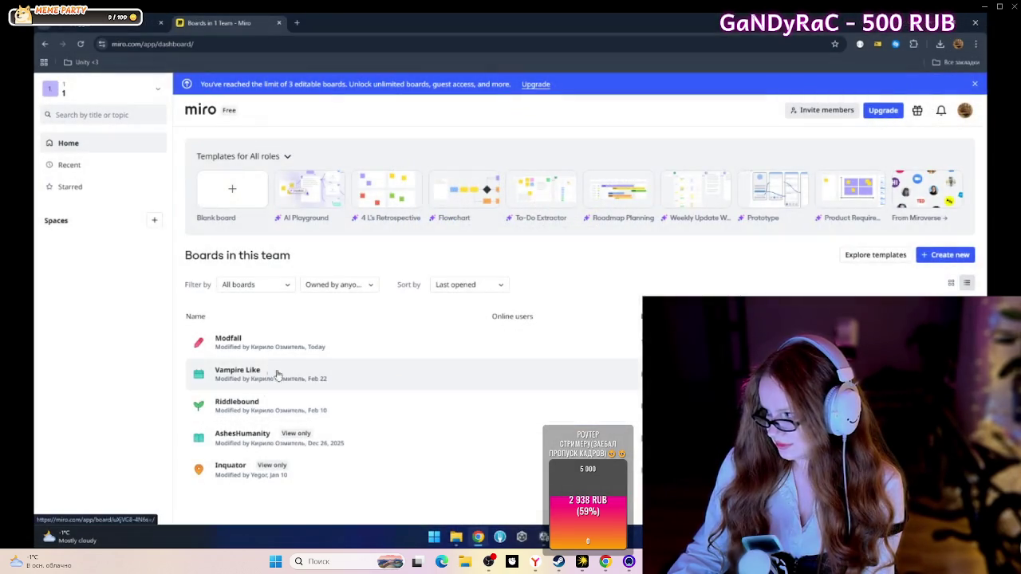
left_click(242, 471)
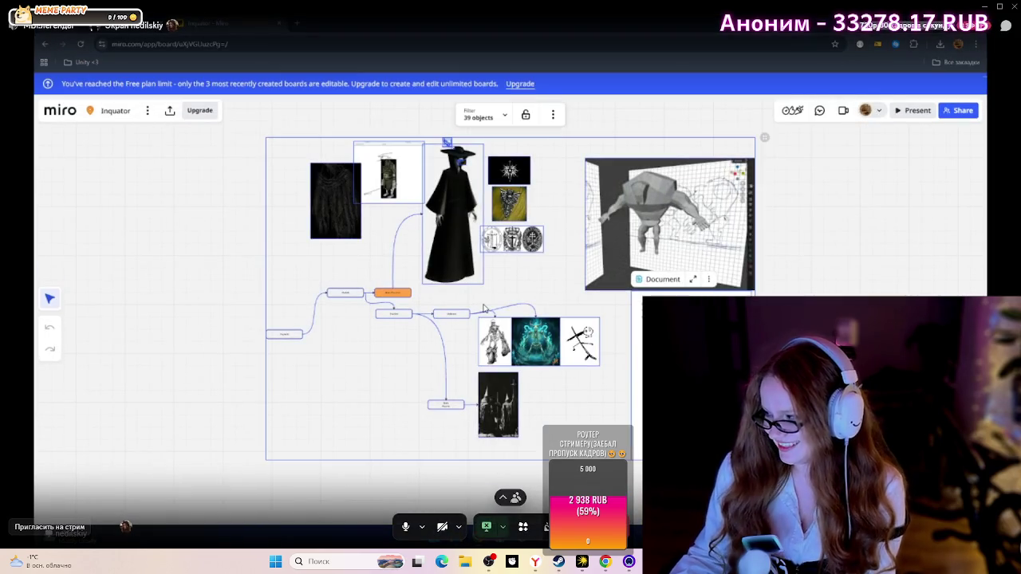
Step: Inspect the object and canvas action menus on the Inquator board, then return to the dashboard
right_click(410, 279)
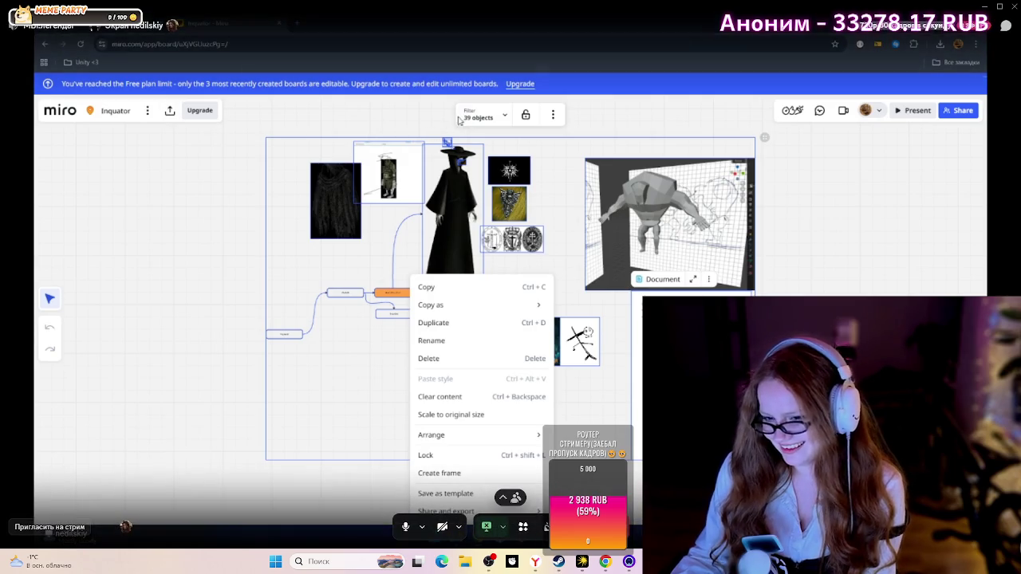
left_click(526, 116)
right_click(548, 176)
left_click(456, 121)
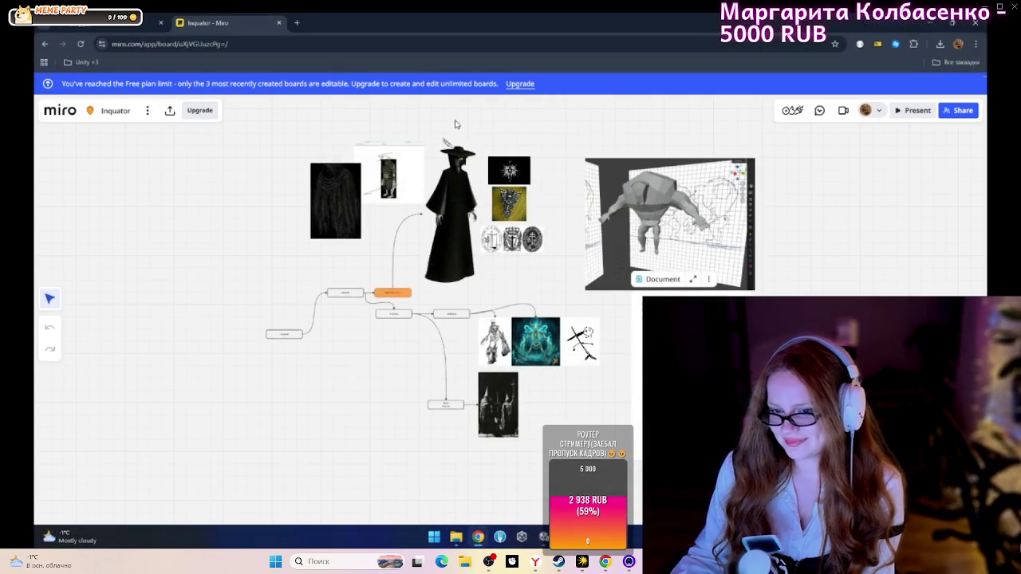
left_click(470, 131)
left_click(521, 120)
left_click(522, 145)
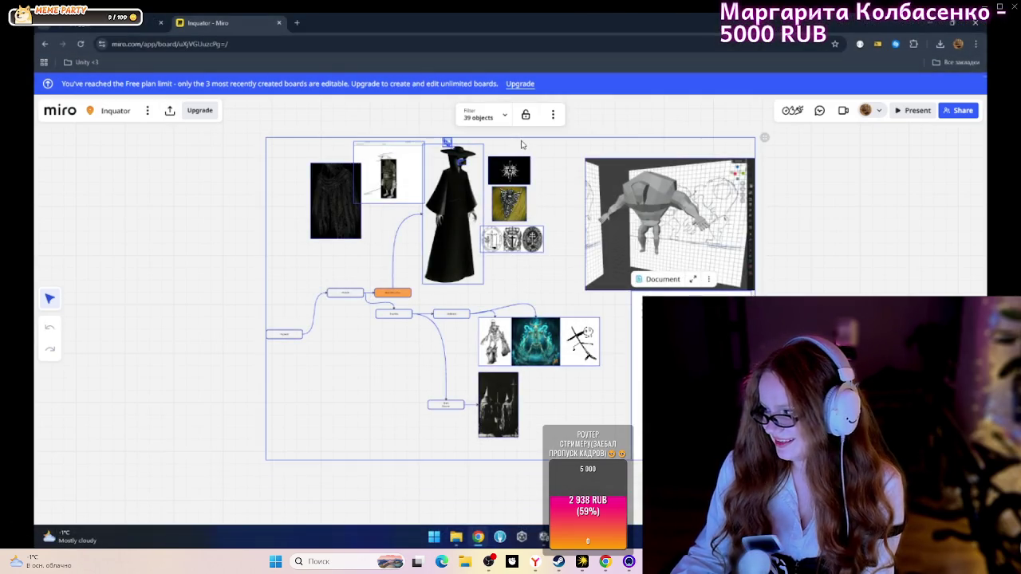
left_click(553, 114)
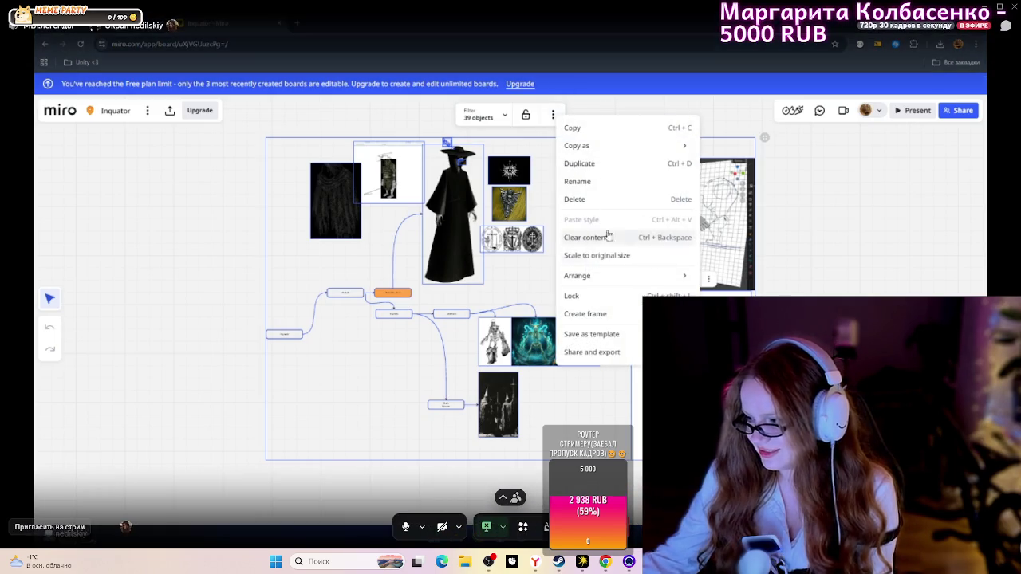
key("Escape")
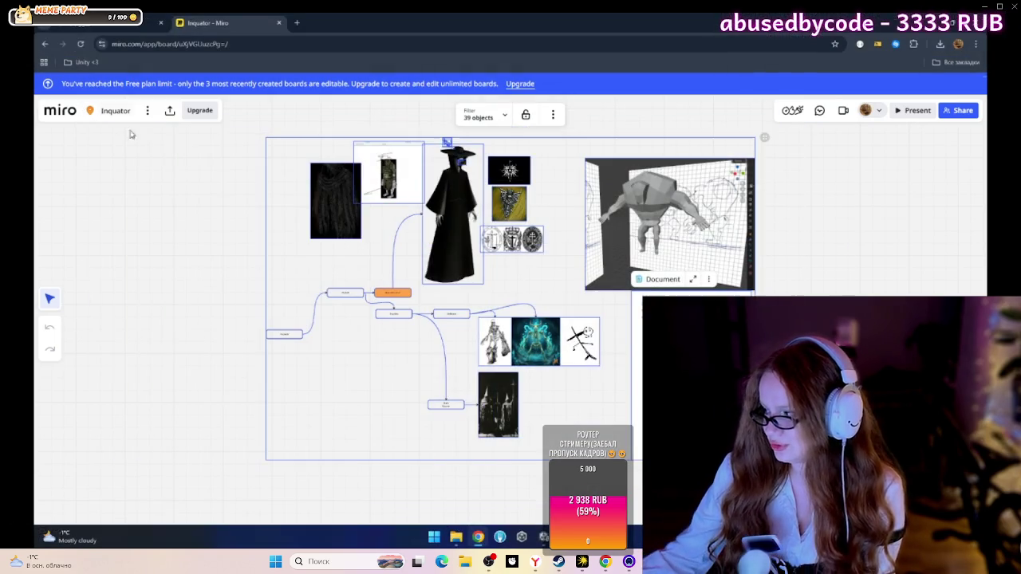
left_click(45, 44)
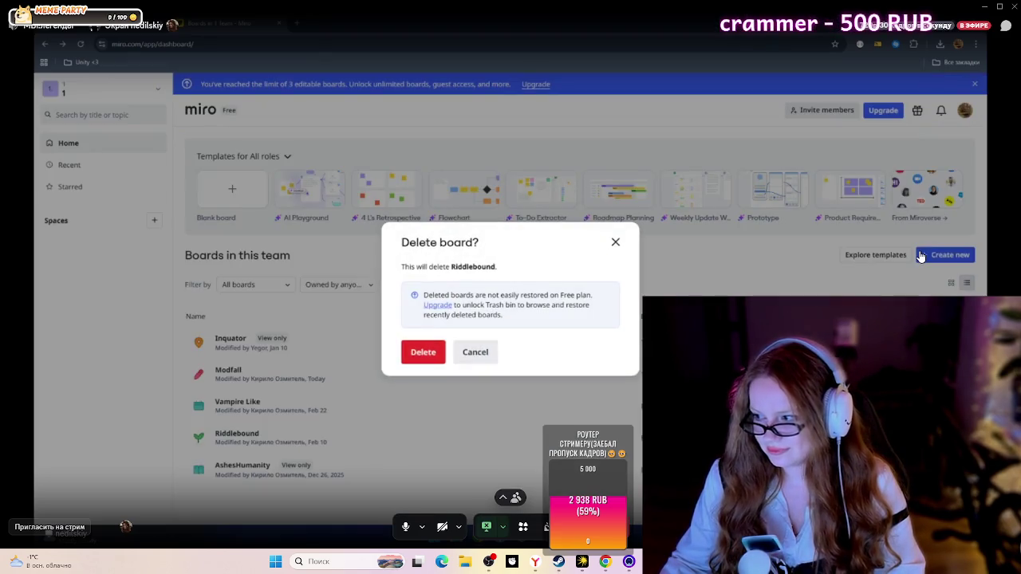
Step: Delete the Riddlebound and Vampire Like boards from the dashboard
left_click(422, 352)
left_click(966, 405)
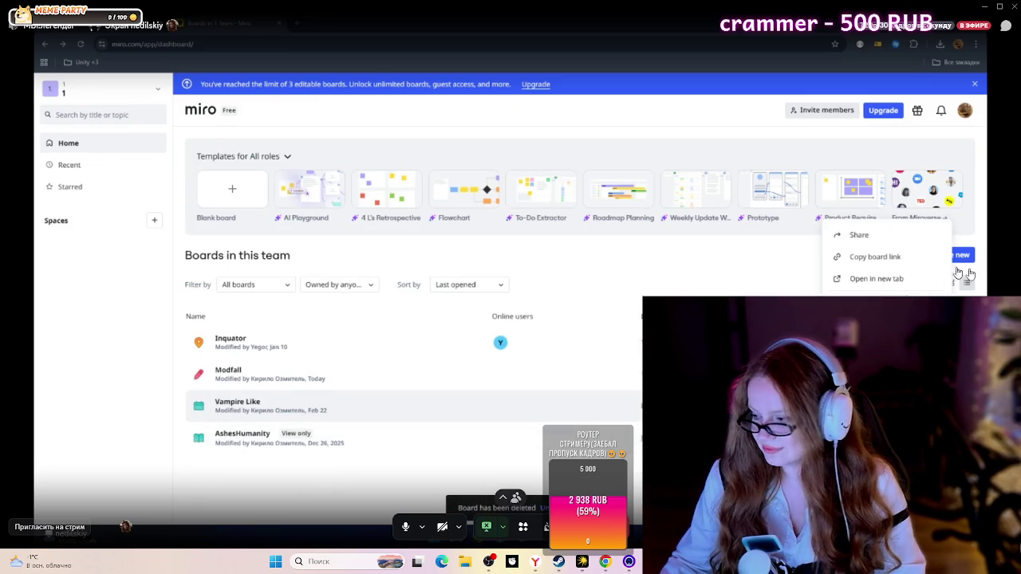
left_click(925, 415)
left_click(435, 357)
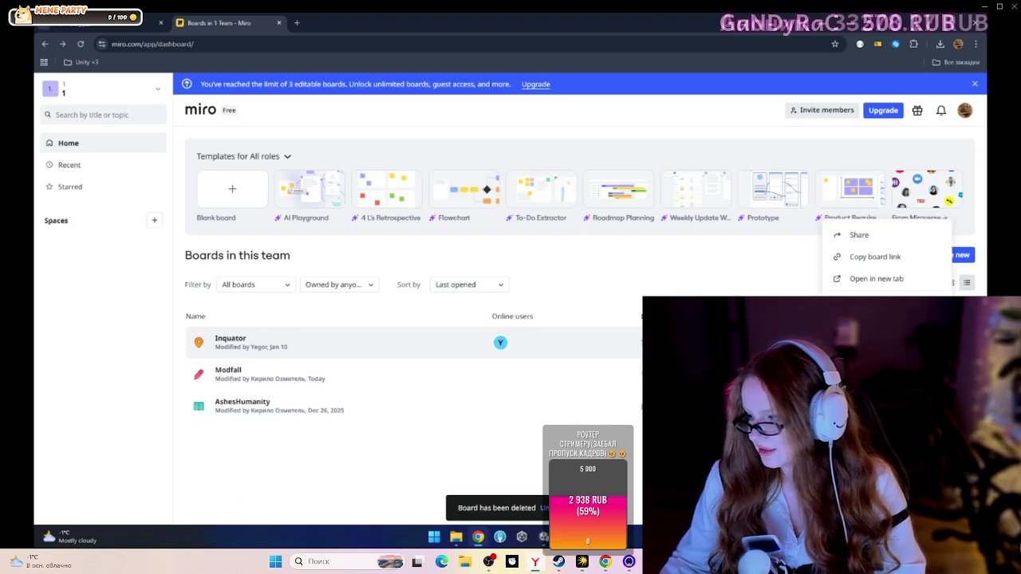
Step: Reopen the Inquator board, check the profile menu, and go back to the dashboard
left_click(461, 336)
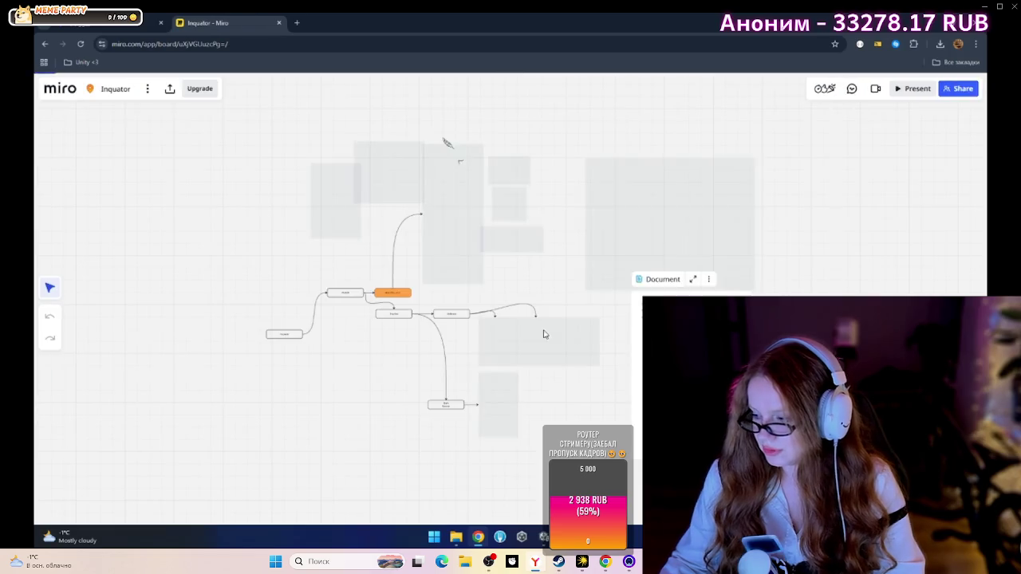
left_click(878, 112)
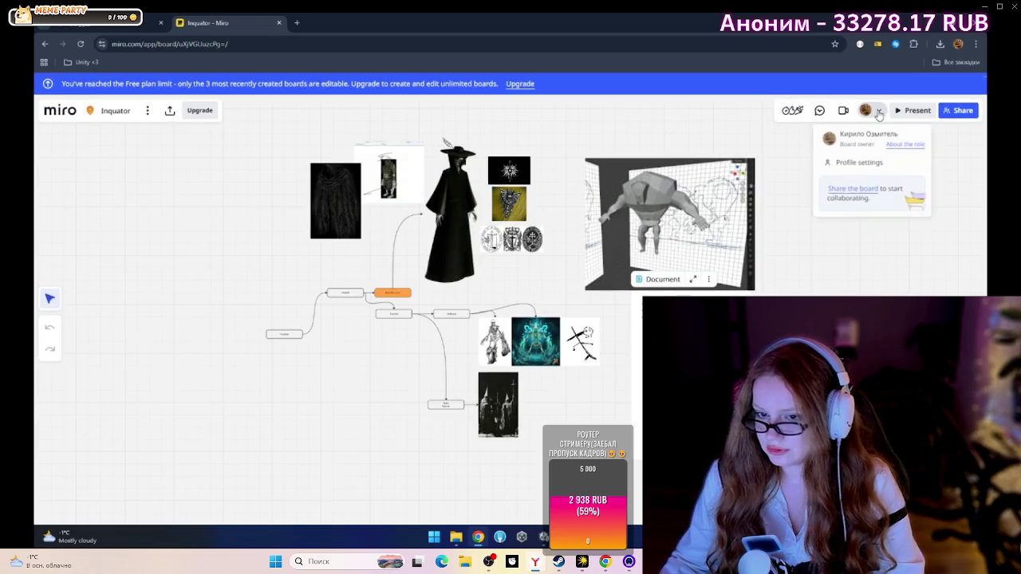
left_click(815, 257)
scroll(675, 288, "up", 5)
scroll(675, 289, "down", 5)
scroll(675, 289, "up", 3)
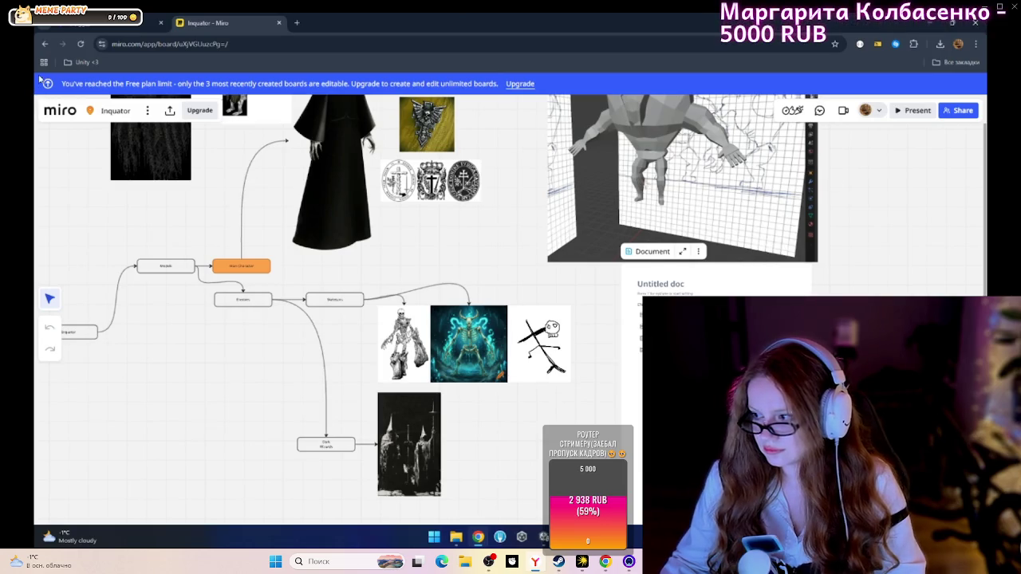
left_click(45, 44)
left_click(929, 261)
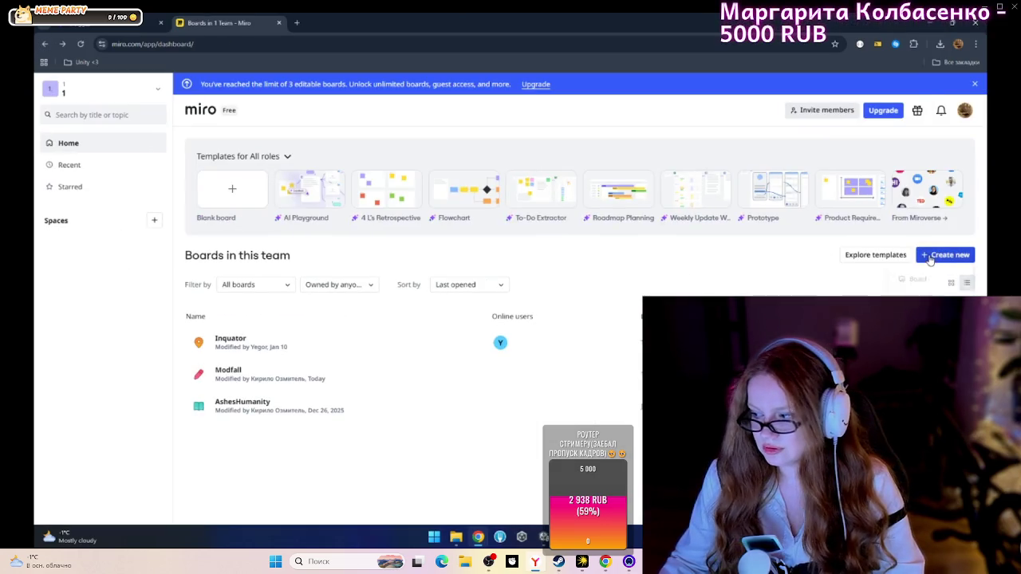
Step: Create a new team board and name it 'BrodilkaPerdelka'
left_click(910, 280)
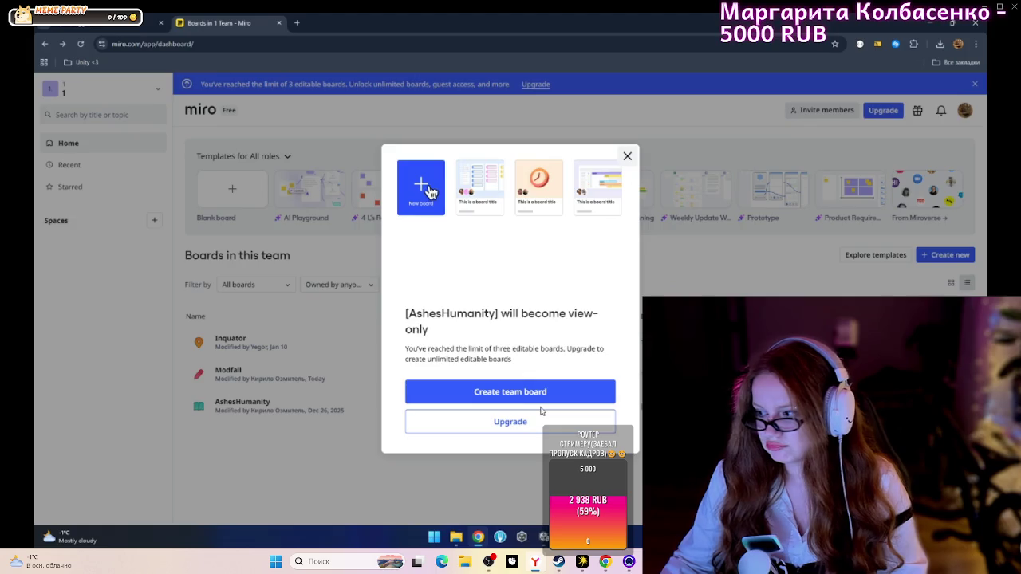
left_click(546, 407)
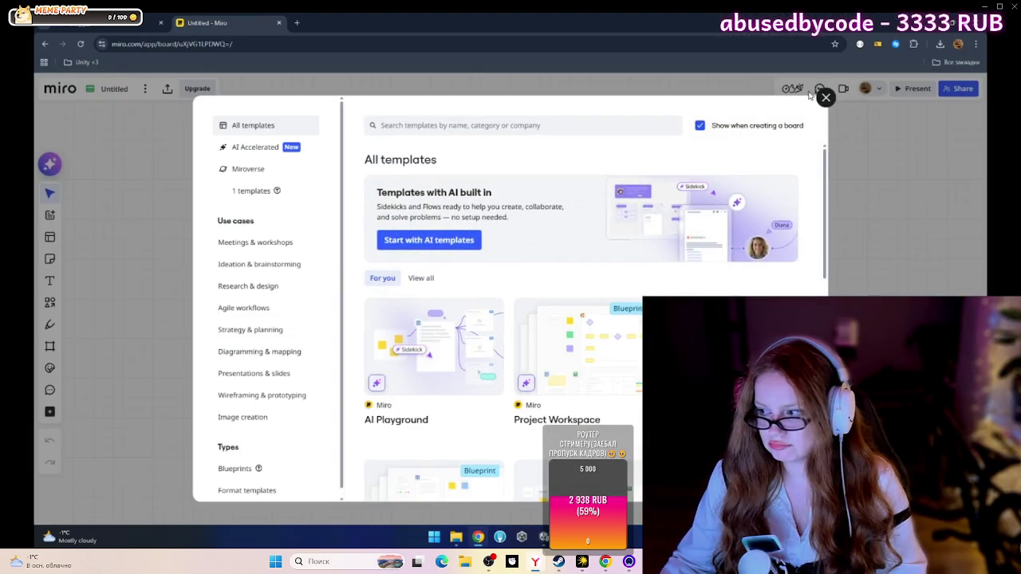
left_click(825, 96)
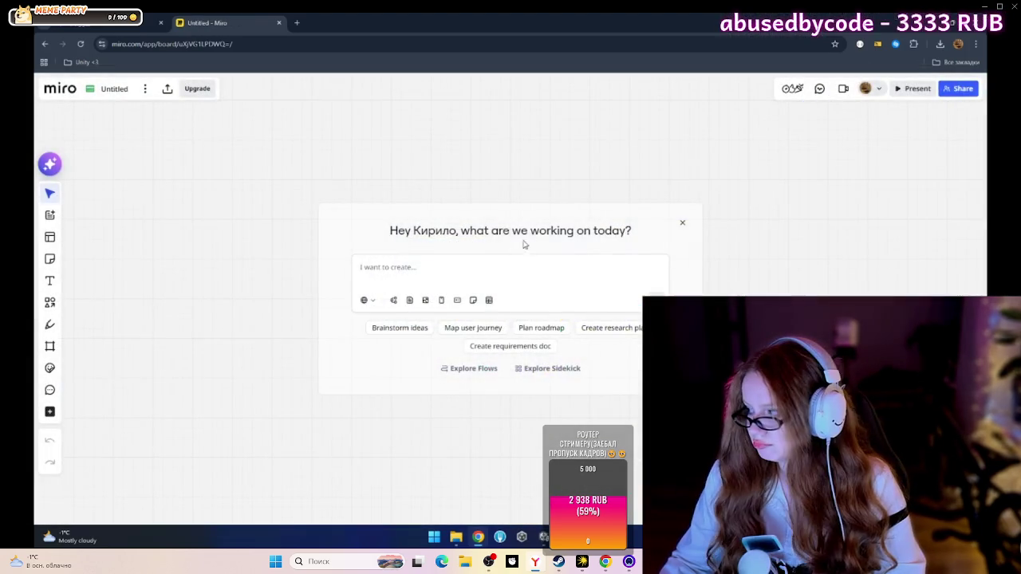
left_click(683, 224)
left_click(114, 89)
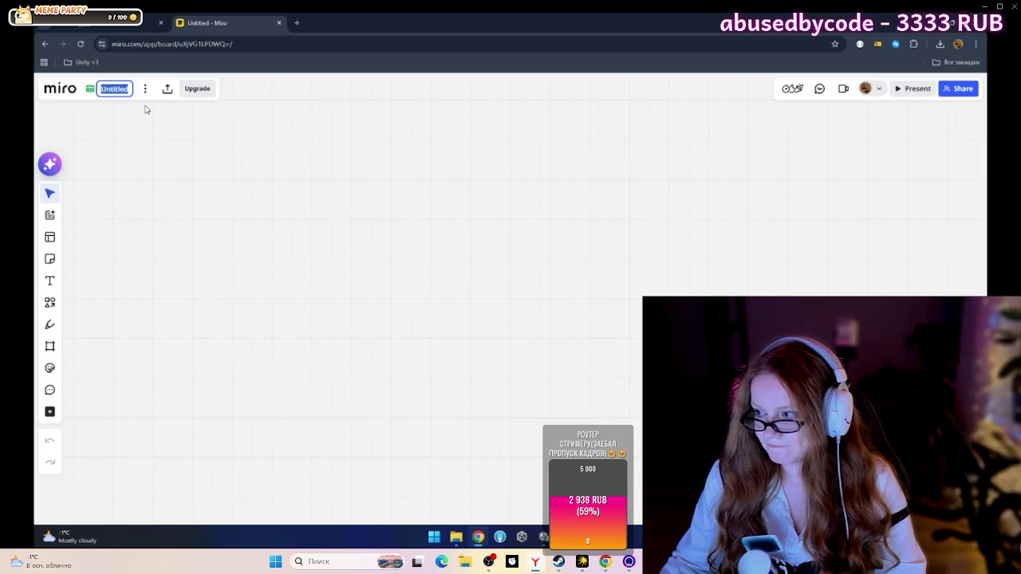
type("Brodi")
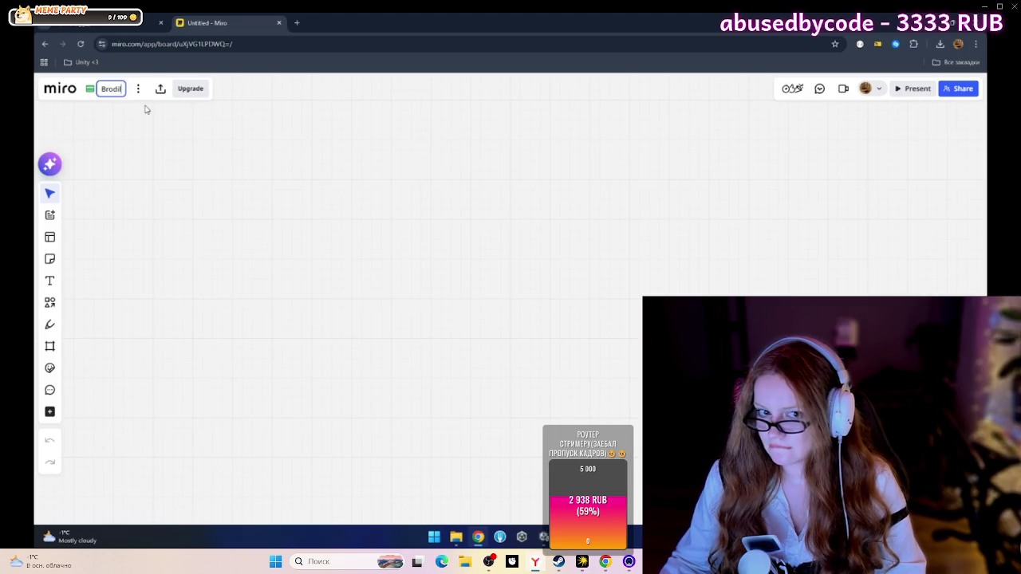
type("lkaPerdelka")
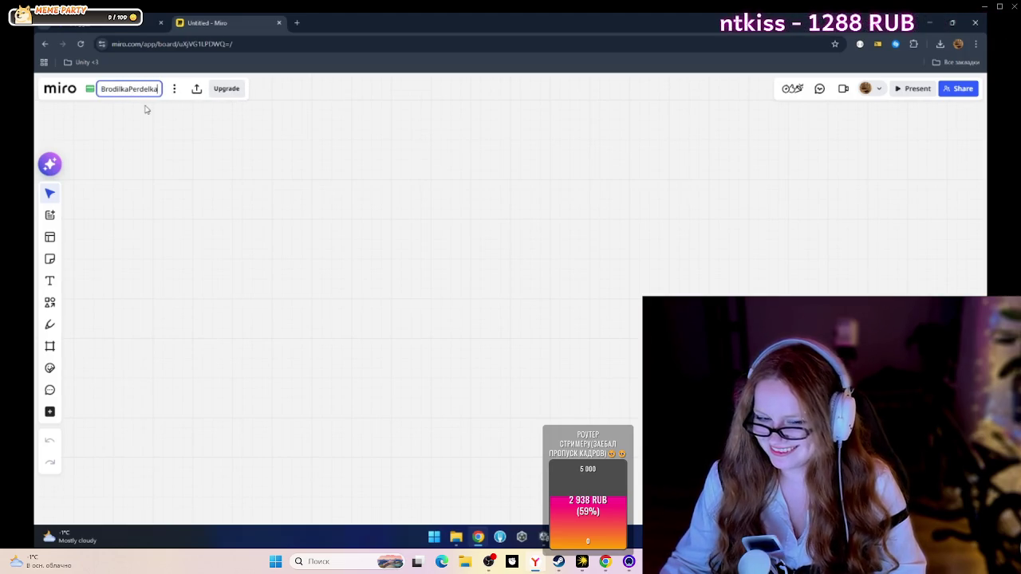
key("Return")
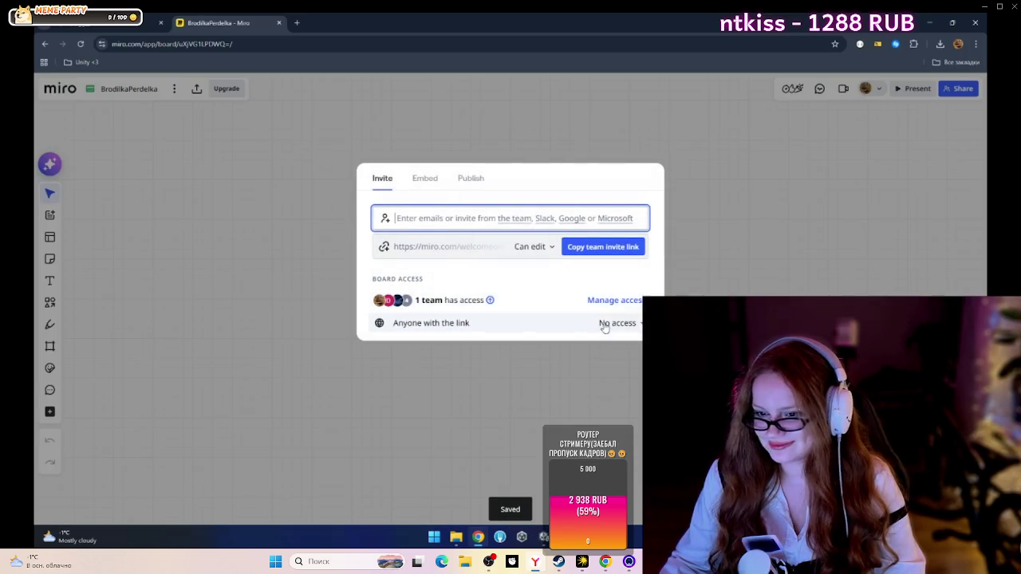
Step: Set the team invite link to view-only and copy it, then switch windows
left_click(621, 307)
left_click(405, 371)
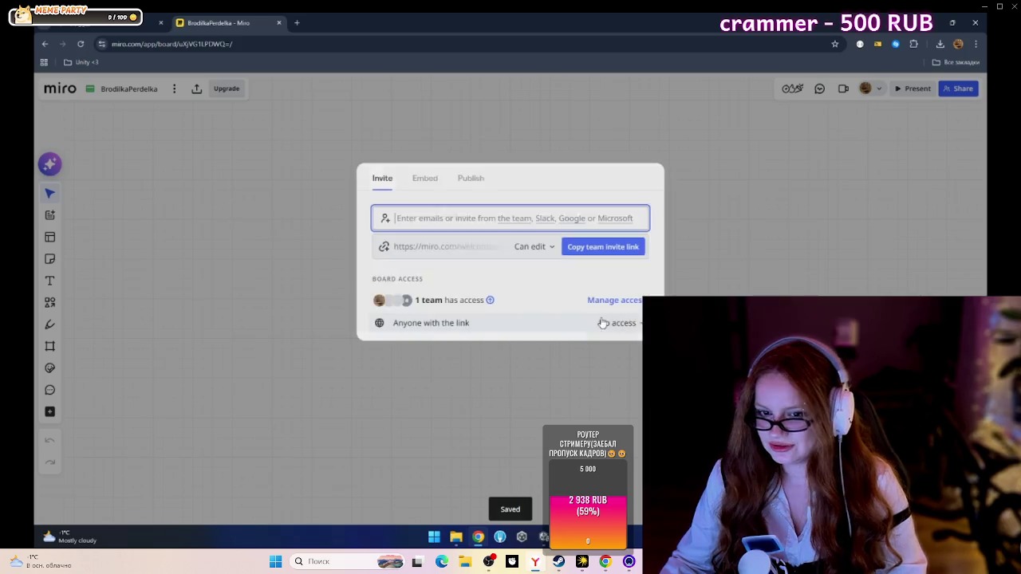
left_click(530, 246)
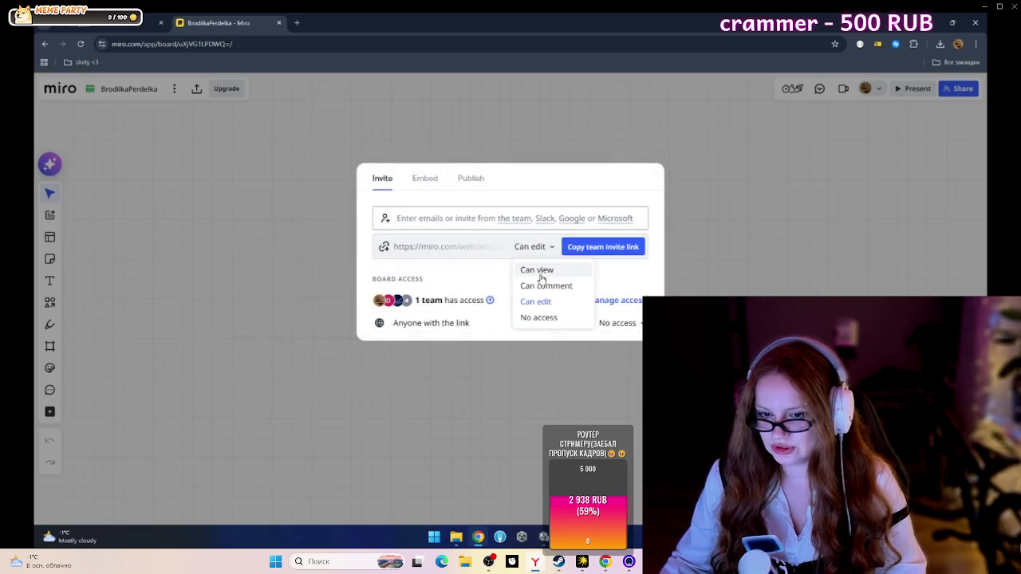
left_click(538, 272)
left_click(592, 249)
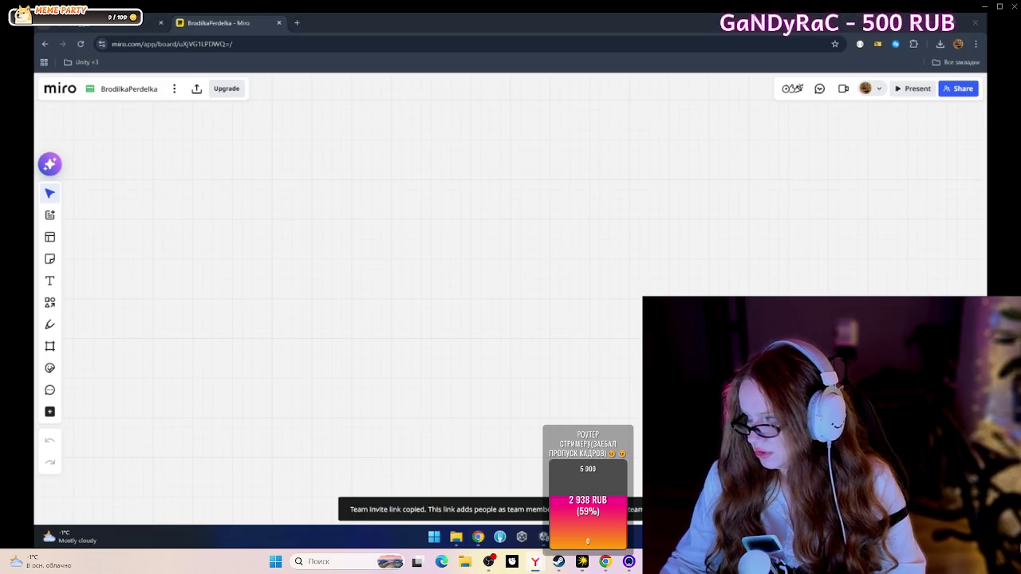
key("super")
key("super")
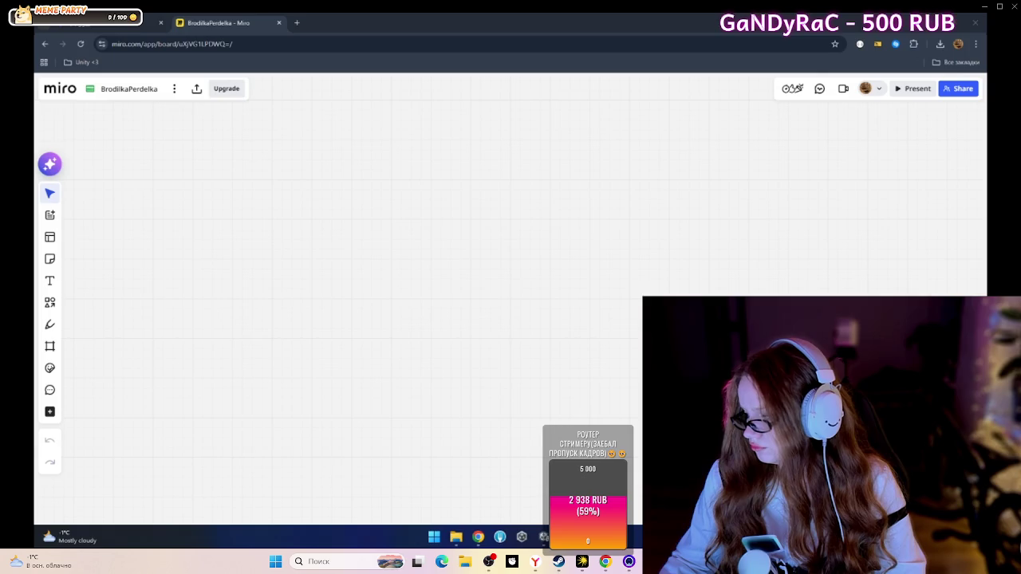
key("alt+Tab")
key("alt+Tab")
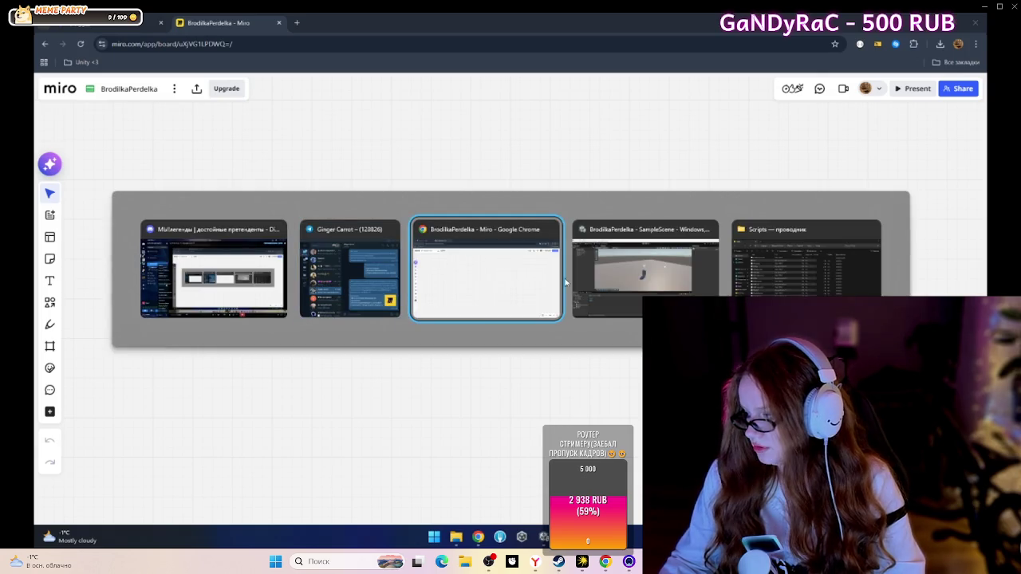
Step: Bring the GitHub browser window forward and pin the repositories tab
left_click(605, 563)
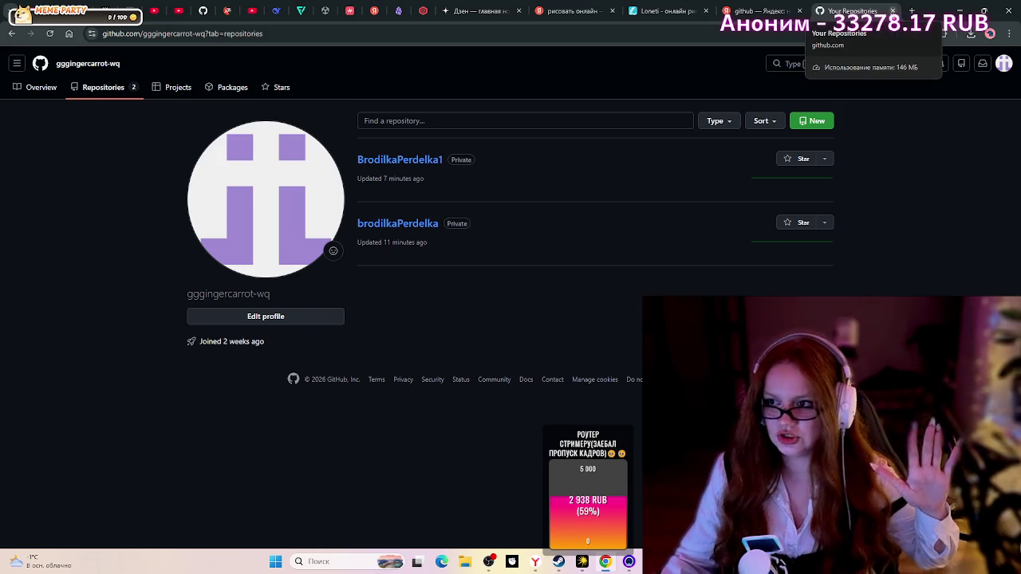
right_click(852, 14)
left_click(758, 130)
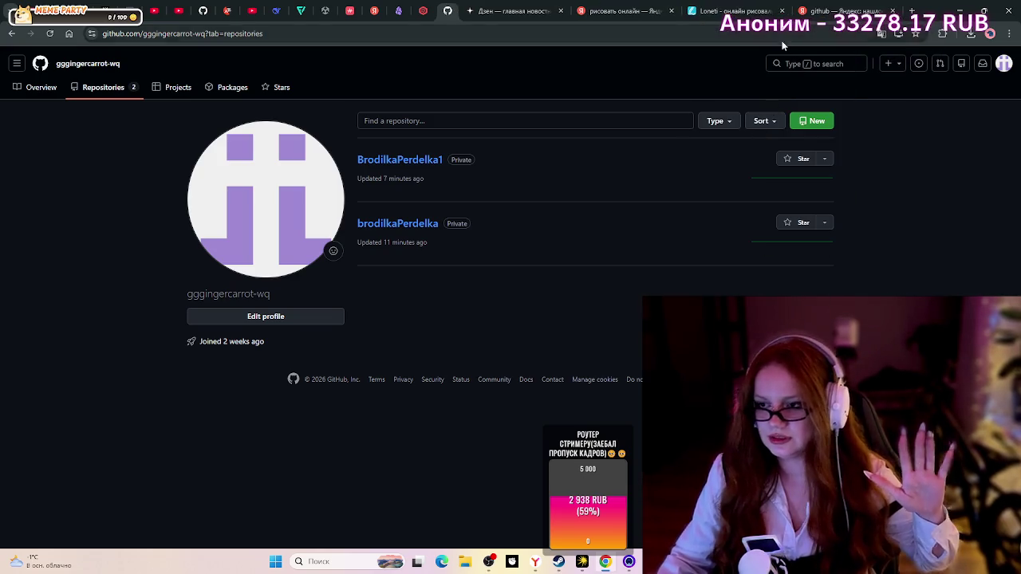
Step: Open the copied Miro invite link in a new tab and sign in with Google
left_click(912, 11)
key("ctrl+v")
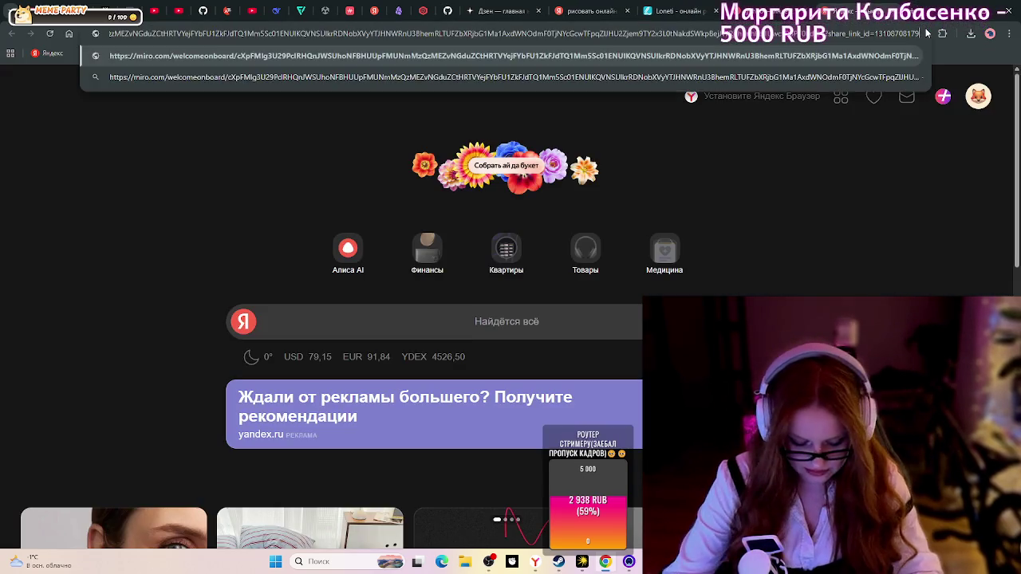
key("Return")
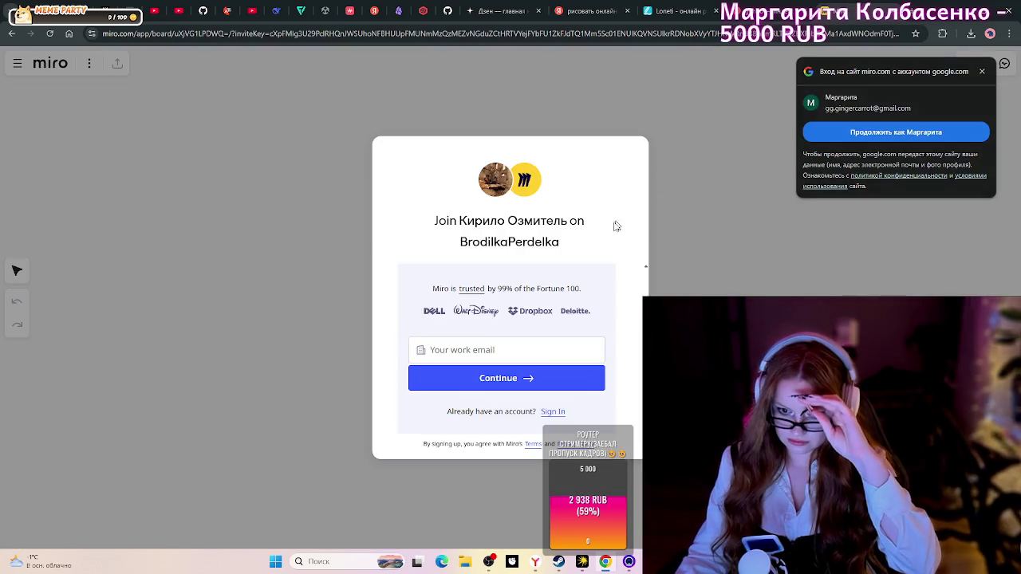
left_click(552, 412)
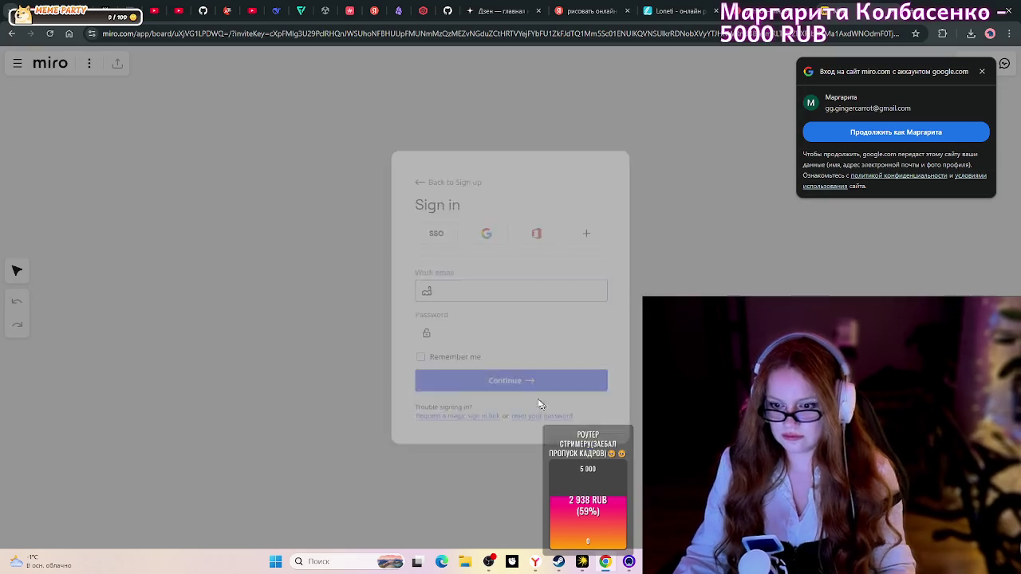
left_click(473, 218)
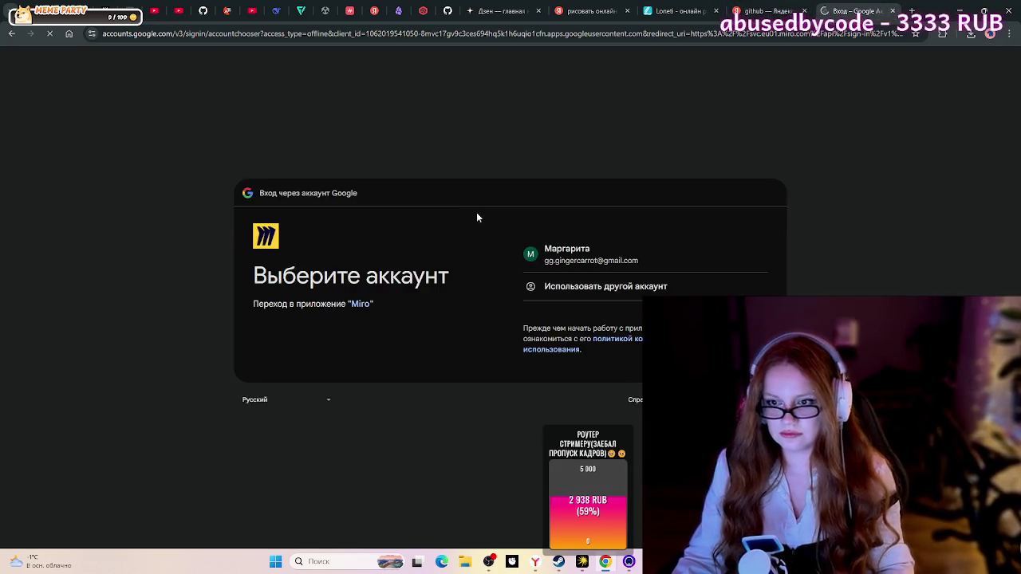
left_click(600, 256)
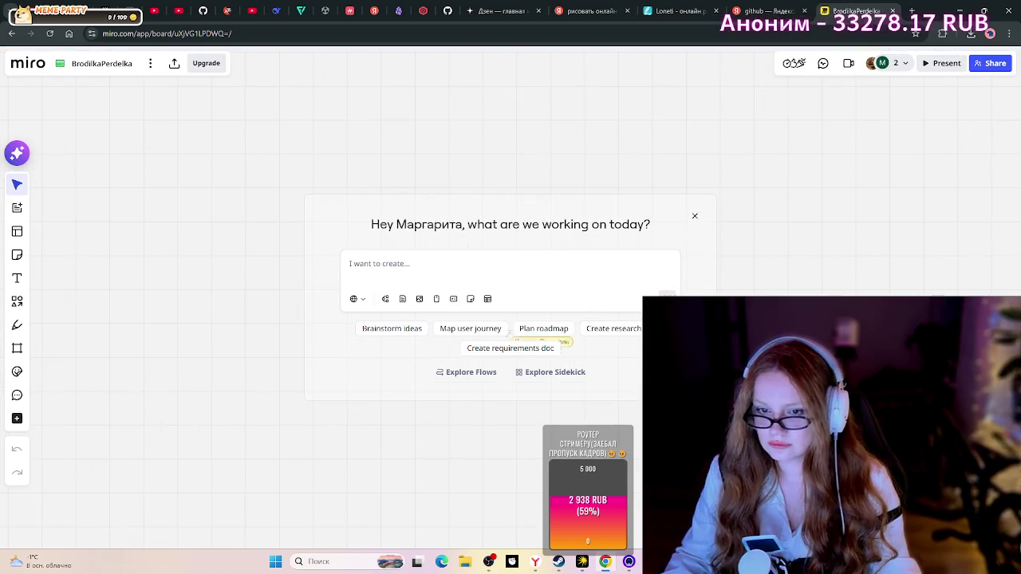
Step: Dismiss the welcome prompt, scroll over the Game, Player and Enemies boxes, then switch to Unity
left_click(695, 217)
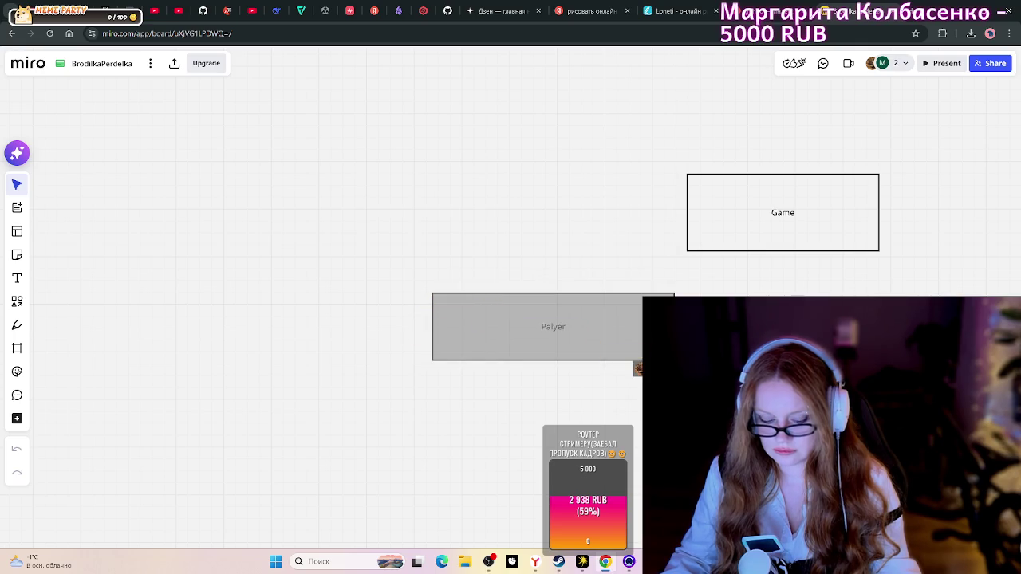
right_click(737, 78)
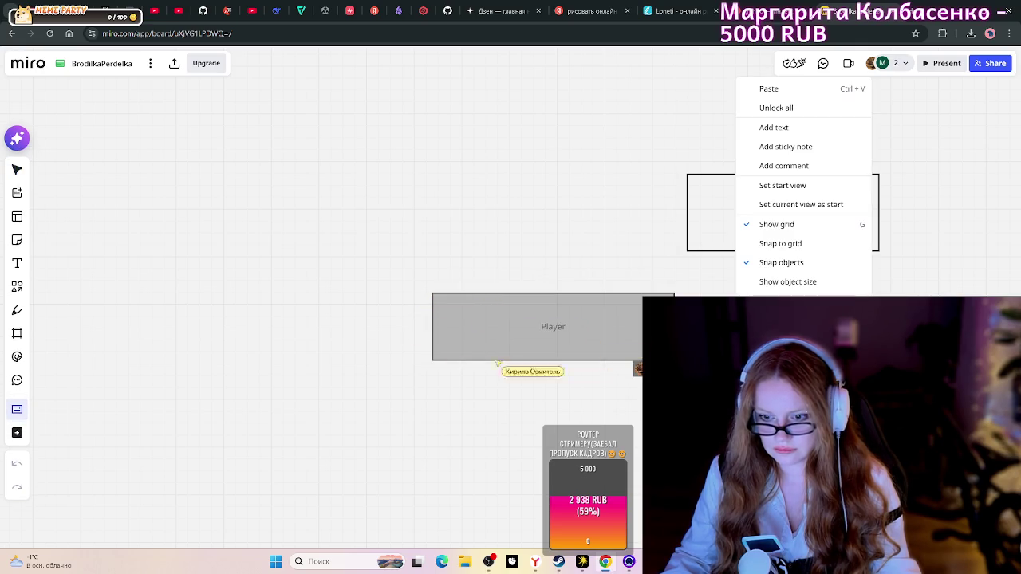
key("Escape")
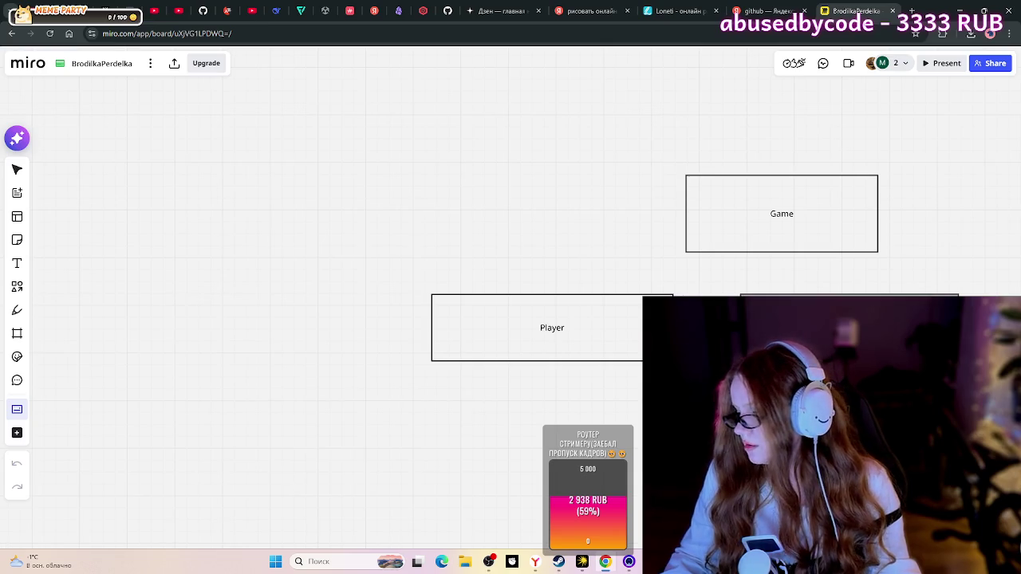
scroll(910, 367, "down", 5)
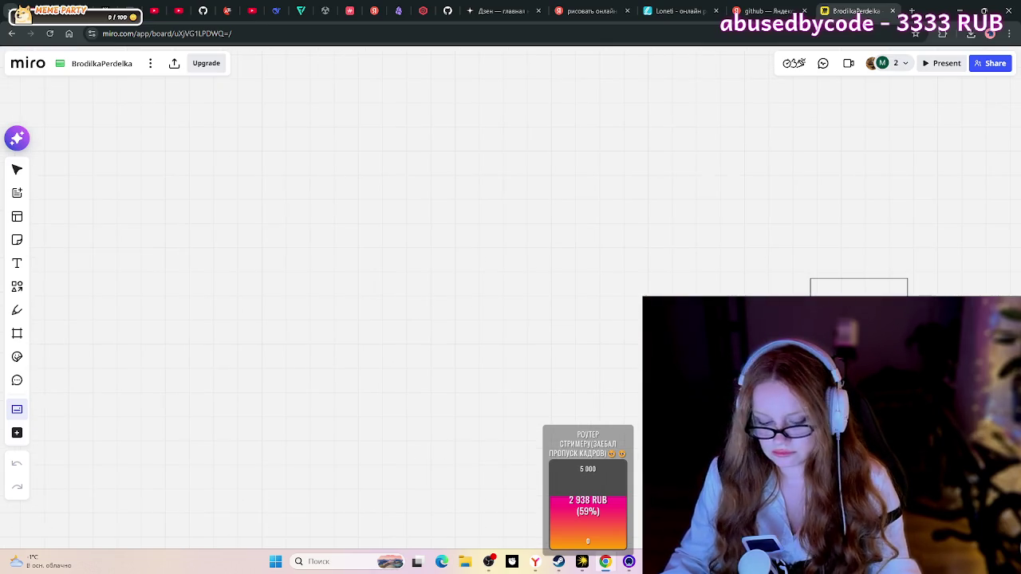
scroll(910, 367, "right", 5)
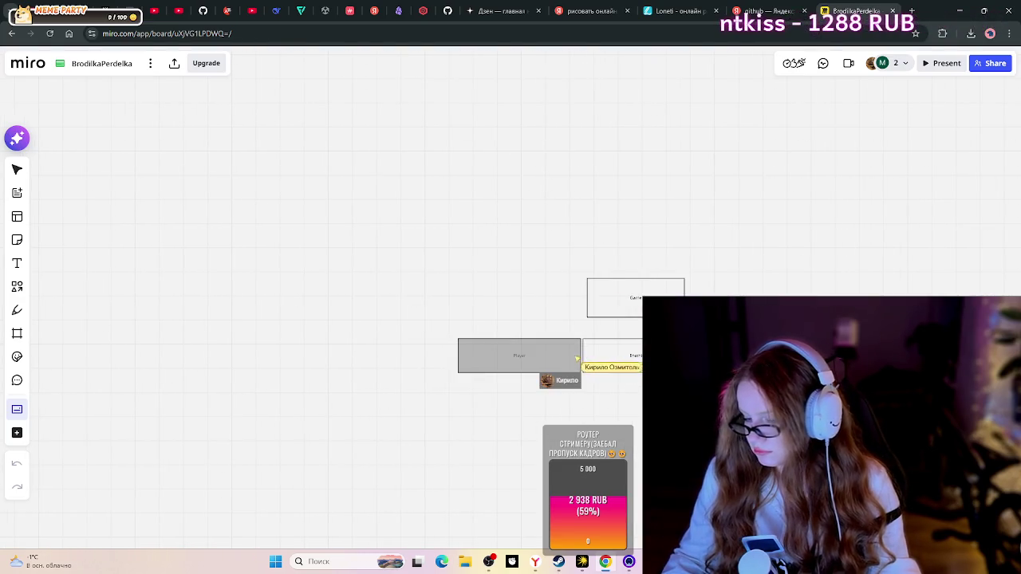
scroll(819, 439, "up", 3)
scroll(707, 436, "down", 1)
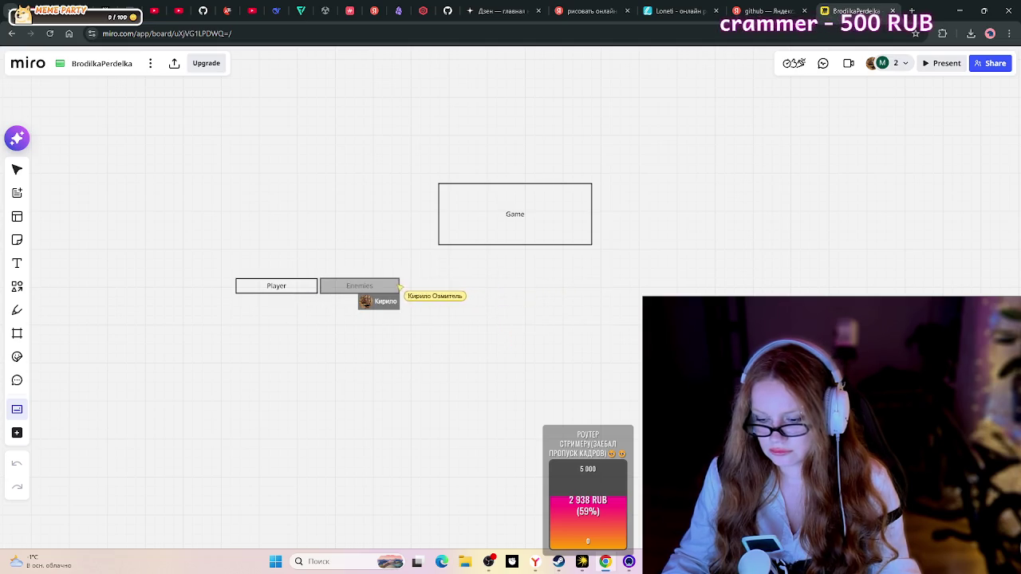
key("alt+Tab")
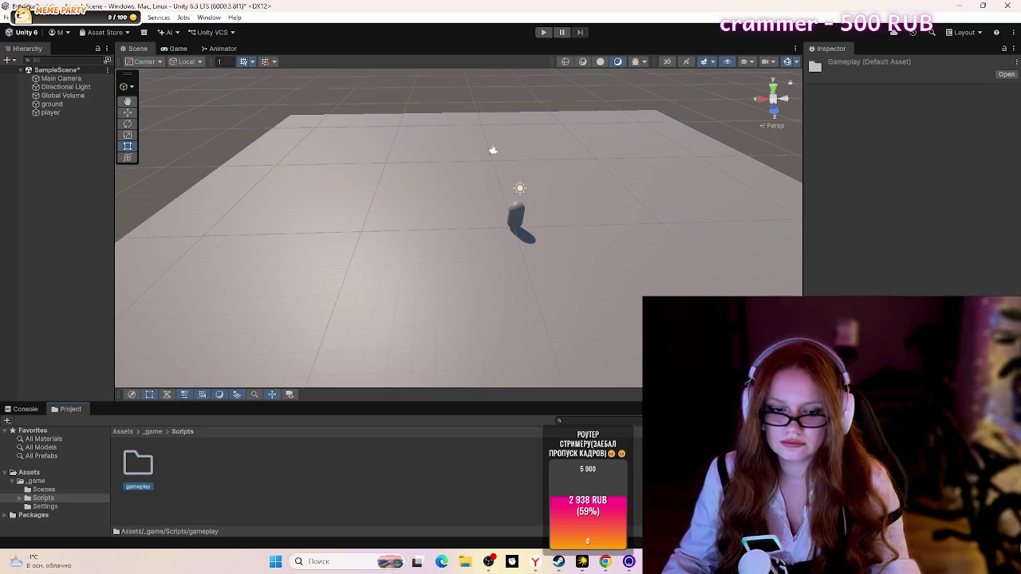
Step: Alt+Tab from the Unity editor back to the Miro board in Chrome
key("alt+Tab")
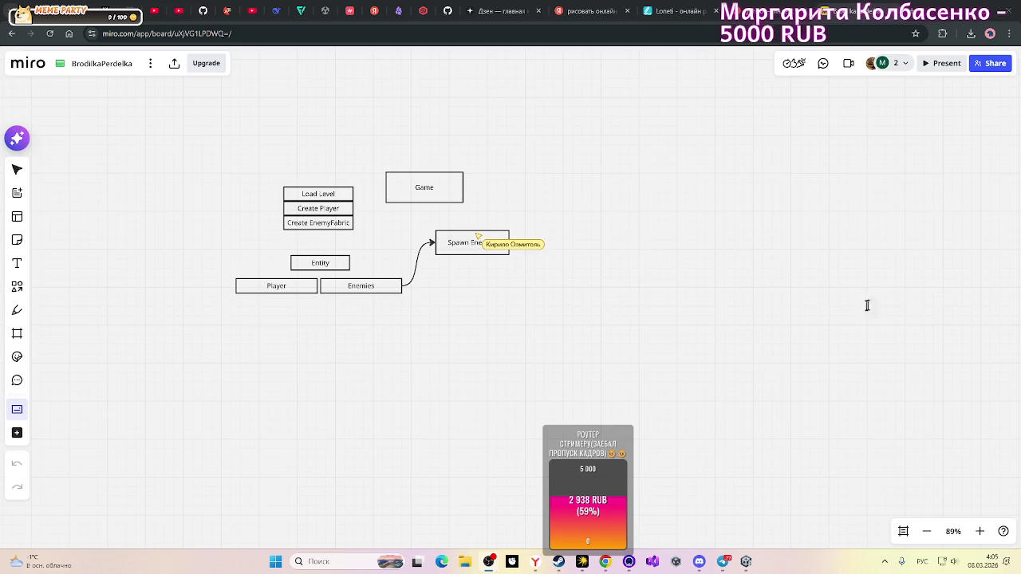
Step: Zoom and pan around the Miro game architecture diagram to inspect it, then return to Unity
scroll(491, 346, "up", 2)
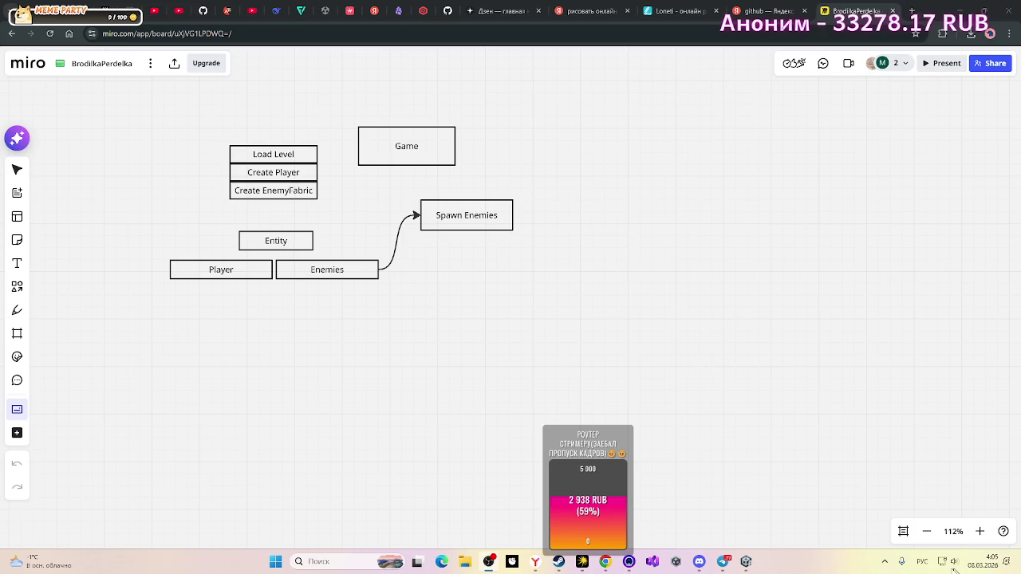
scroll(646, 395, "down", 3)
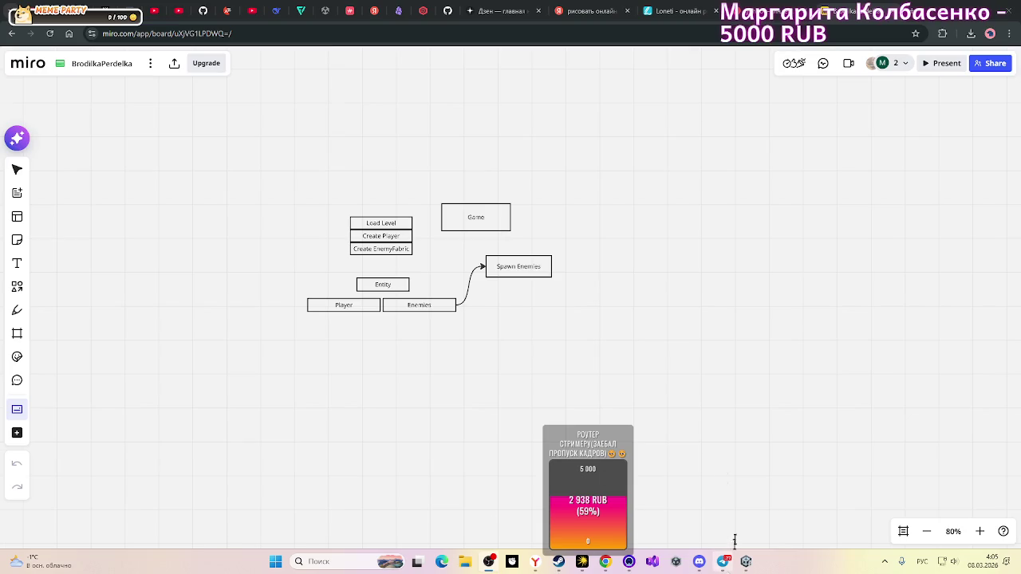
left_click_drag(797, 344, 741, 367)
scroll(741, 367, "down", 10)
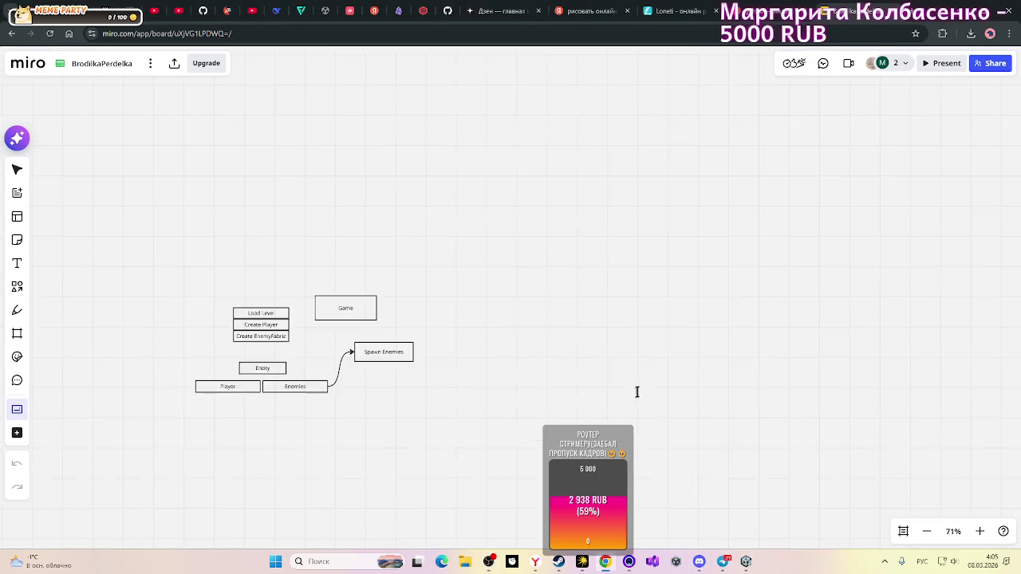
mouse_move(854, 375)
left_mouse_down()
mouse_move(615, 367)
mouse_move(720, 346)
left_mouse_up()
scroll(413, 387, "up", 7)
scroll(414, 387, "up", 3)
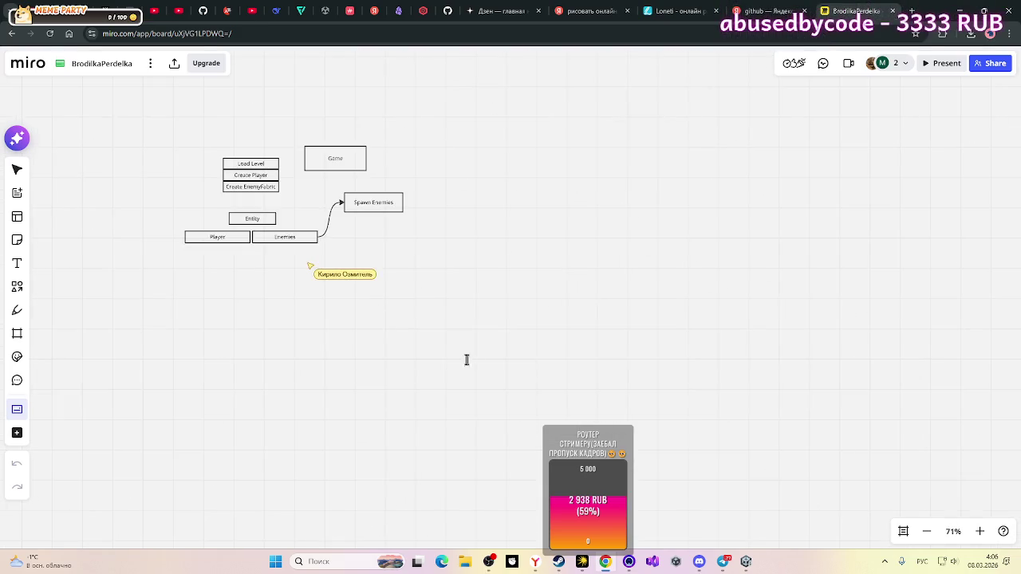
mouse_move(467, 358)
left_mouse_down()
mouse_move(547, 369)
mouse_move(546, 404)
left_mouse_up()
scroll(546, 404, "up", 5)
scroll(546, 404, "up", 1)
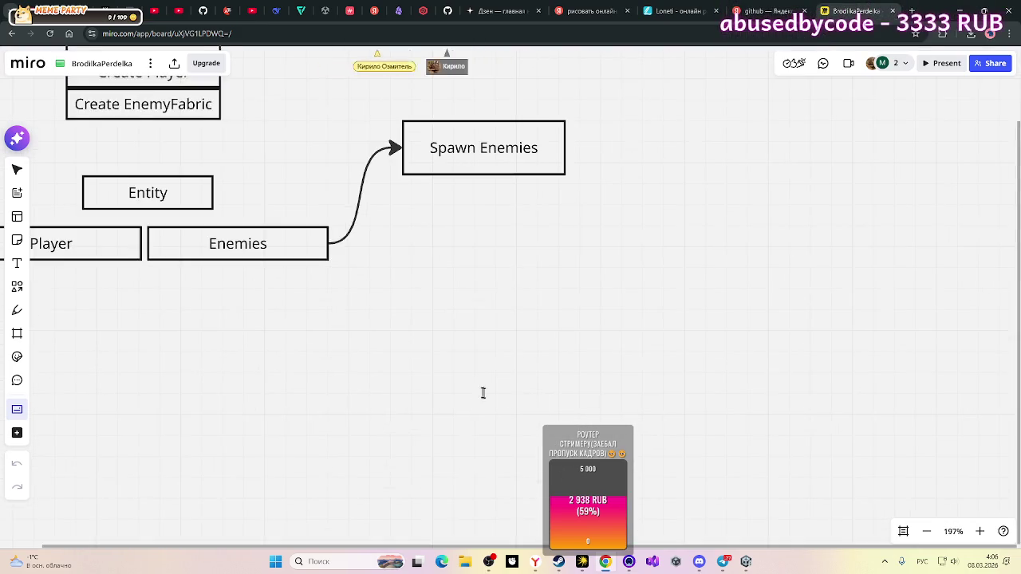
mouse_move(481, 392)
left_mouse_down()
mouse_move(636, 476)
mouse_move(662, 508)
left_mouse_up()
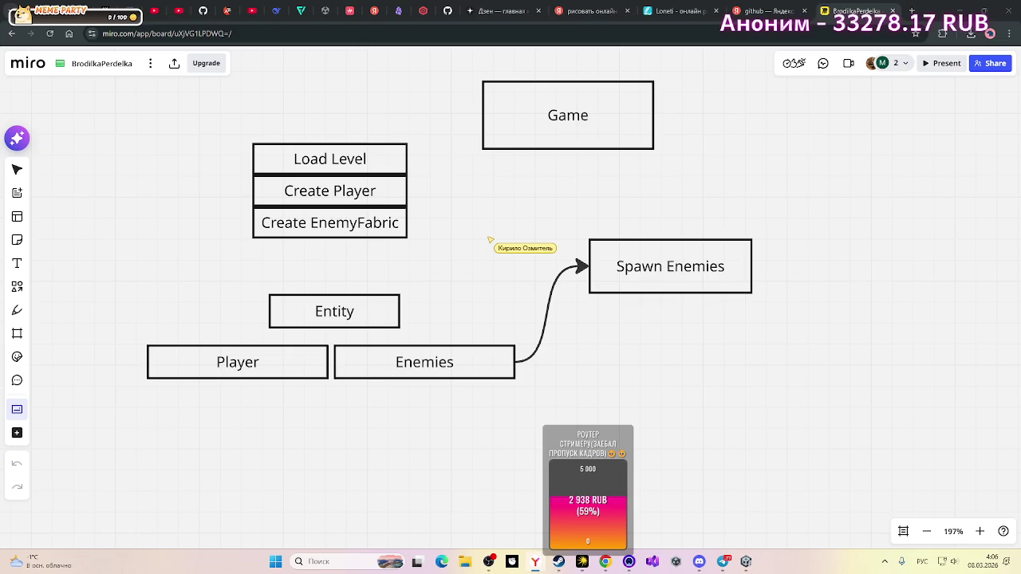
mouse_move(679, 410)
left_mouse_down()
mouse_move(681, 438)
mouse_move(715, 456)
left_mouse_up()
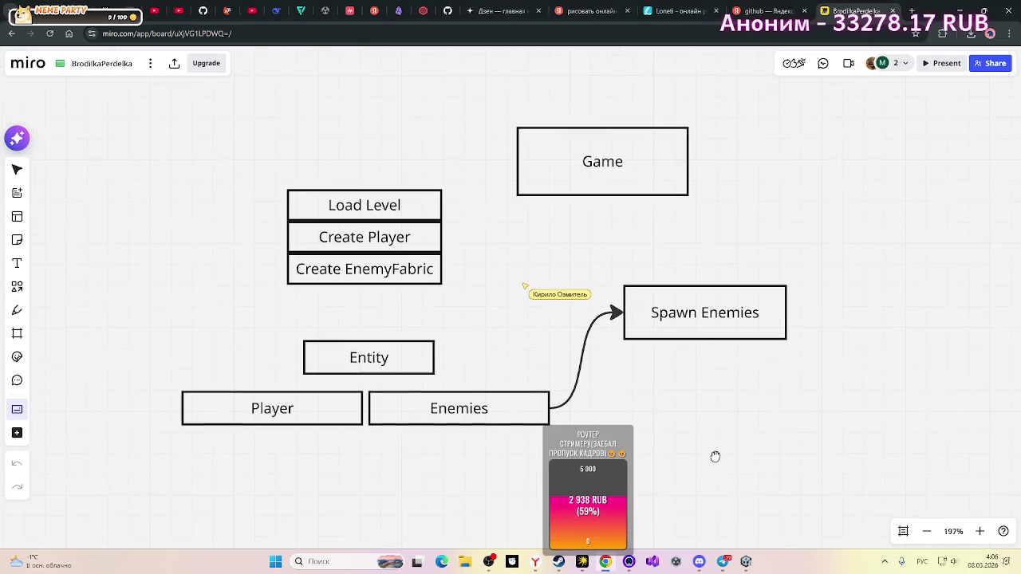
scroll(720, 433, "up", 5)
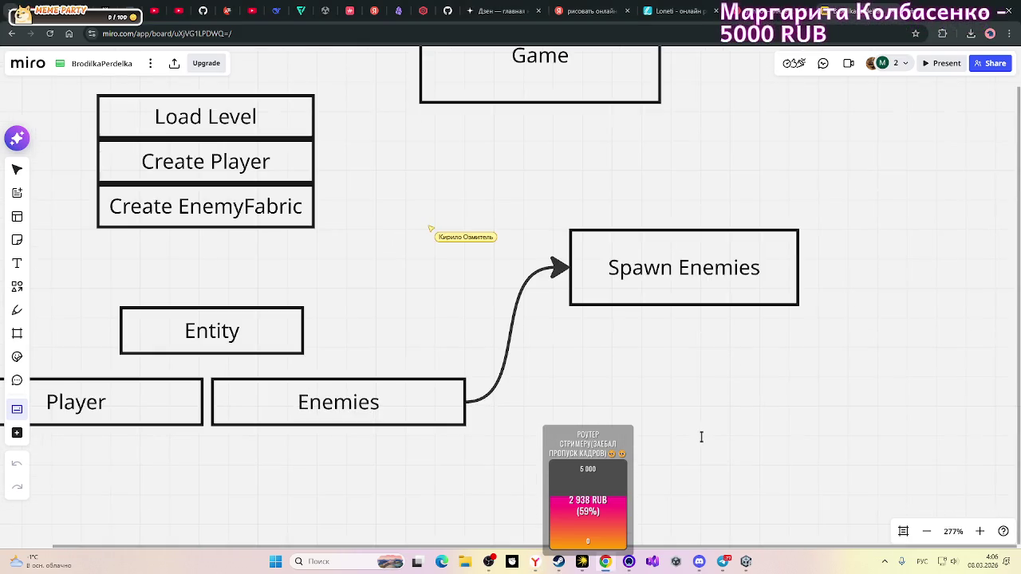
scroll(693, 436, "down", 5)
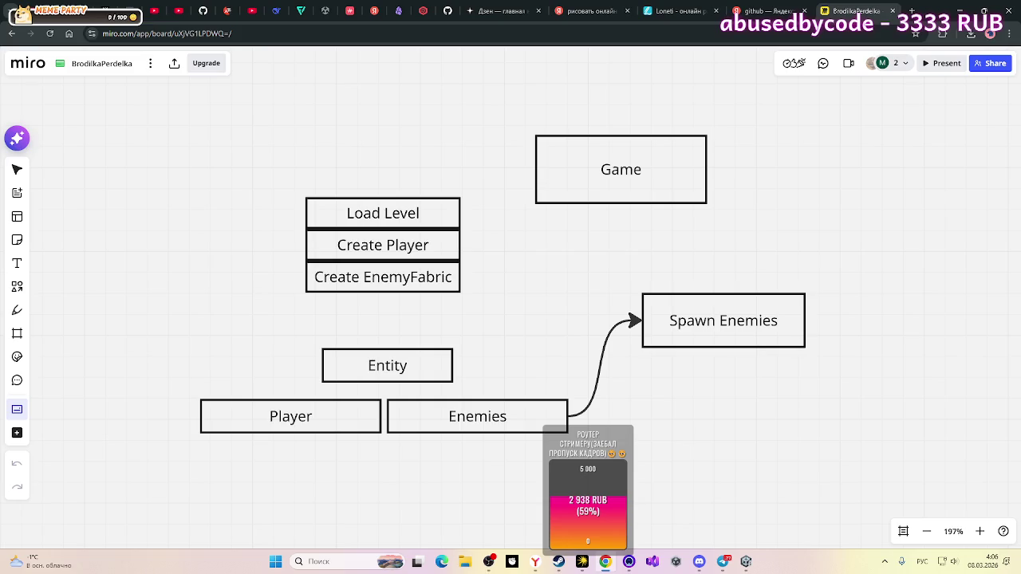
left_click(746, 561)
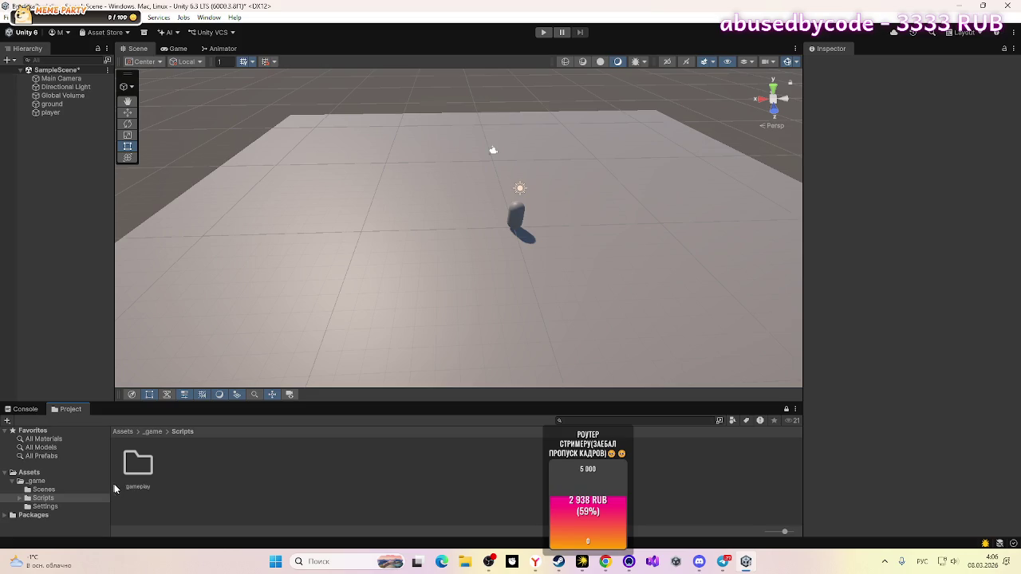
Step: Inside the gameplay scripts folder, create a subfolder named player
double_click(164, 463)
right_click(281, 471)
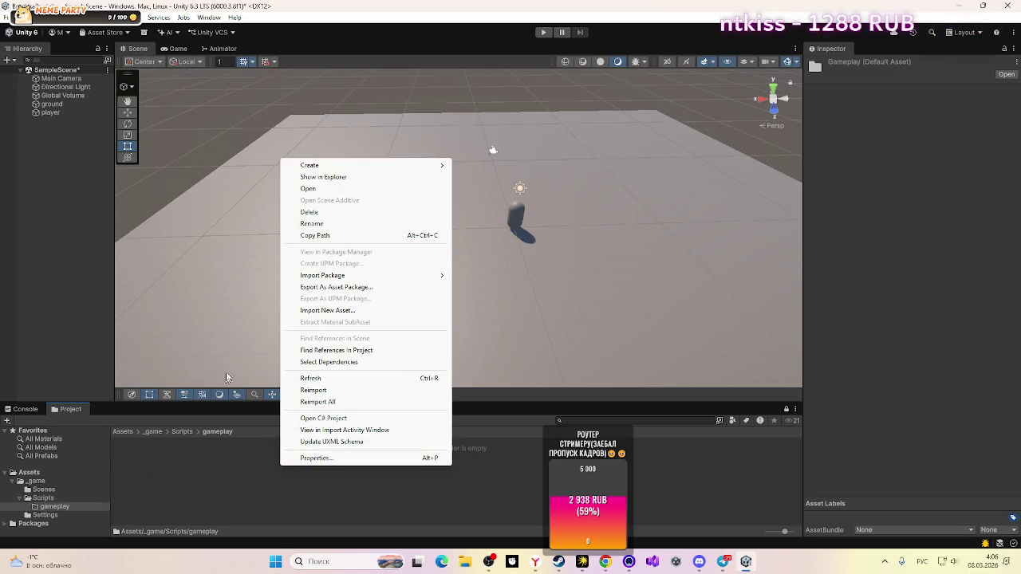
mouse_move(377, 166)
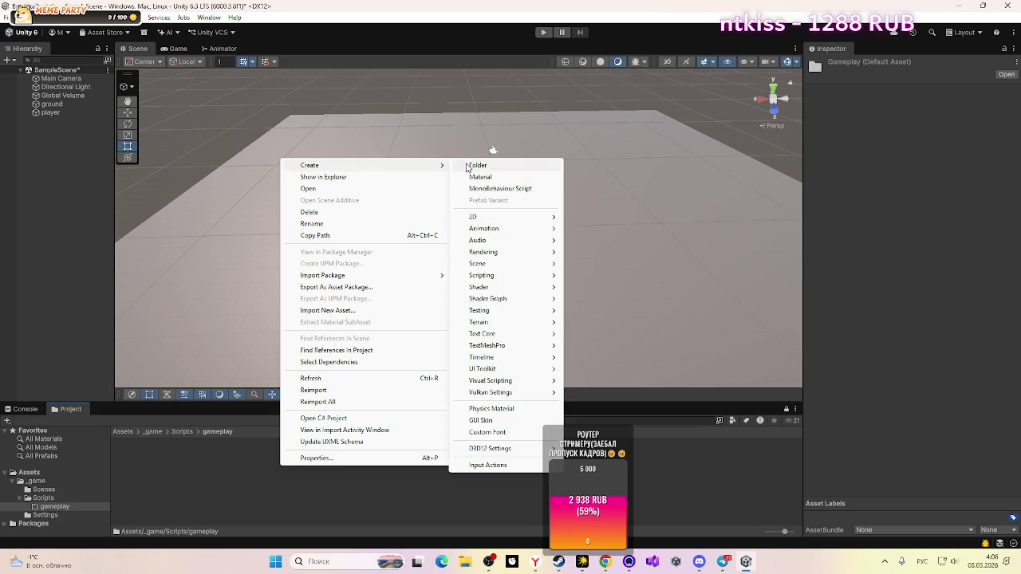
left_click(477, 166)
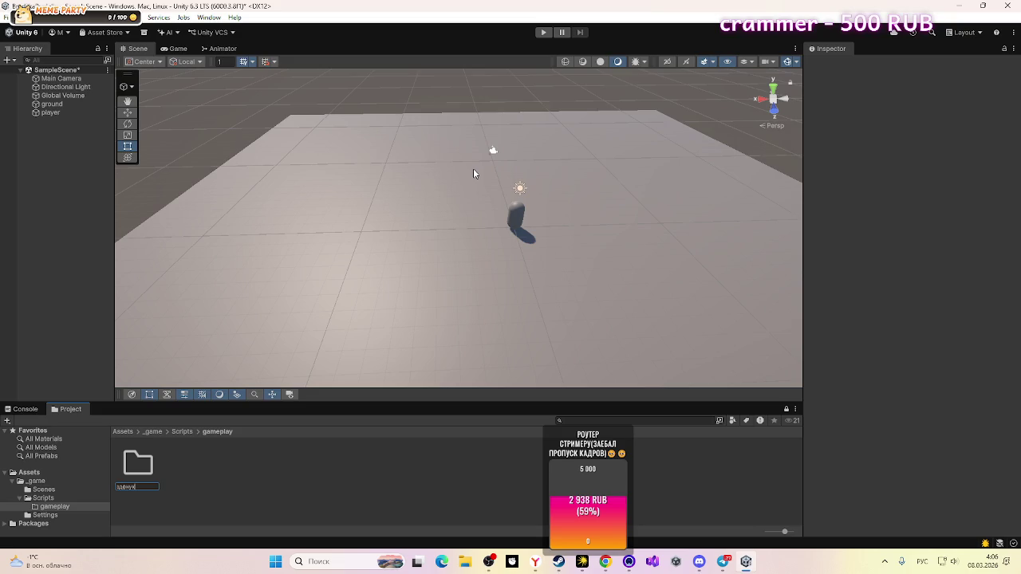
key("BackSpace")
key("BackSpace")
key("BackSpace")
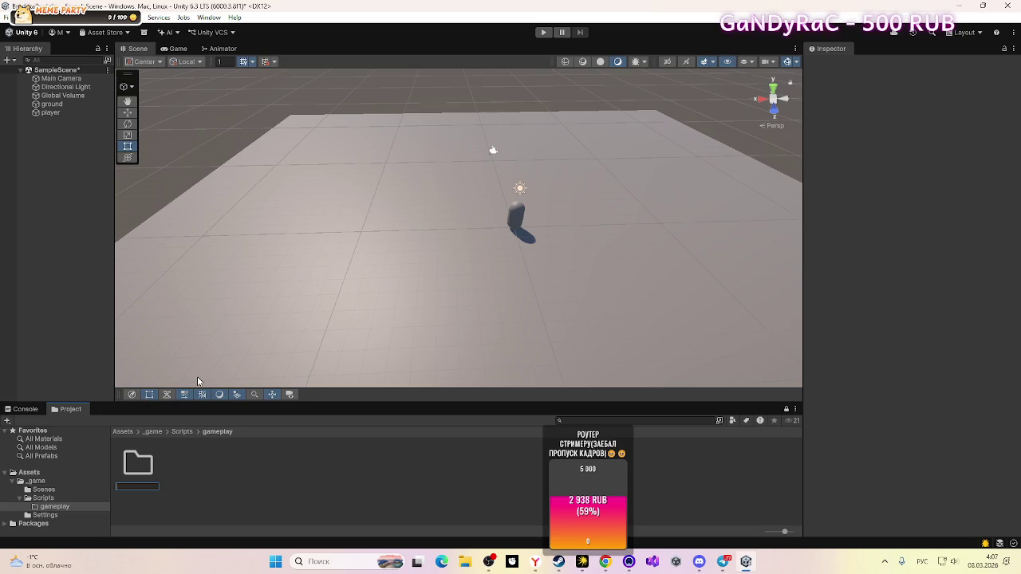
type("play")
type("er")
key("Return")
Step: Add a second gameplay subfolder named enemies
right_click(293, 491)
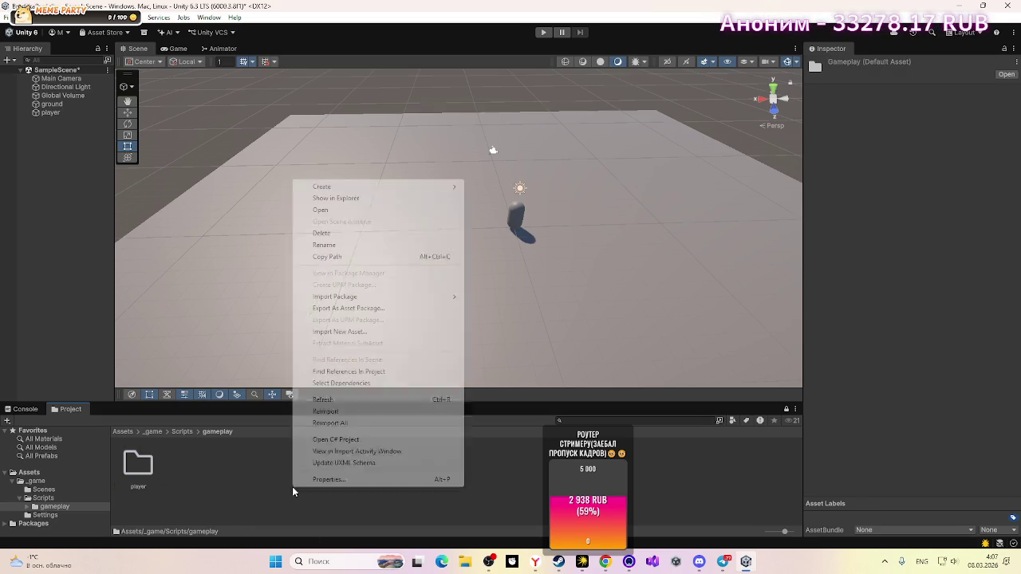
mouse_move(354, 187)
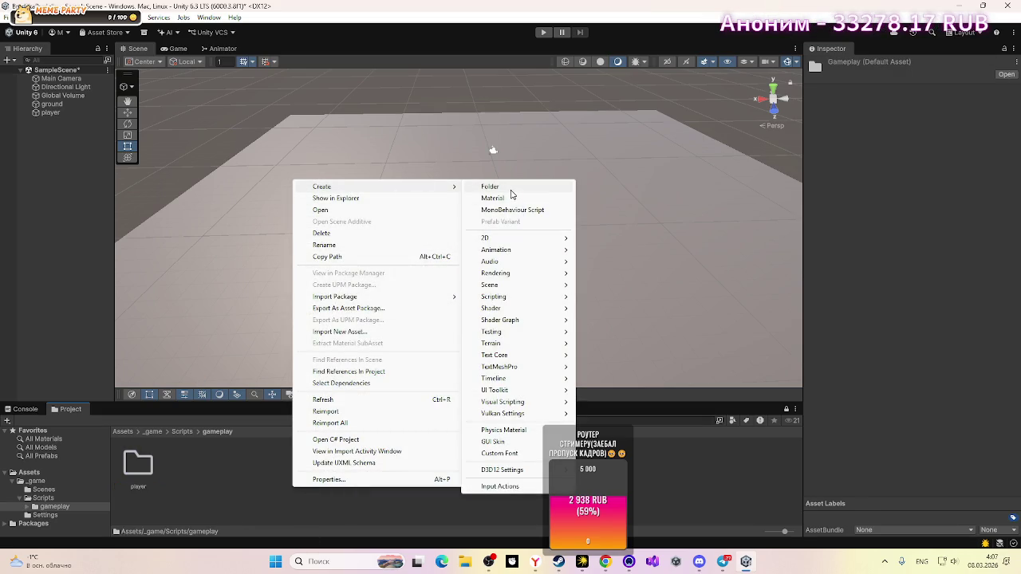
left_click(513, 188)
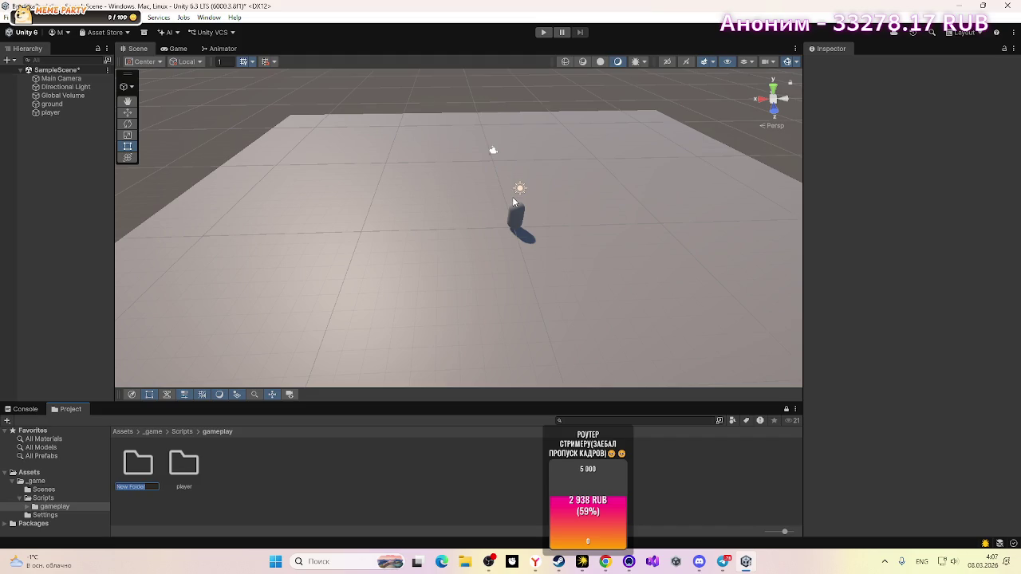
key("BackSpace")
type("enemis")
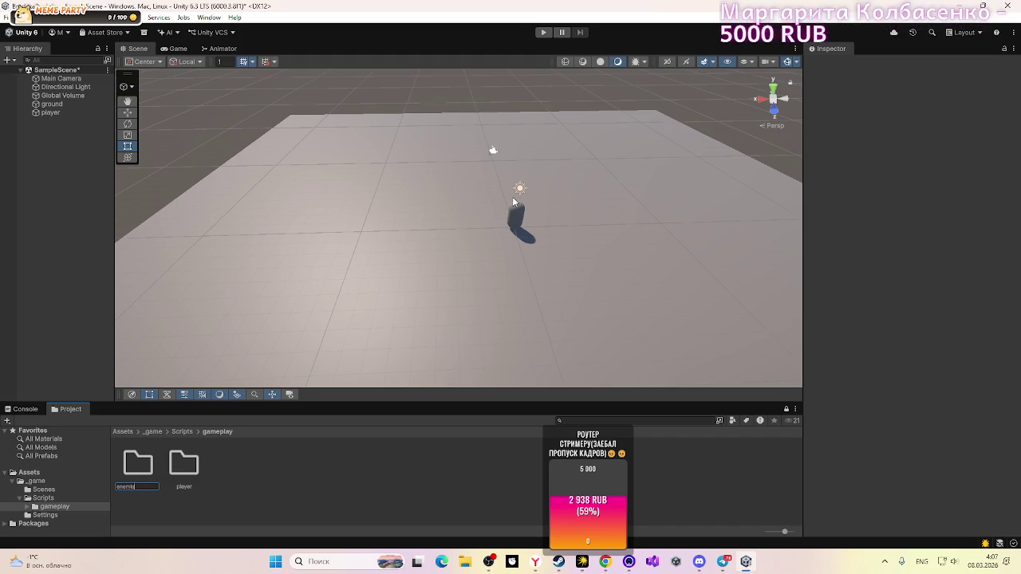
key("Return")
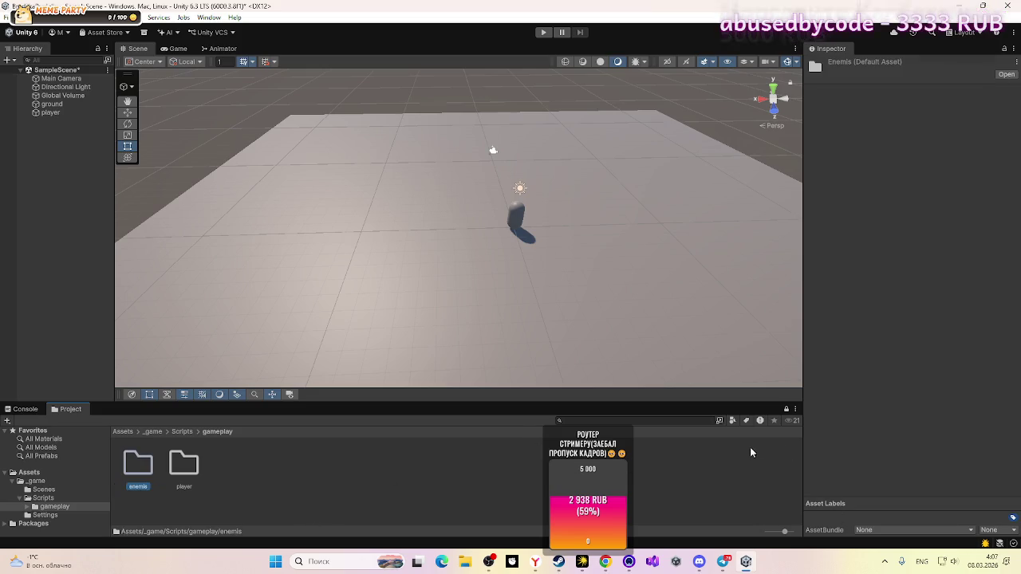
Step: Check the Discord stream, then navigate back into Assets/_game/Scripts/gameplay
mouse_move(705, 563)
left_click(730, 514)
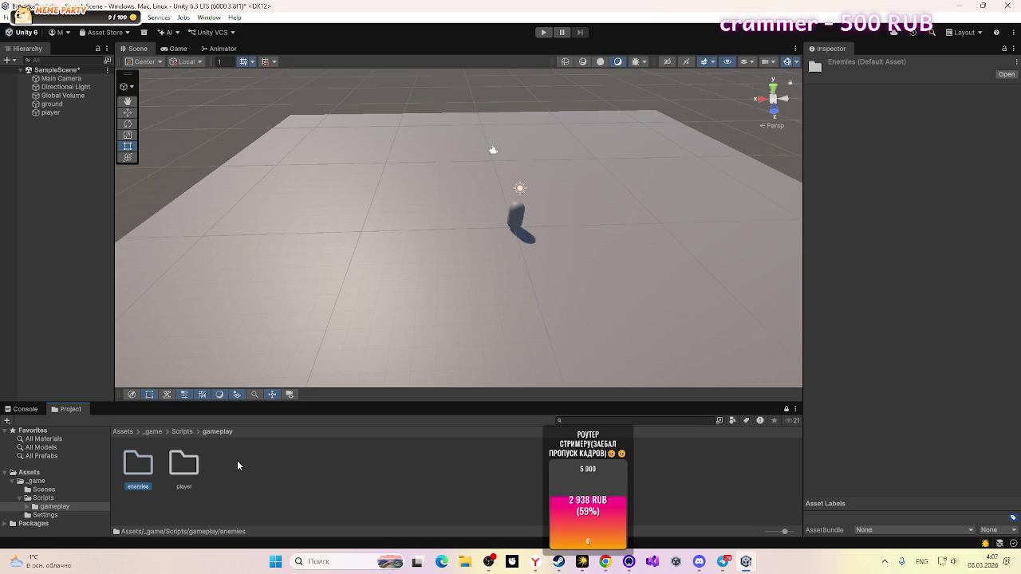
left_click(185, 433)
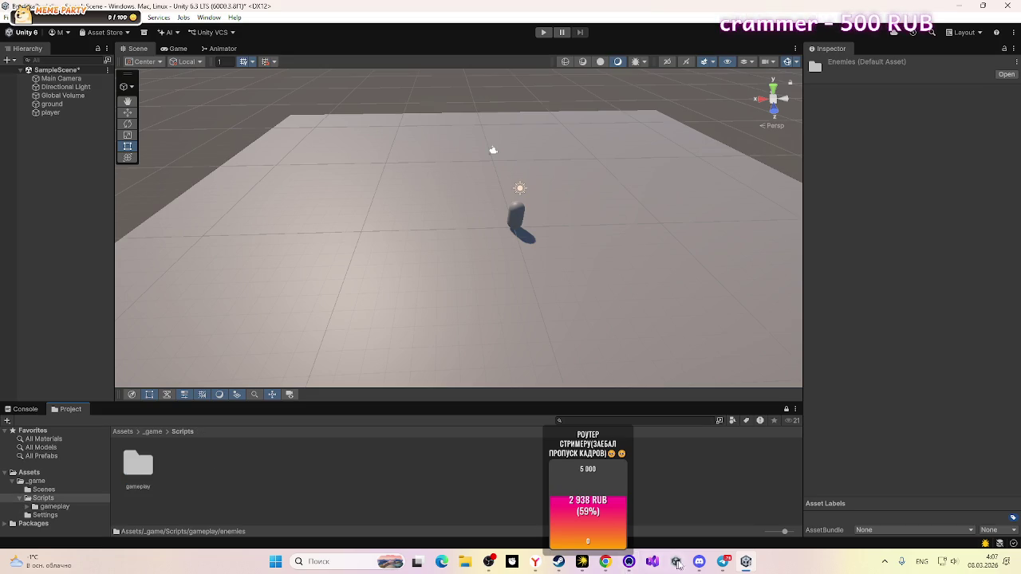
mouse_move(699, 562)
left_click(725, 520)
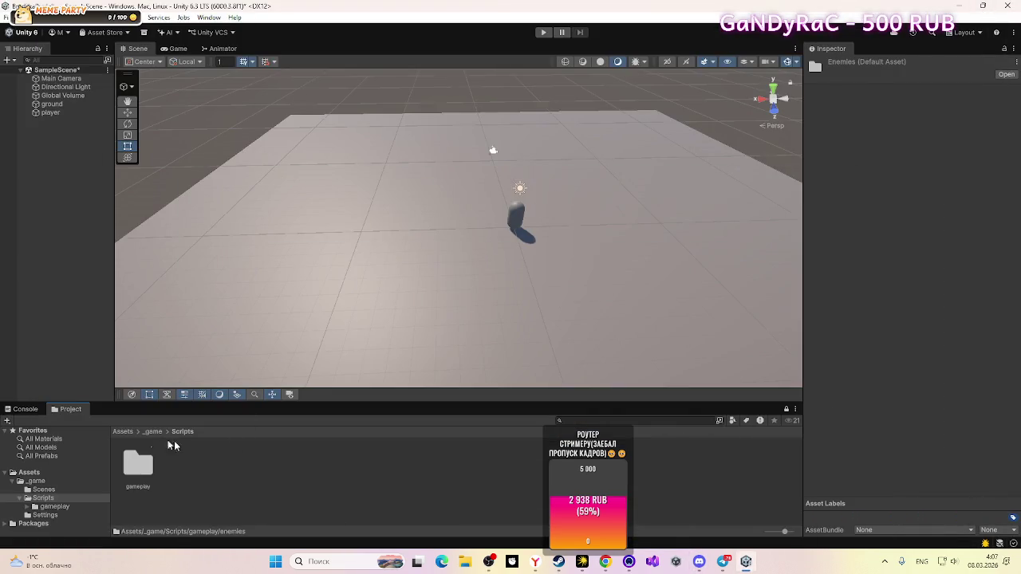
left_click(153, 433)
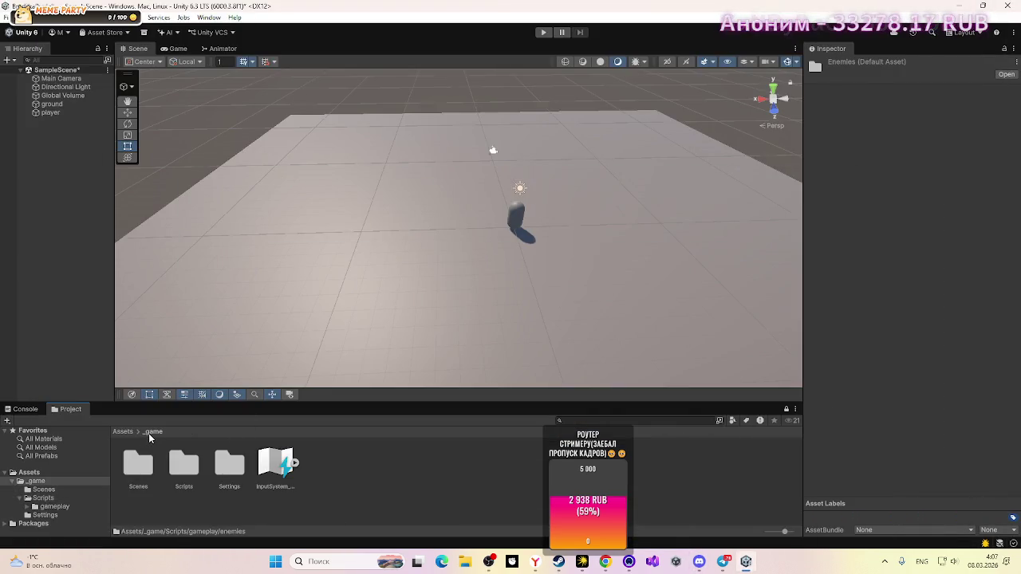
left_click(175, 468)
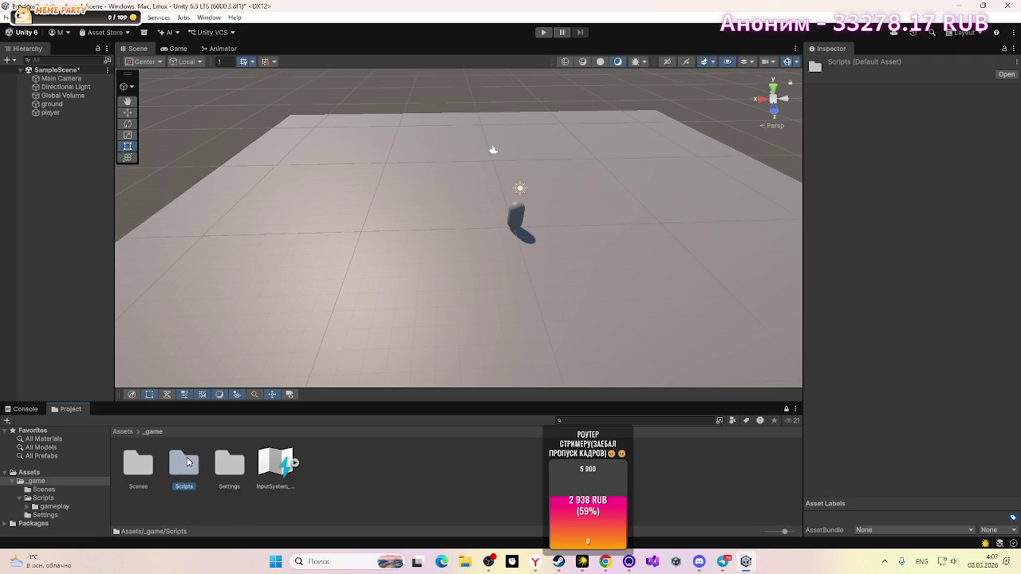
left_click(332, 483)
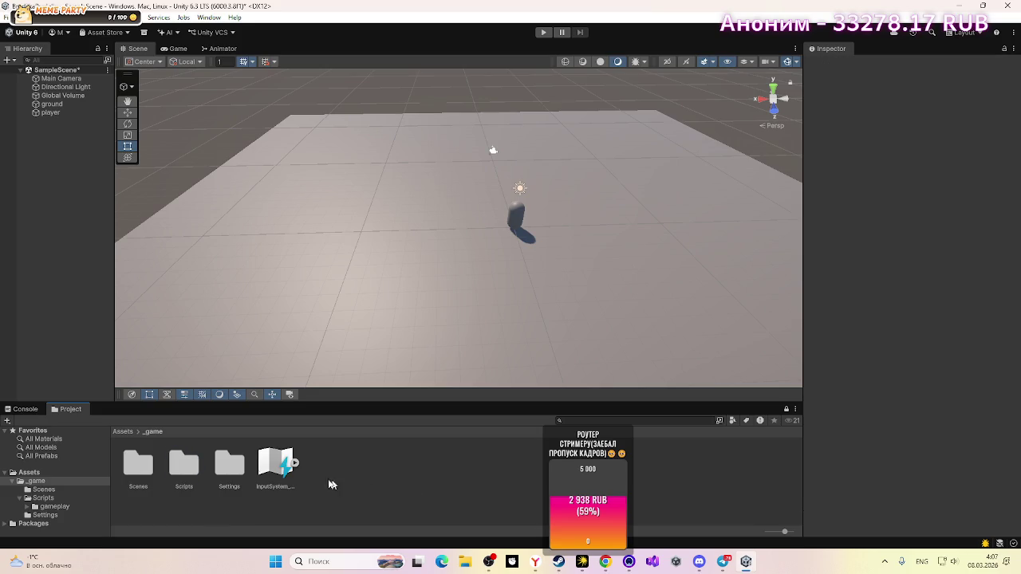
double_click(177, 462)
double_click(138, 463)
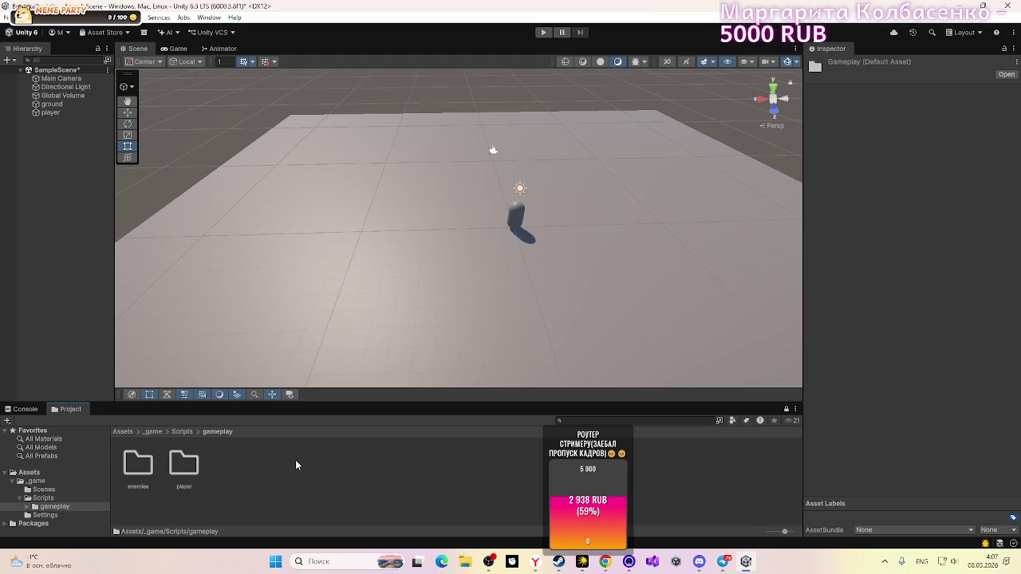
Step: Create a MonoBehaviour script named Level in gameplay and open it in the code editor
right_click(296, 465)
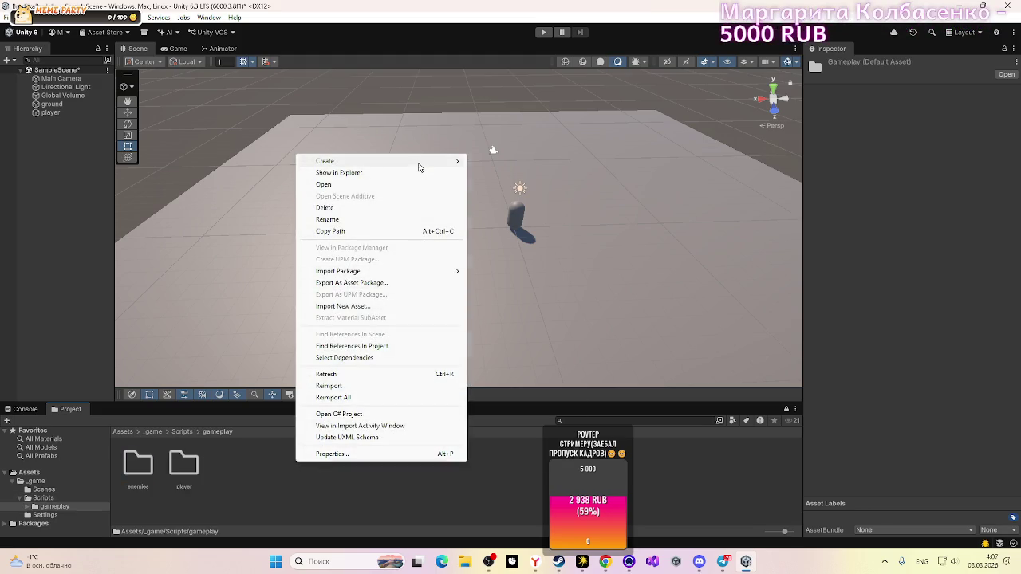
mouse_move(420, 165)
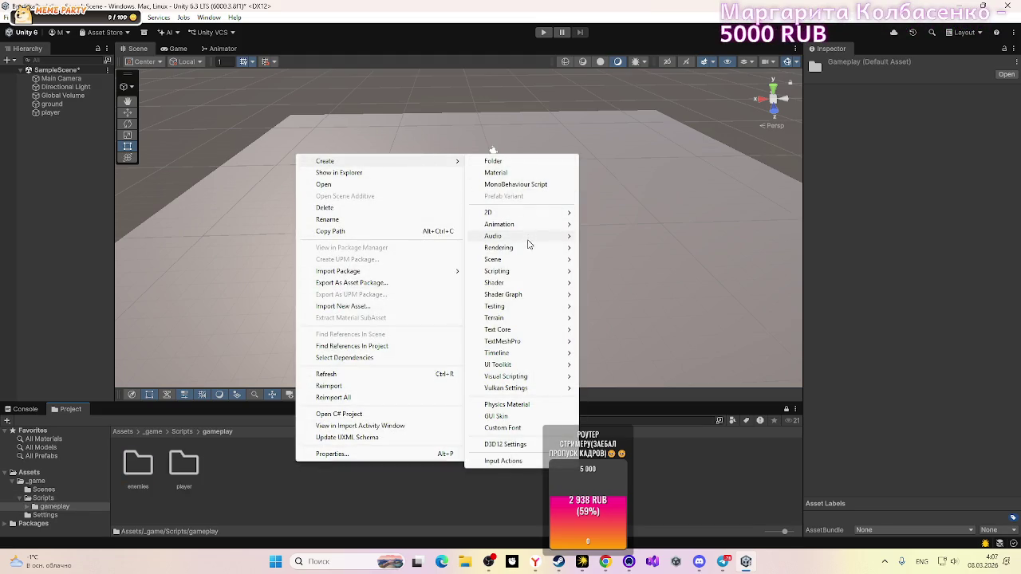
mouse_move(536, 273)
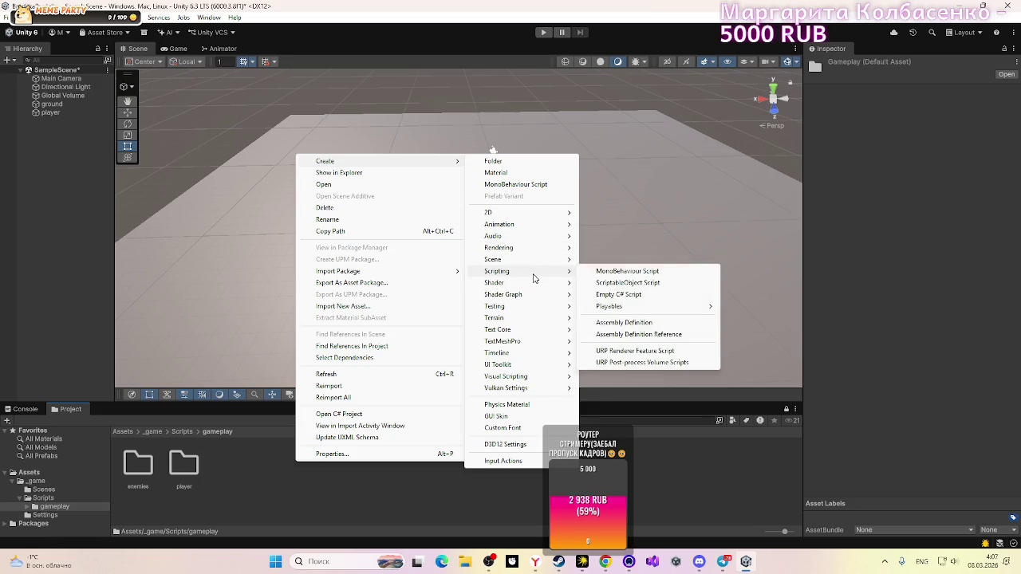
left_click(532, 185)
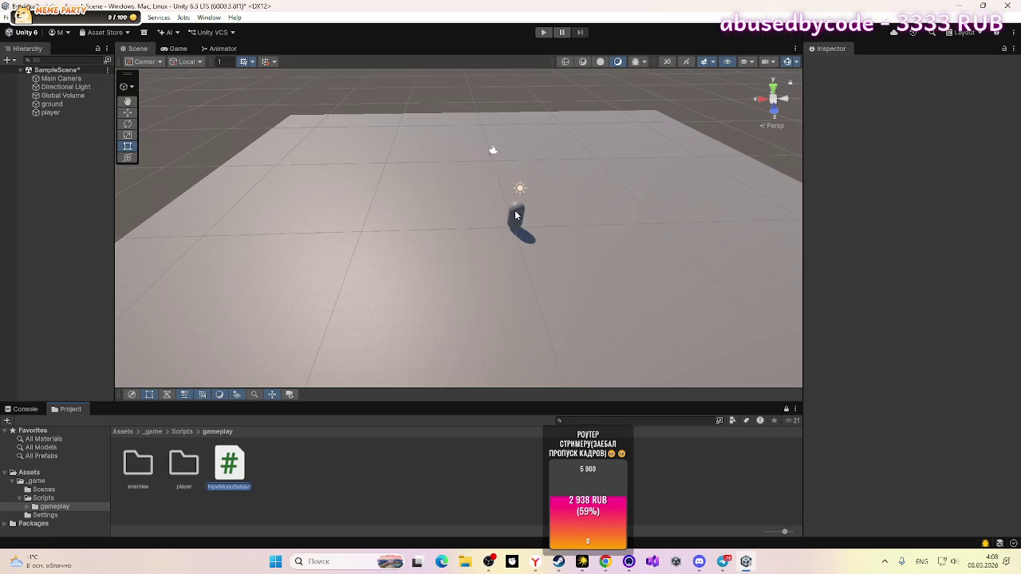
key("BackSpace")
type("Level")
key("Return")
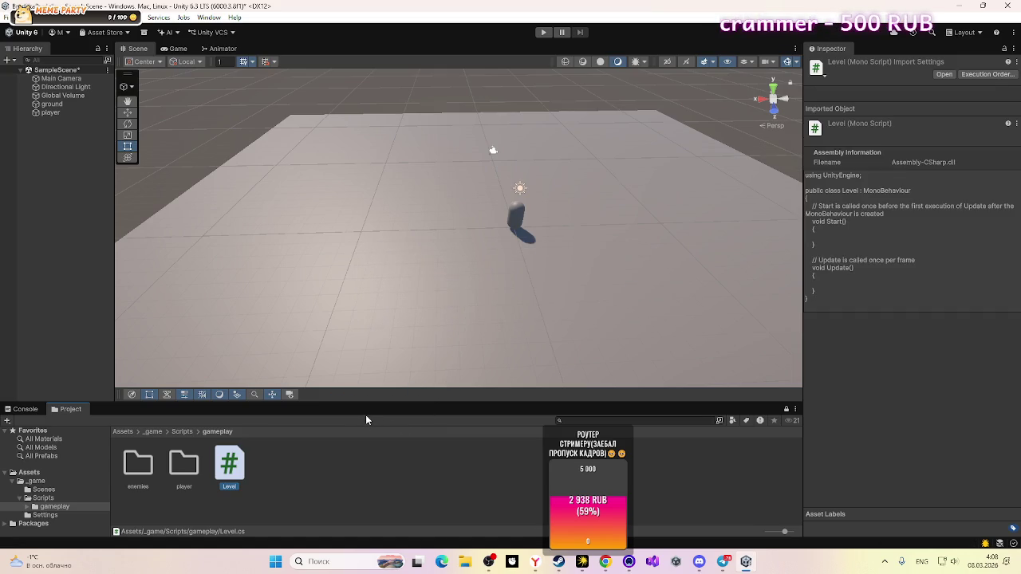
double_click(224, 472)
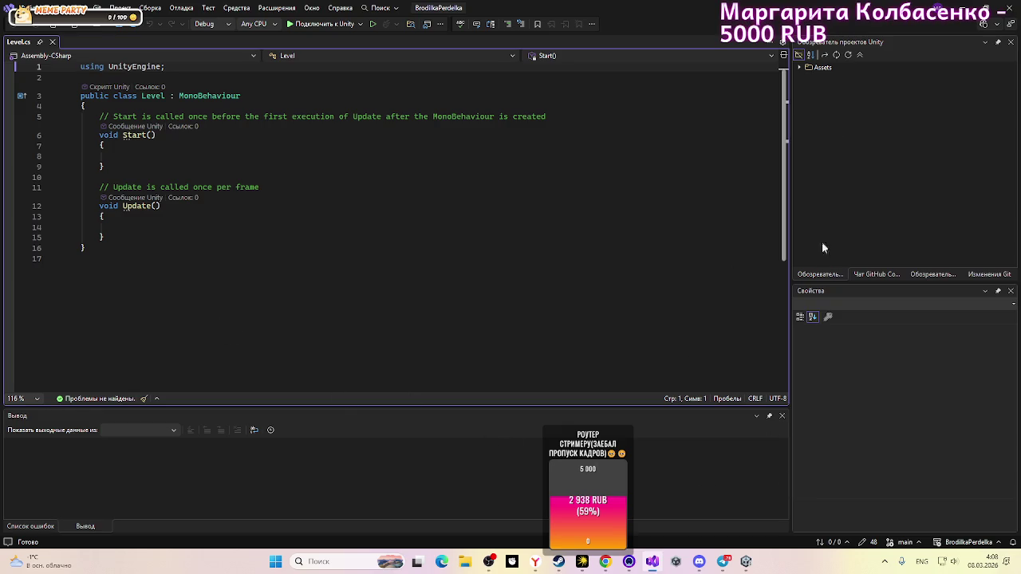
Step: Close the Properties, Unity explorer, Copilot, Solution Explorer and Git Changes panels
left_click(1011, 291)
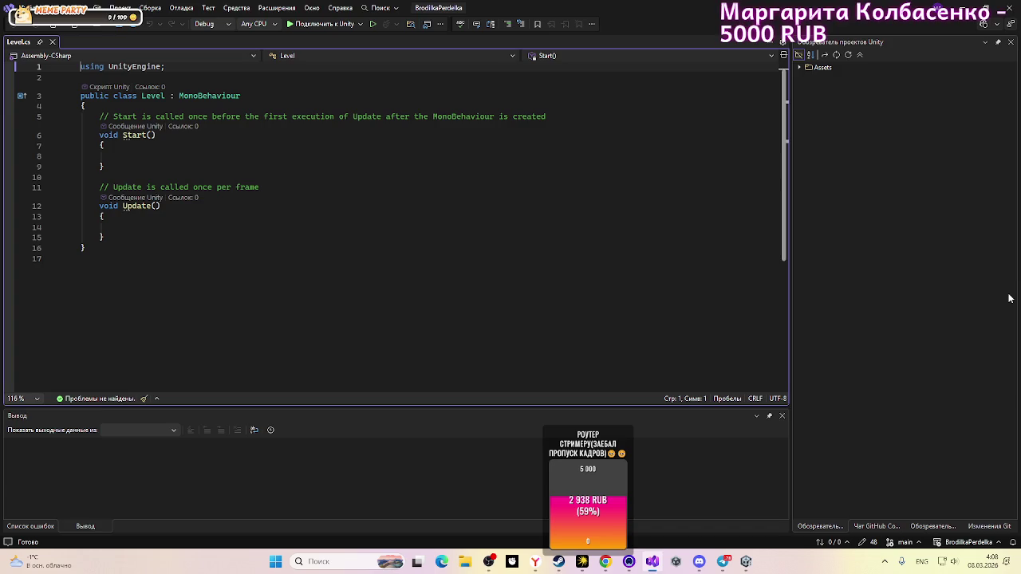
left_click(1013, 42)
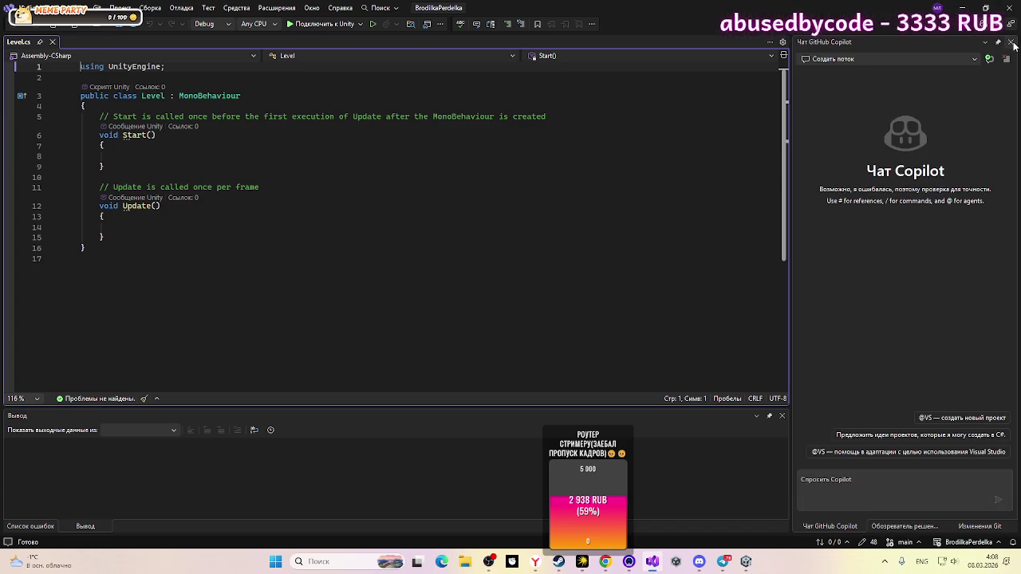
left_click(1013, 44)
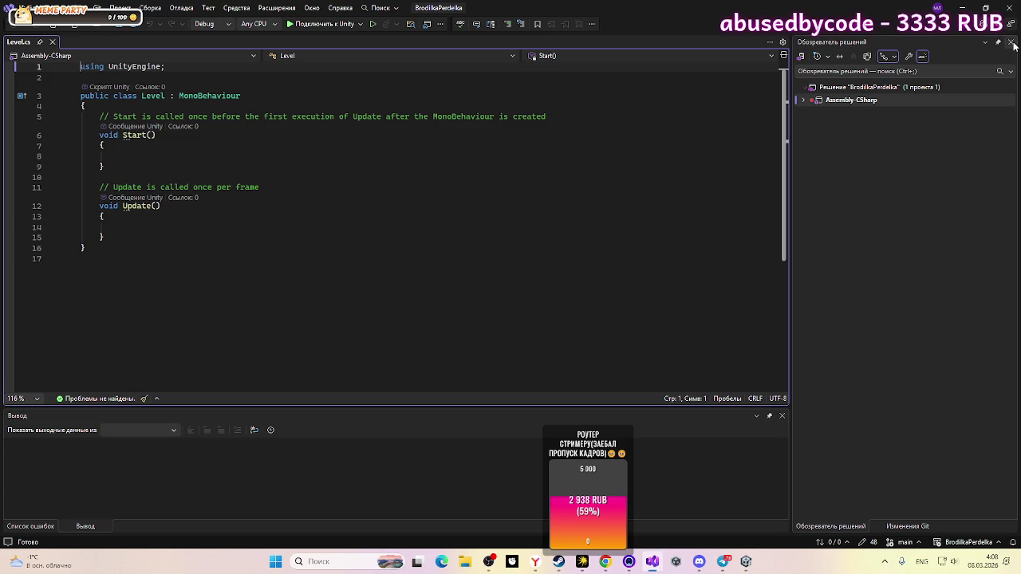
left_click(1012, 43)
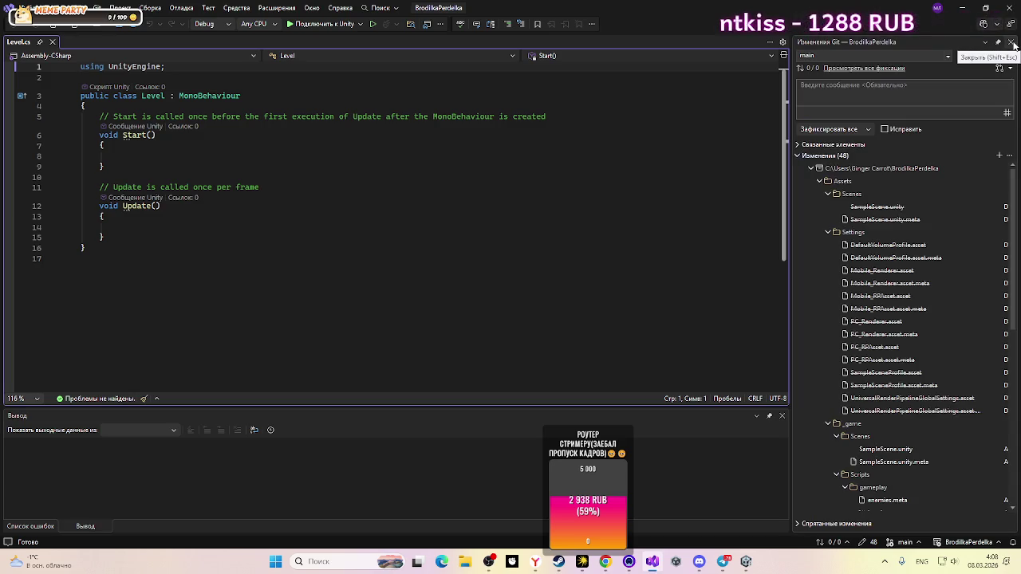
left_click(1012, 43)
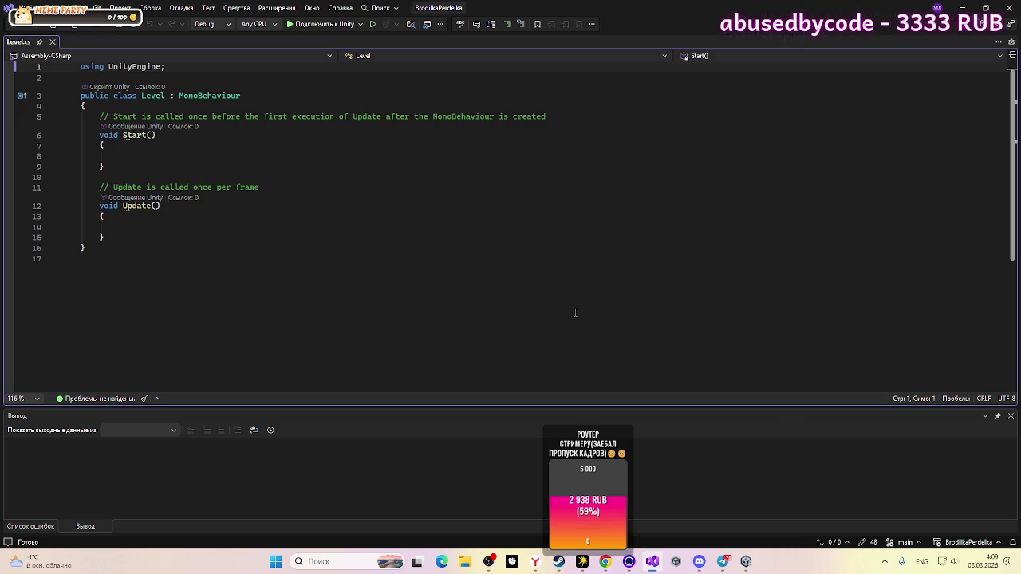
mouse_move(652, 560)
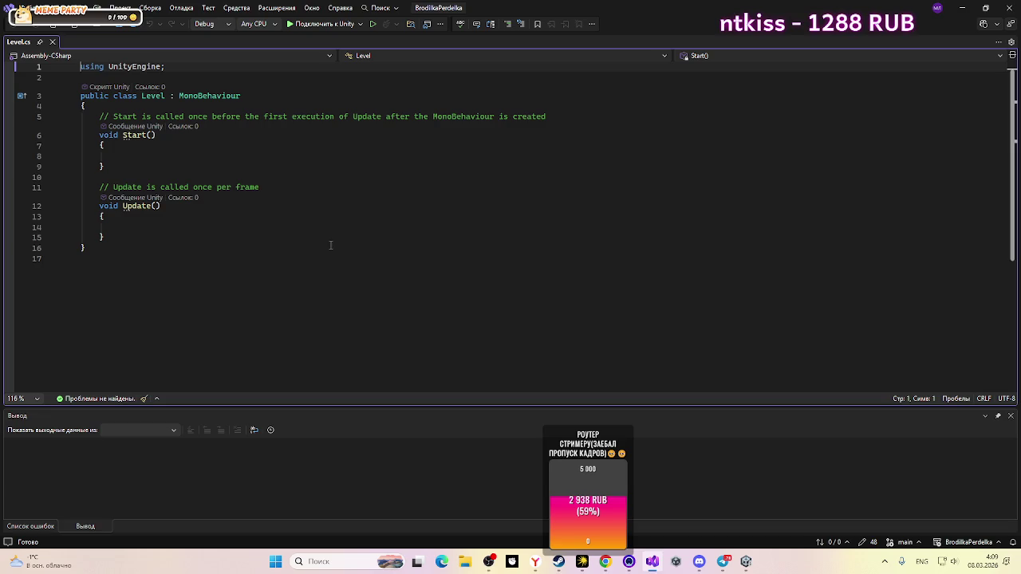
Step: Delete the template Start and Update methods from the Level class
left_click(123, 117)
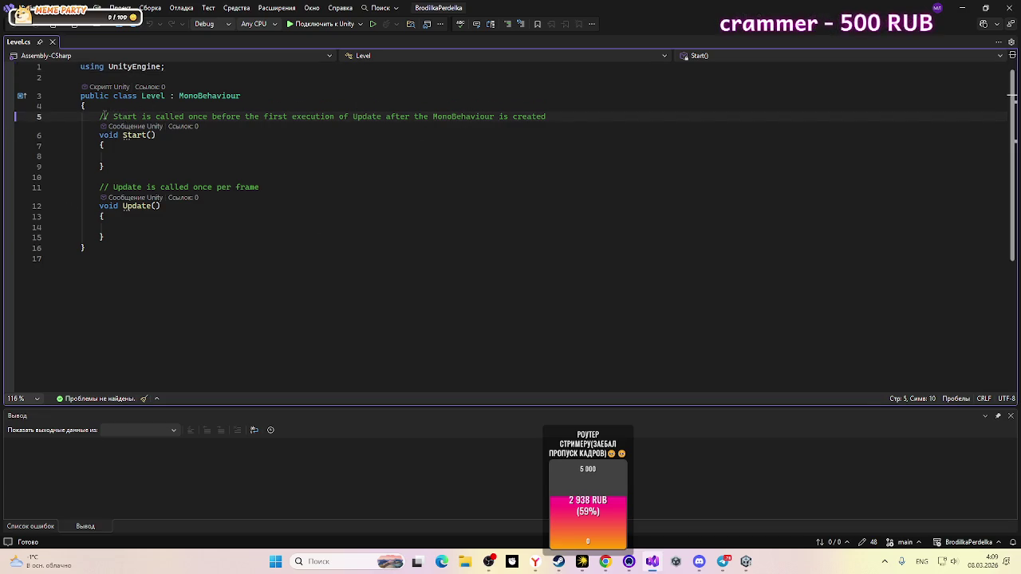
left_click(100, 117)
left_click(405, 287, "shift")
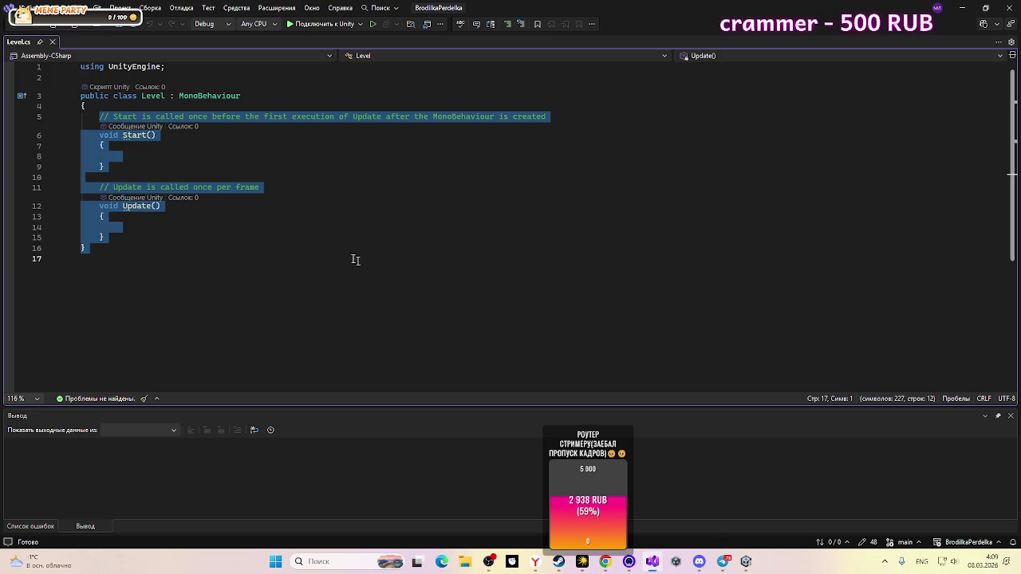
mouse_move(105, 237)
left_mouse_down()
mouse_move(80, 187)
mouse_move(1, 131)
mouse_move(3, 120)
left_mouse_up()
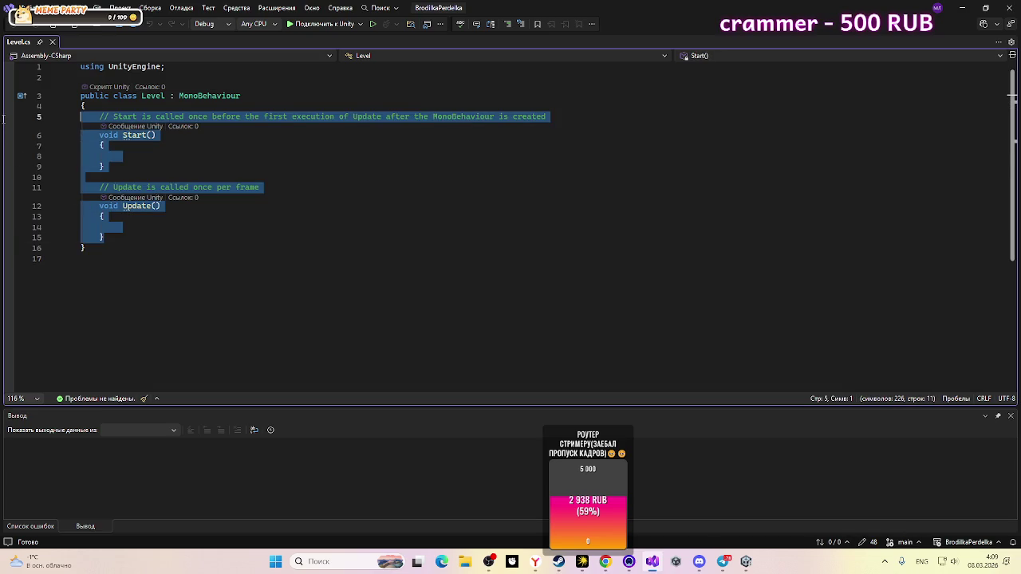
key("Delete")
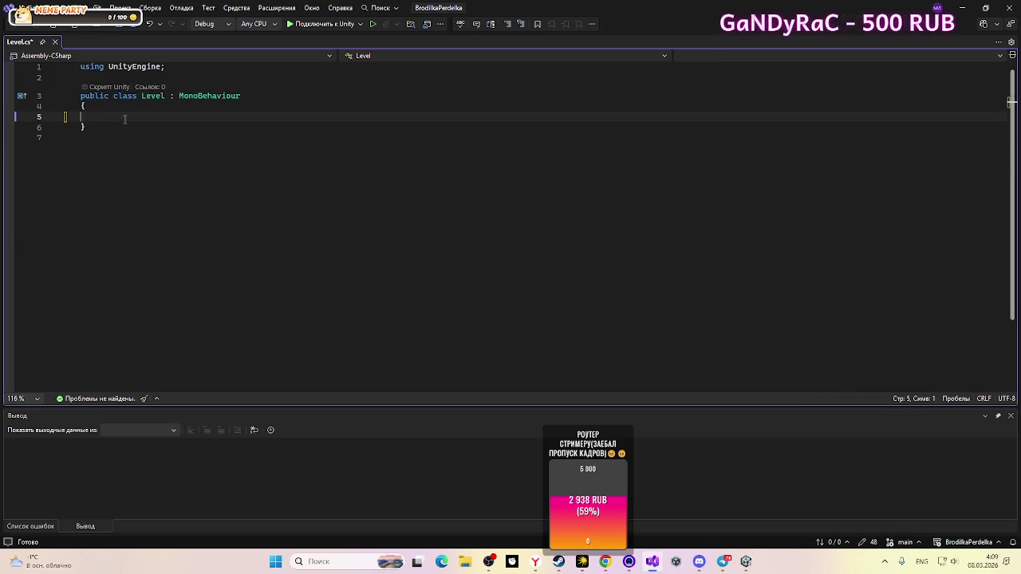
key("Tab")
Step: Begin a [SerializeField] private Transform field, naming it _sp so far
type("[")
type("SerializeField")
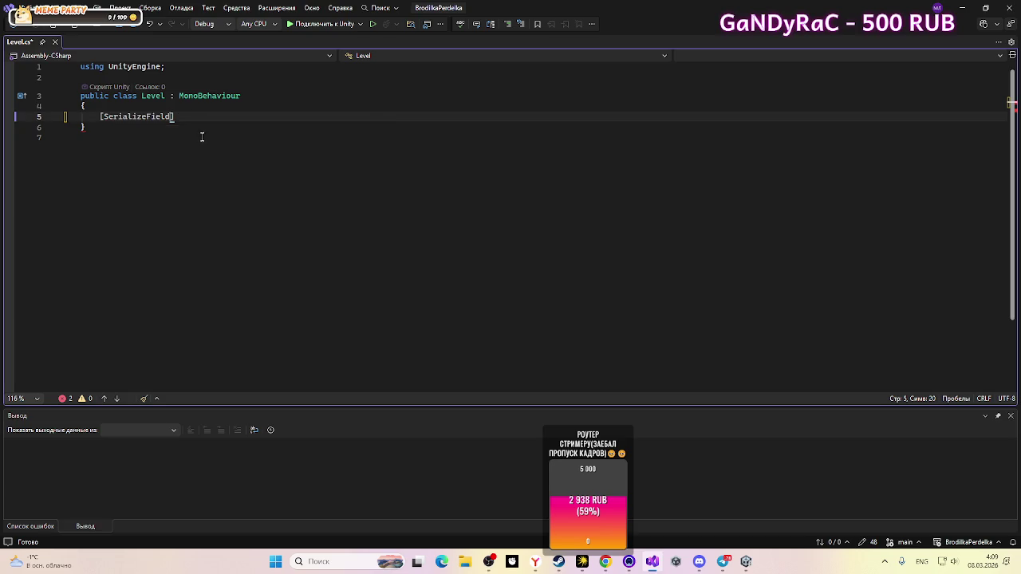
key("Tab")
left_click(212, 117)
type("private")
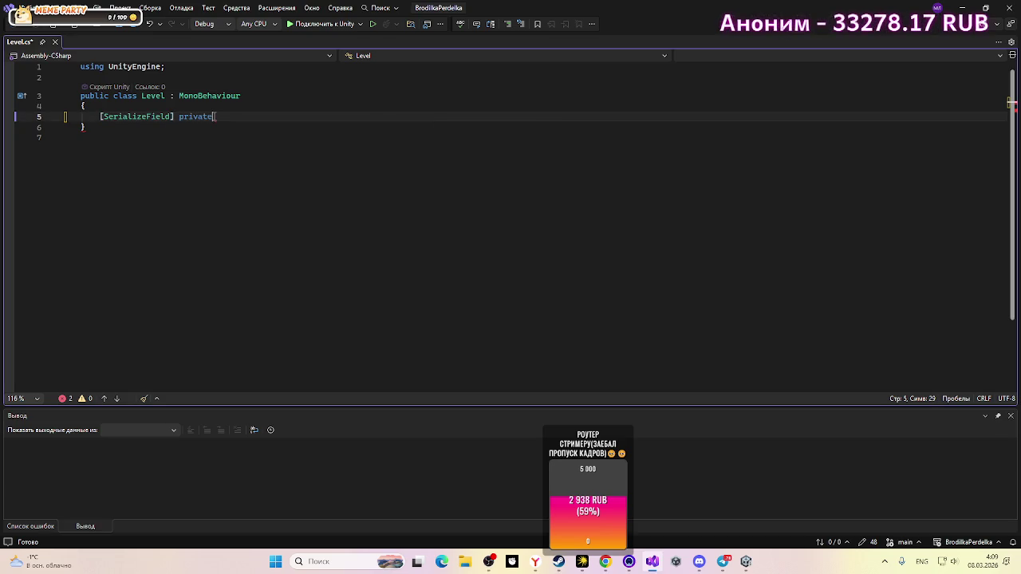
type(" t")
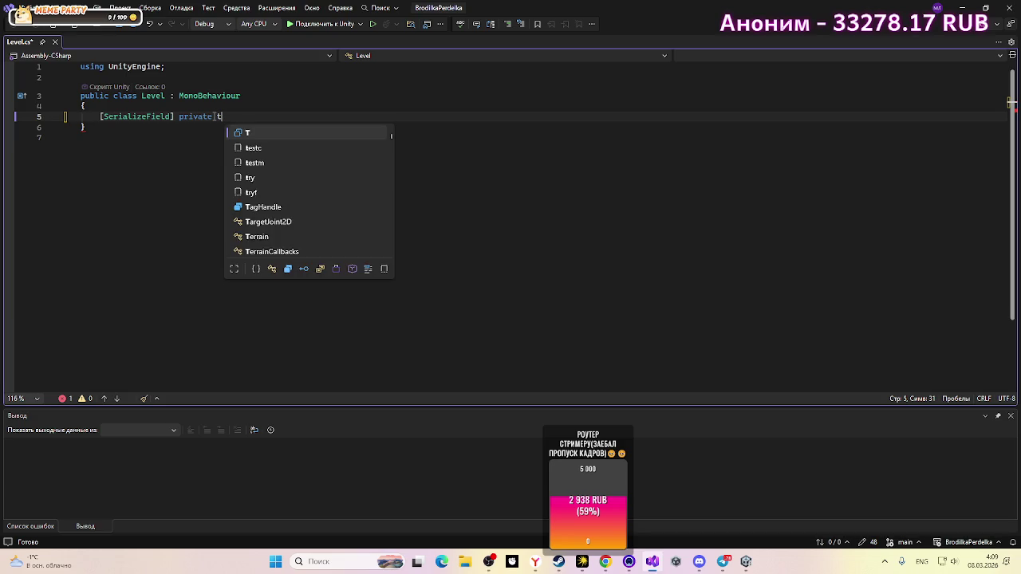
type("ra")
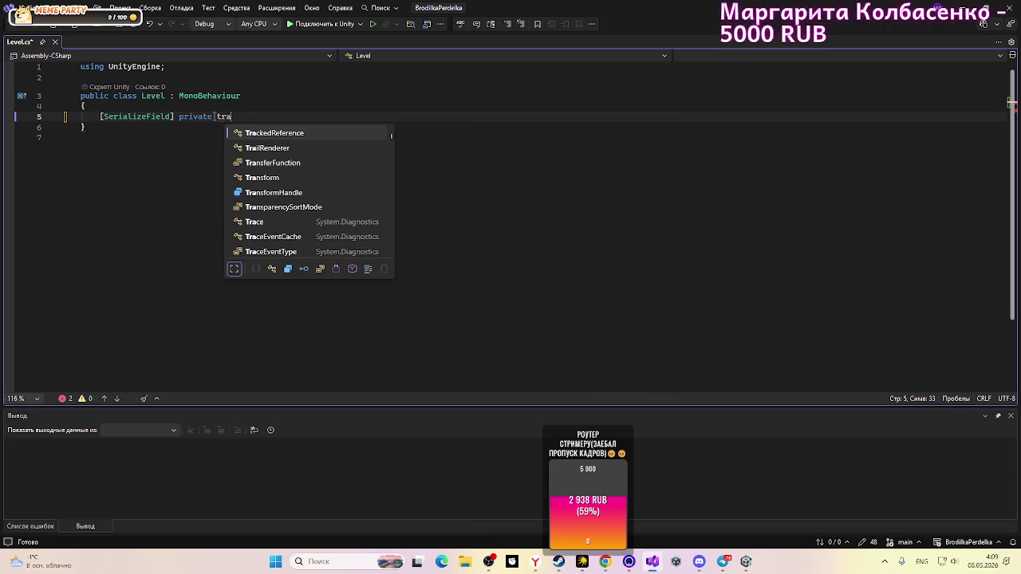
key("Down")
key("Down")
key("Down")
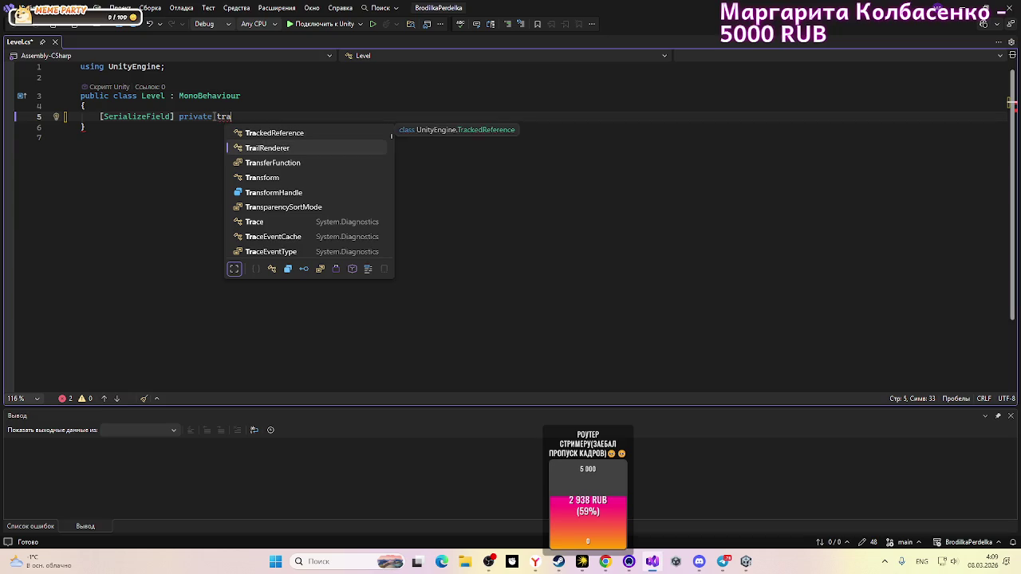
key("Tab")
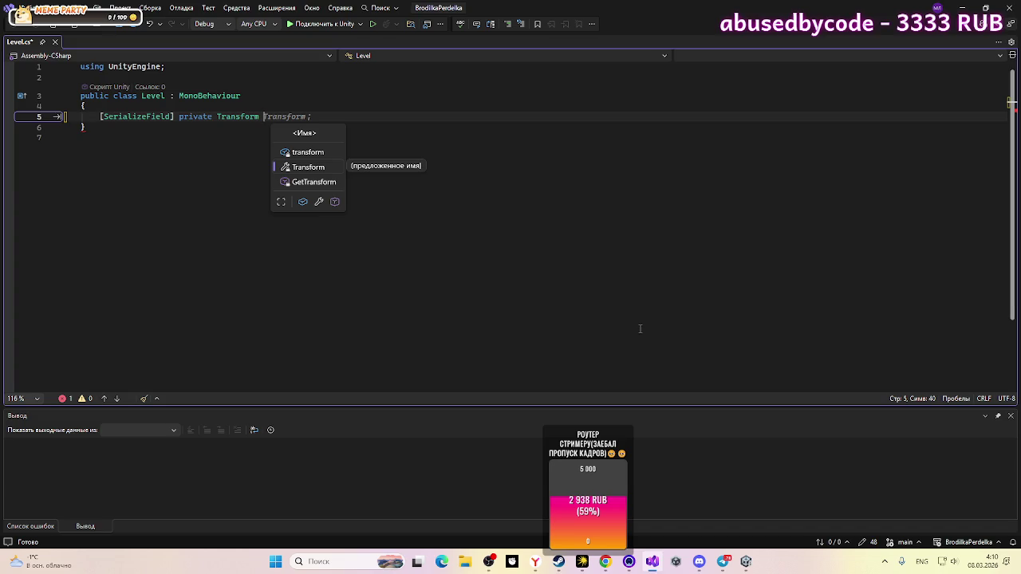
type("_")
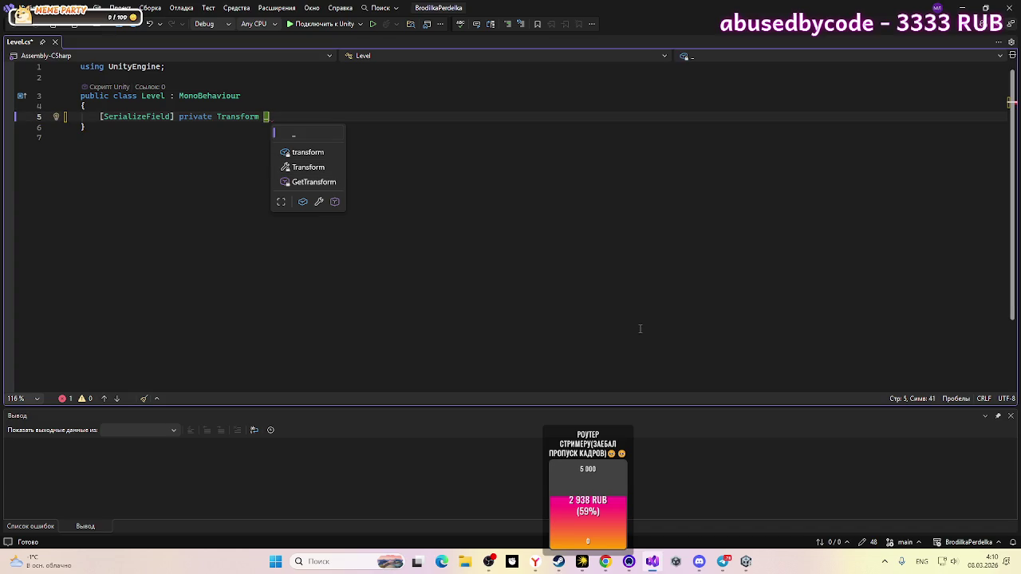
type("s")
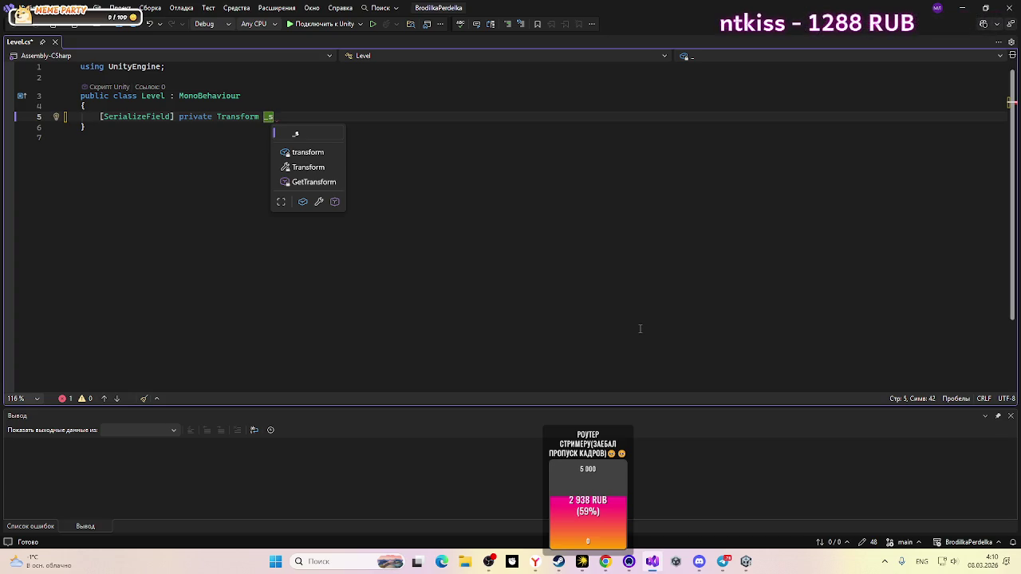
type("p")
Step: View the reference Level.cs from the Discord stream, enlarged with Ctrl+=, then return to Visual Studio
mouse_move(699, 562)
left_click(716, 523)
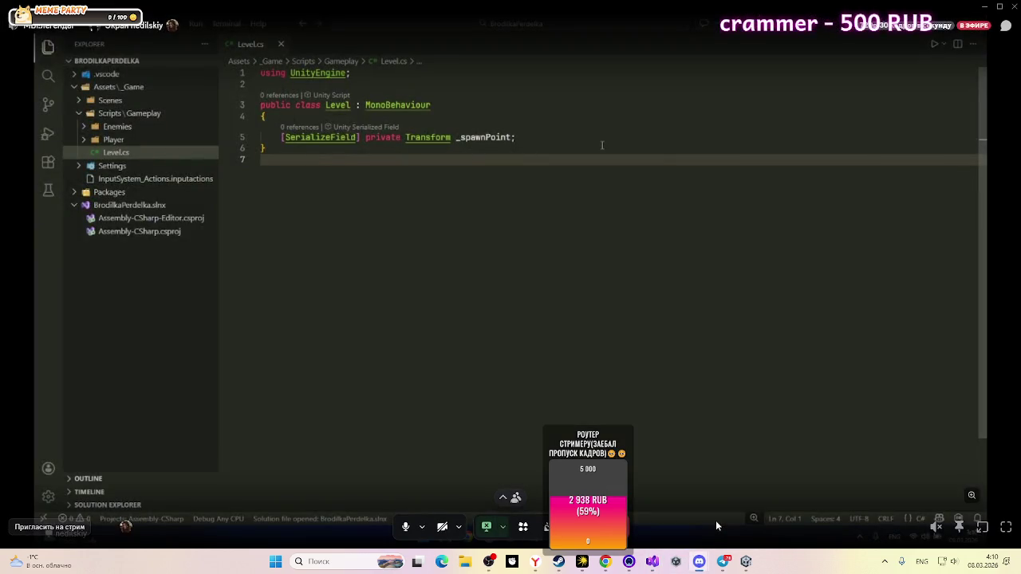
left_click(698, 560)
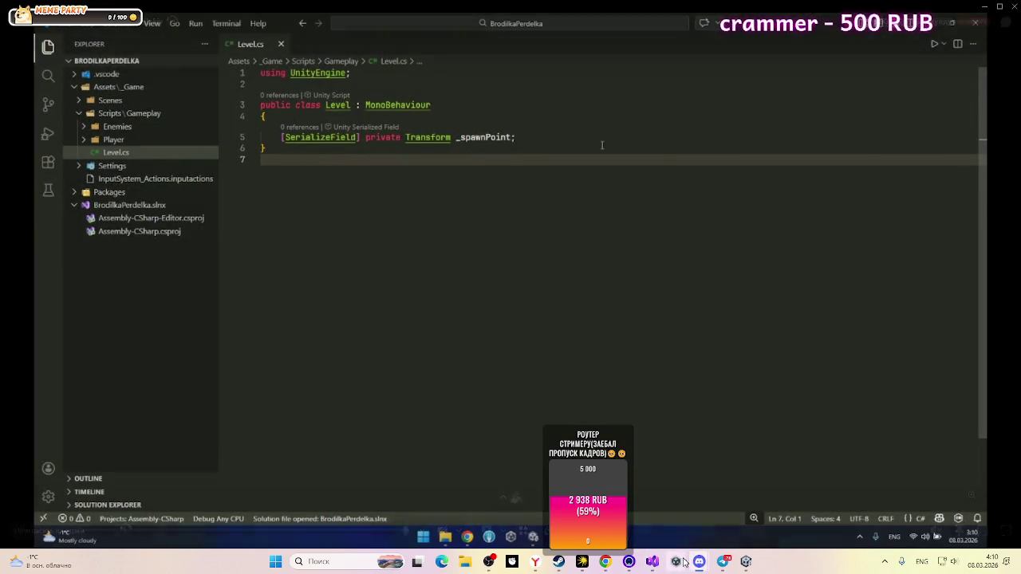
mouse_move(693, 568)
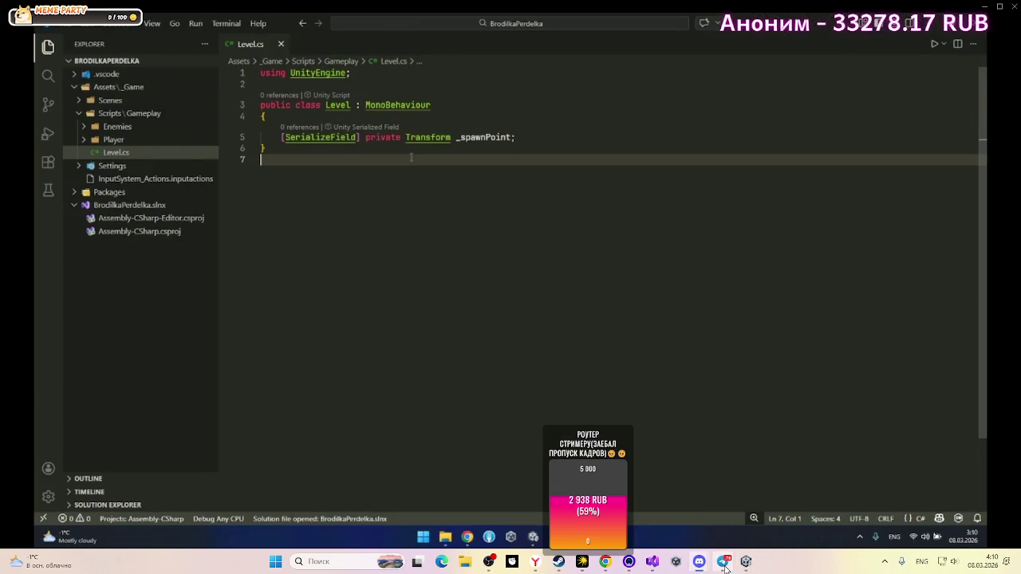
mouse_move(723, 566)
mouse_move(657, 565)
key("ctrl+equal")
key("ctrl+equal")
key("ctrl+equal")
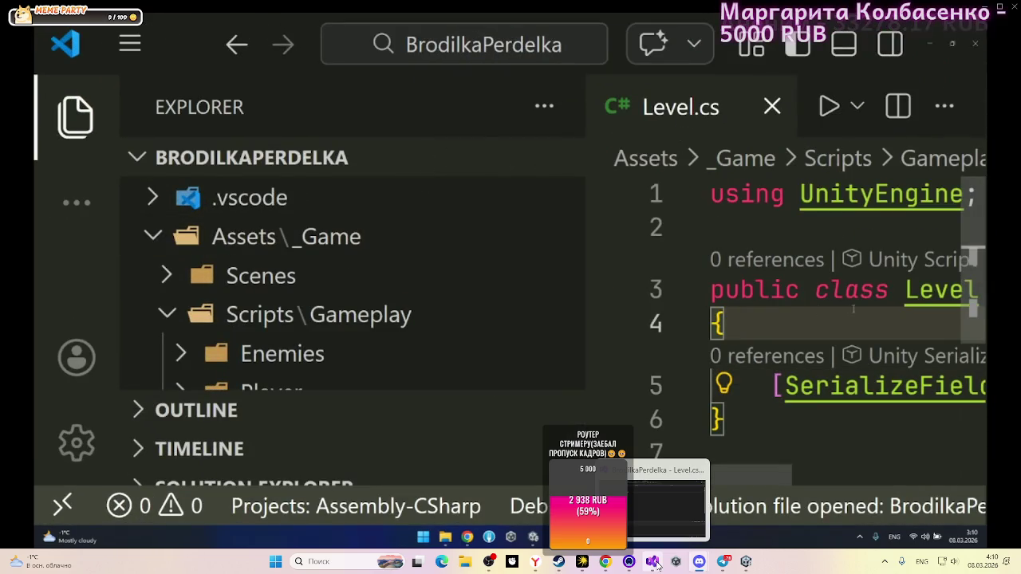
left_click(891, 290)
Step: Finish the field name as _spawnPoint, end line 5 with a semicolon, and return to Unity
left_click(657, 565)
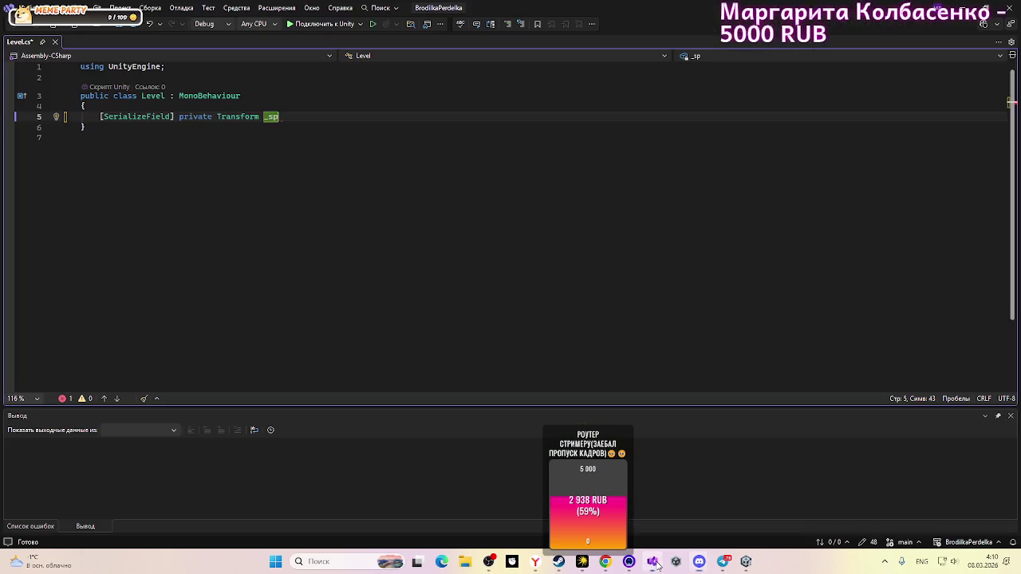
type("aw")
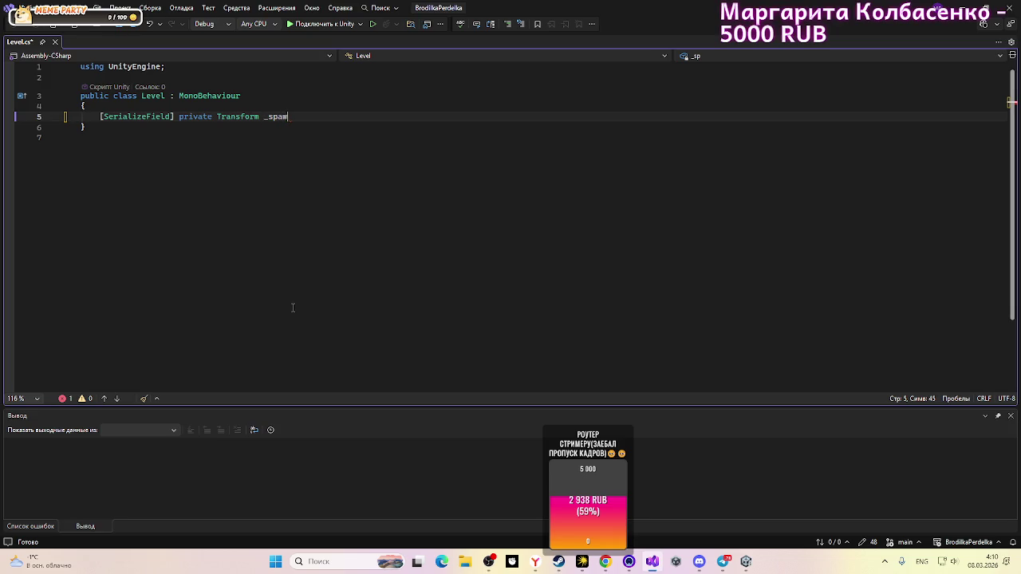
type("nPo")
type("int")
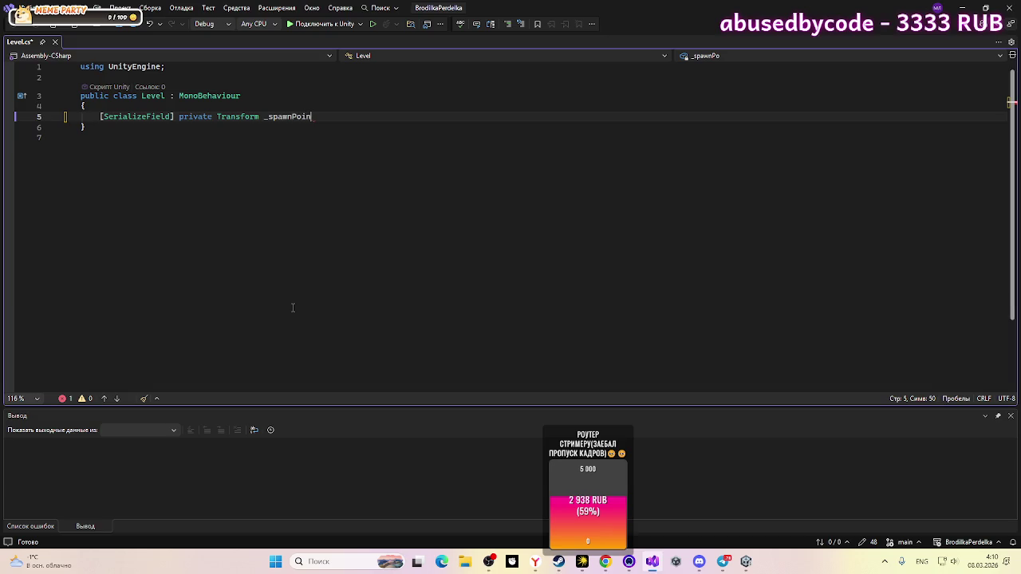
left_click(464, 150)
key("Up")
key("Up")
key("End")
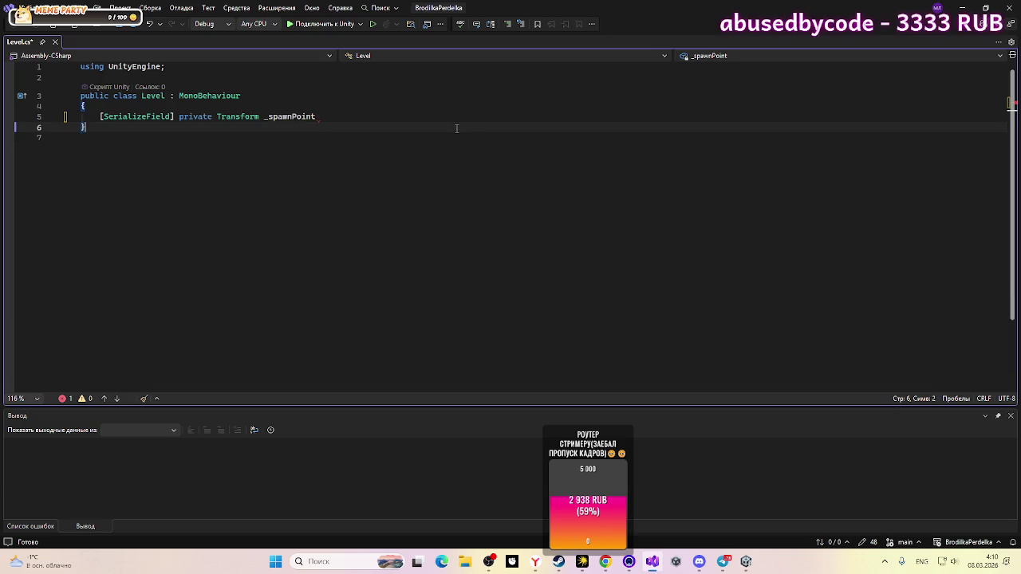
type(";")
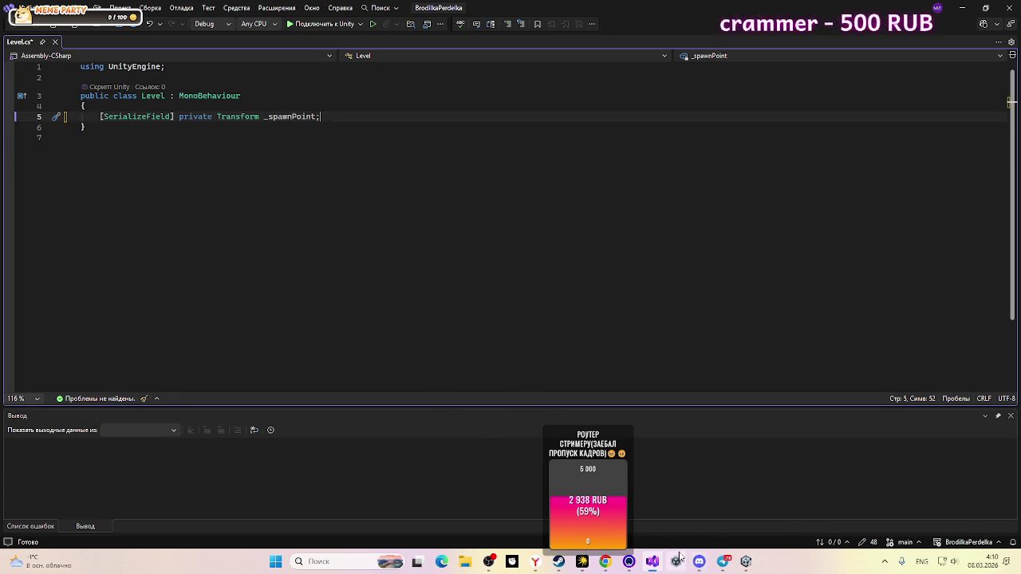
left_click(745, 562)
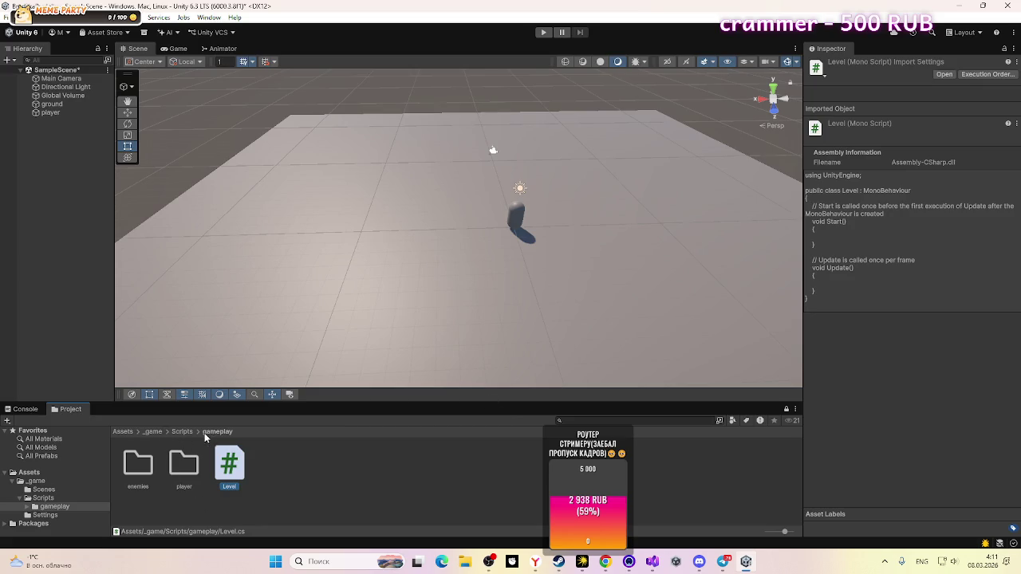
Step: Create a Core folder beside gameplay in Assets/_game/Scripts and open it
left_click(179, 433)
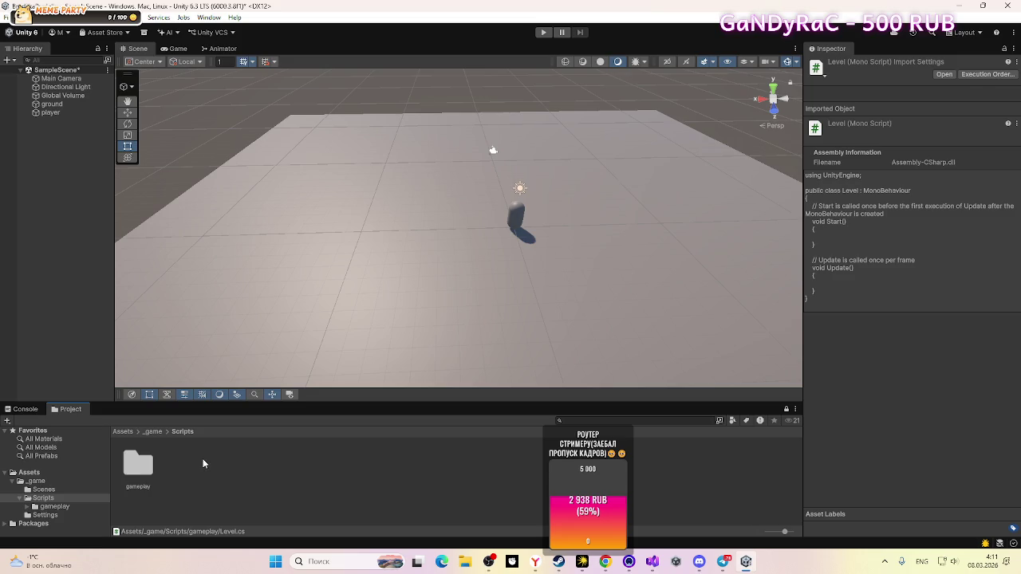
right_click(202, 458)
mouse_move(312, 160)
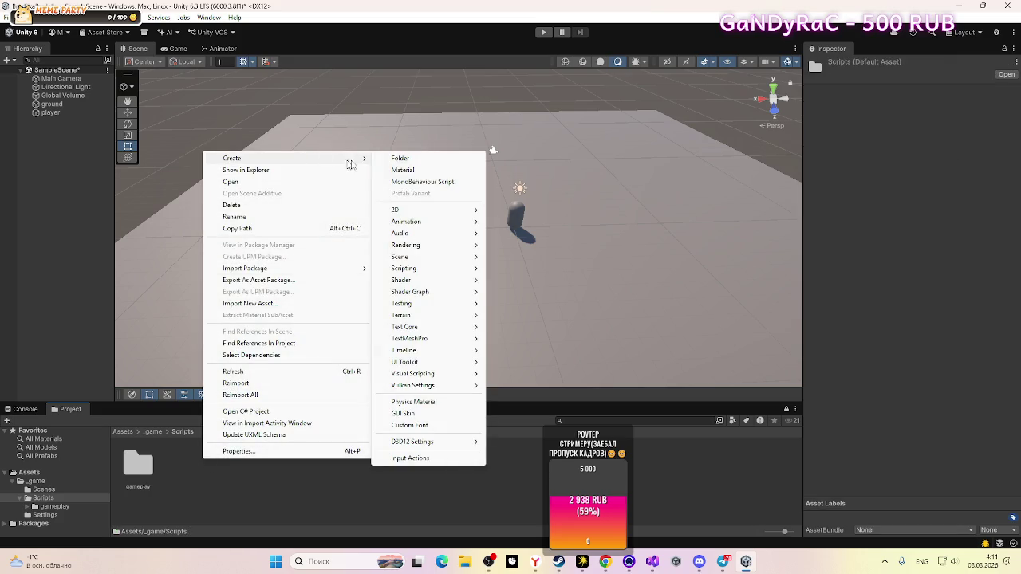
left_click(400, 159)
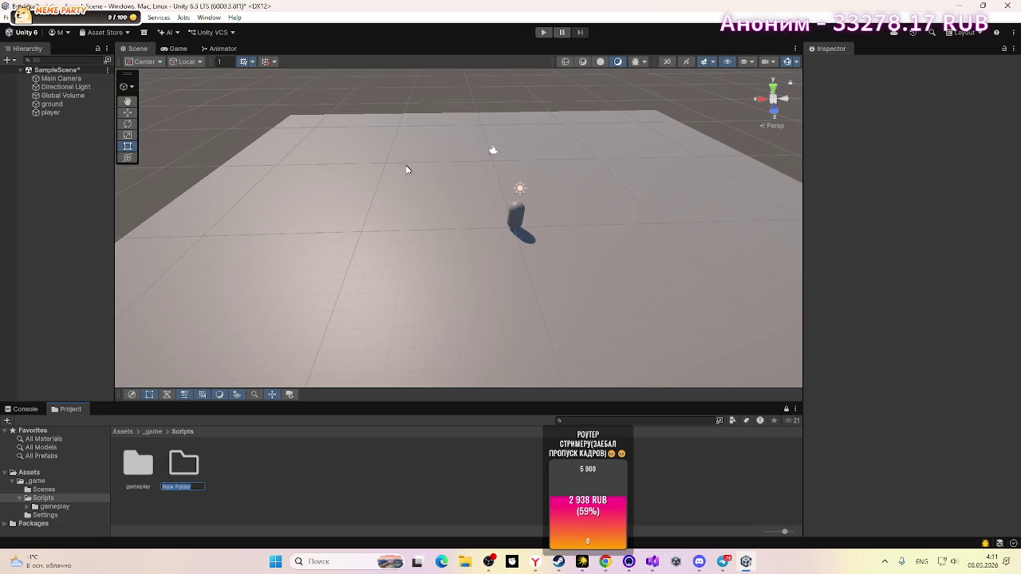
type("Co")
key("BackSpace")
type("re")
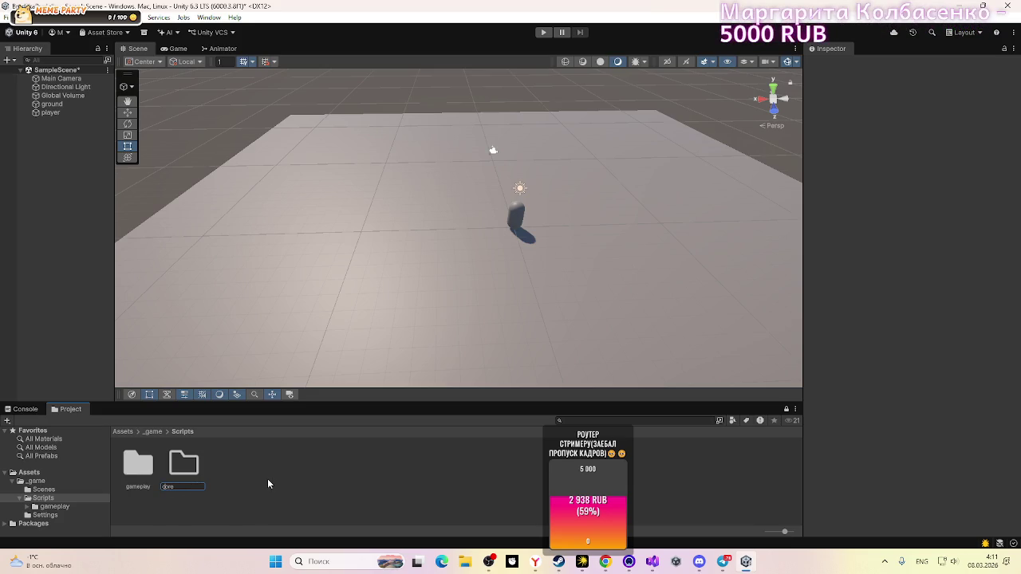
key("Return")
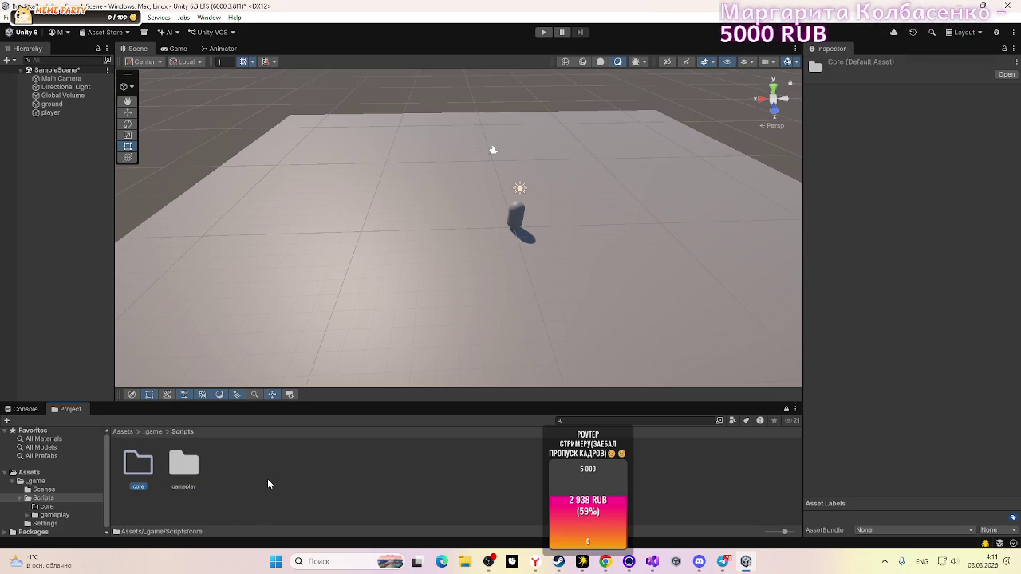
double_click(136, 460)
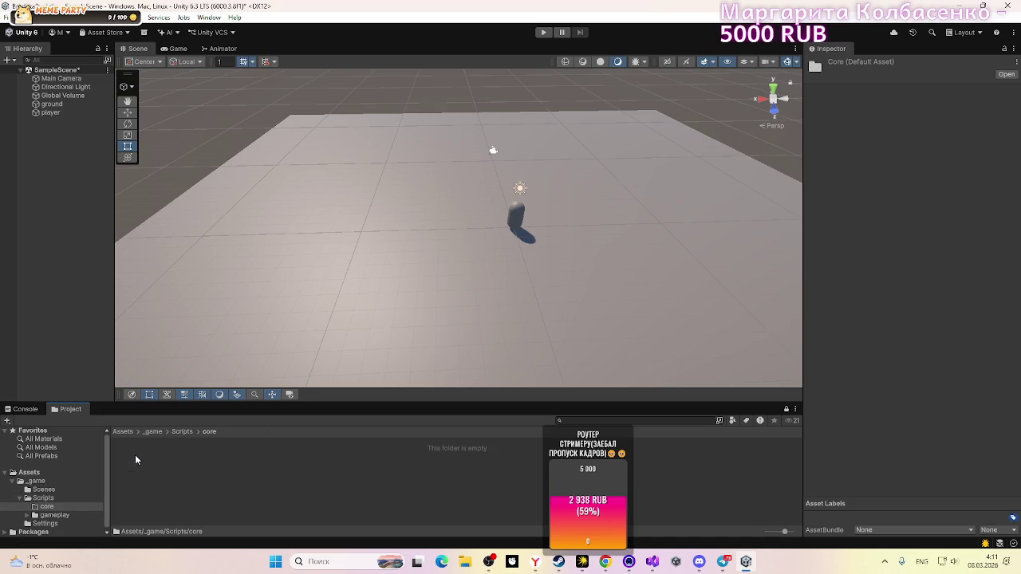
left_click(351, 473)
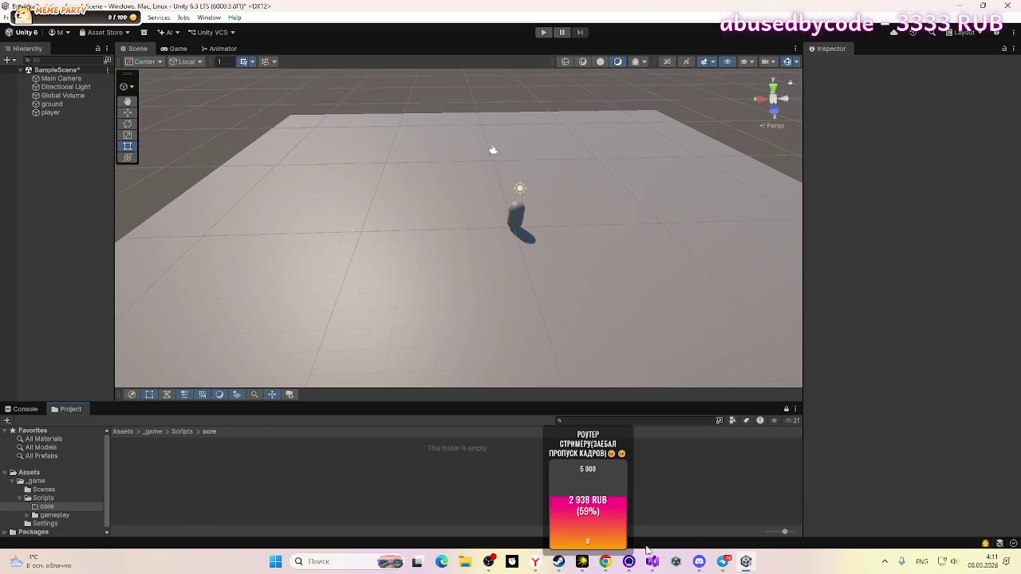
Step: Follow the reference Unity project in the Discord stream, then switch back to your own Unity editor
mouse_move(702, 562)
left_click(718, 503)
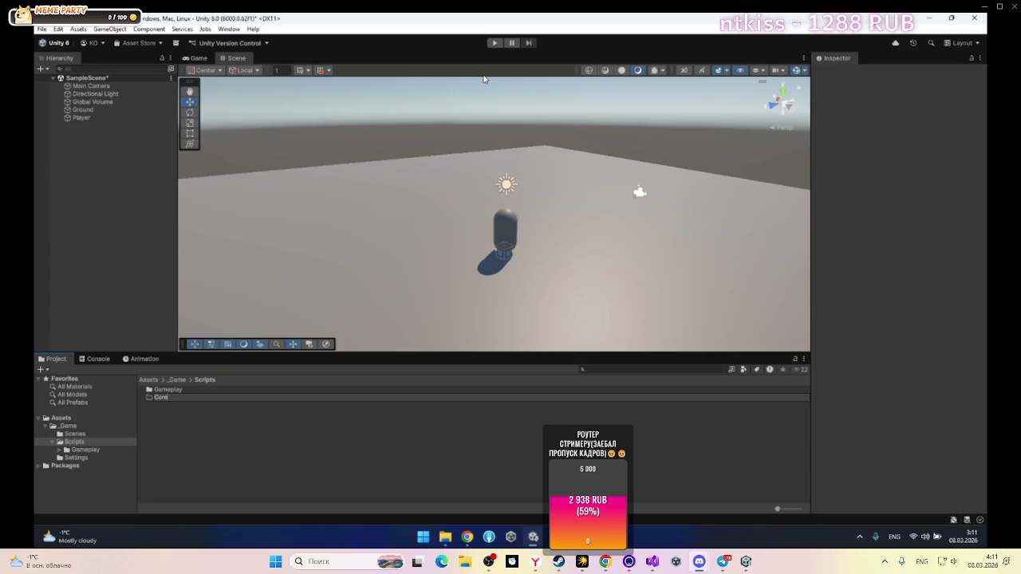
mouse_move(909, 228)
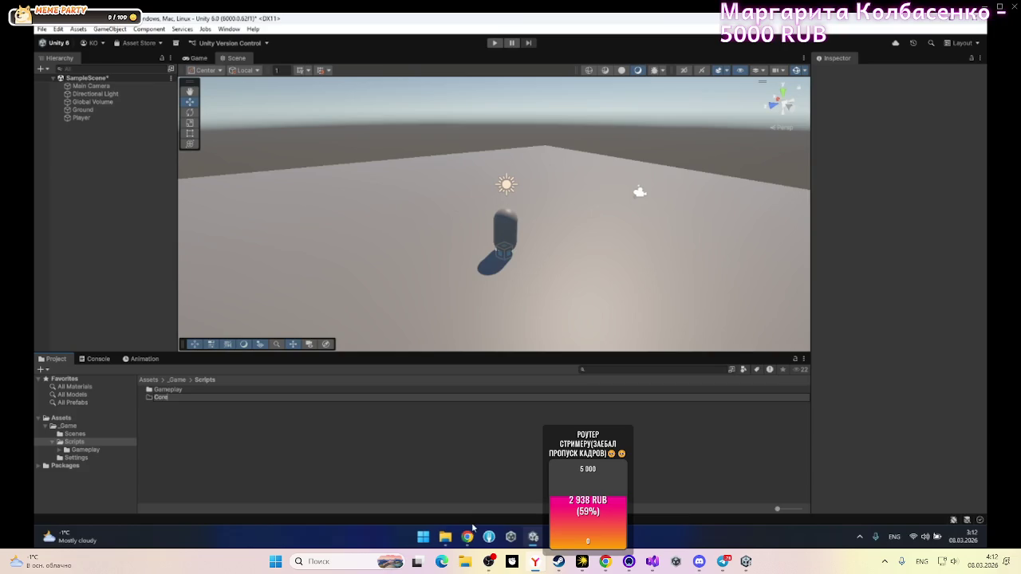
key("Return")
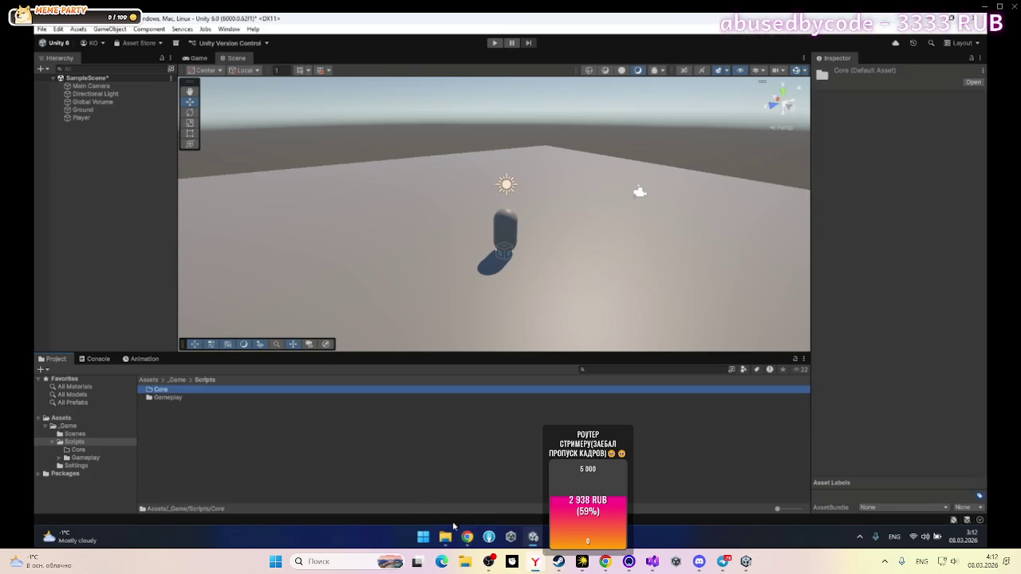
double_click(180, 389)
right_click(237, 417)
mouse_move(252, 135)
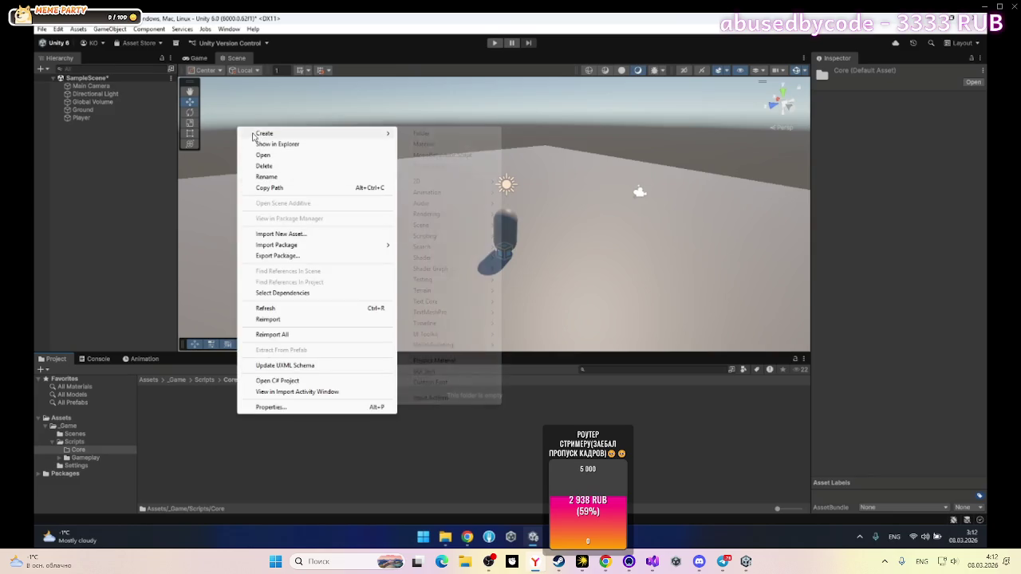
left_click(431, 155)
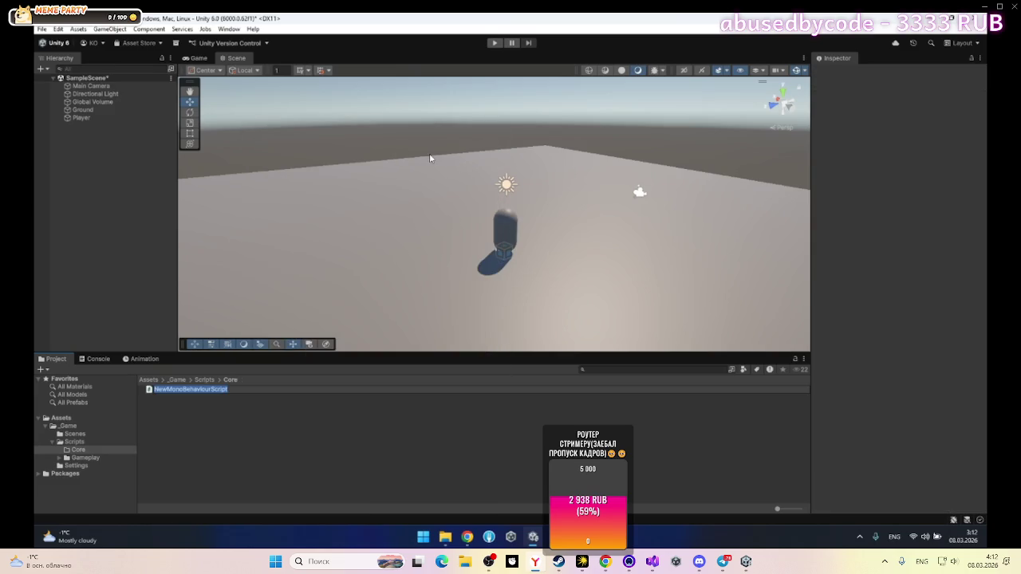
type("Bootstrap")
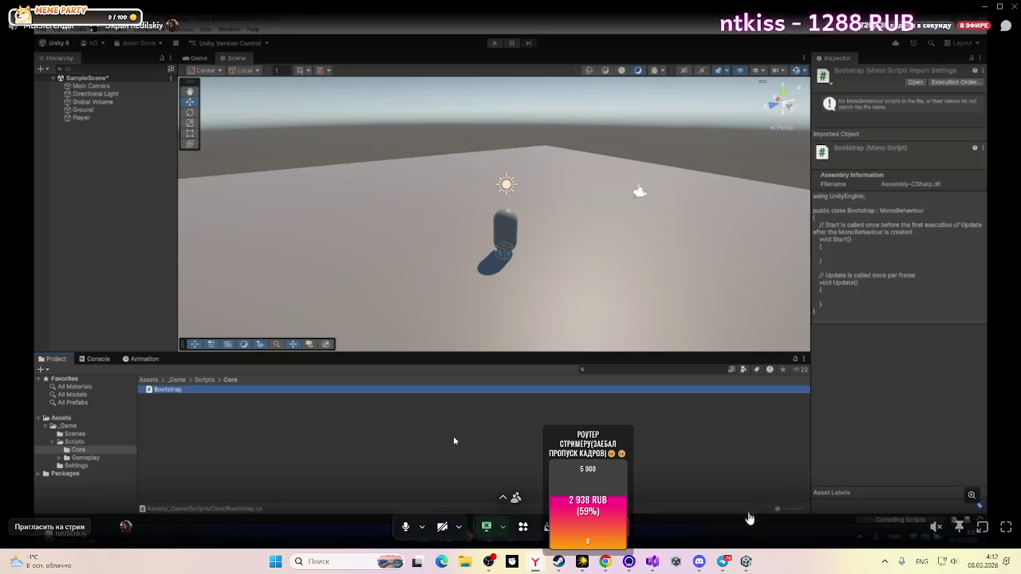
left_click(746, 562)
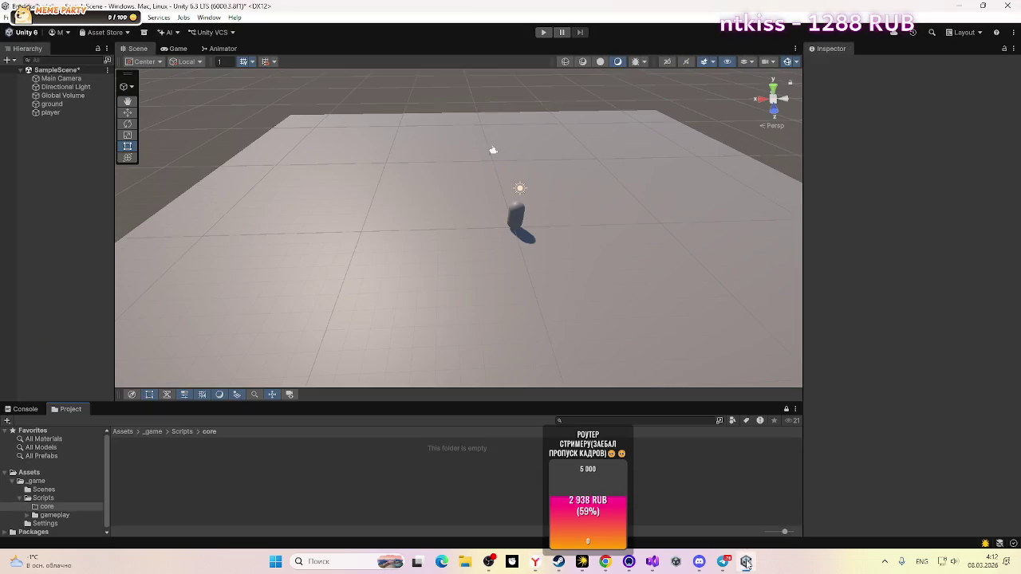
Step: Create a new MonoBehaviour script in core named BootsTrap, then switch to the Miro board
right_click(210, 450)
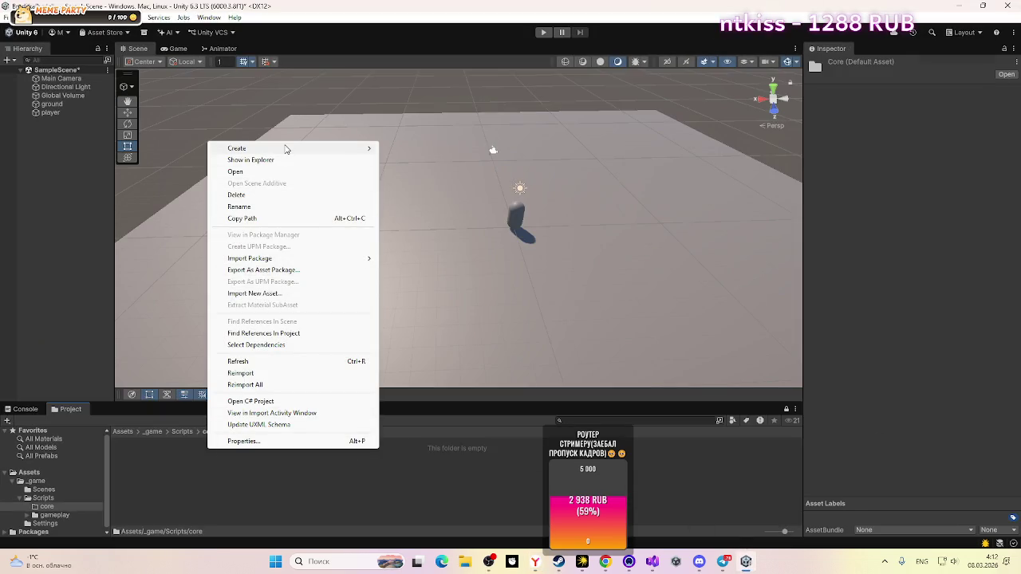
mouse_move(292, 148)
left_click(425, 173)
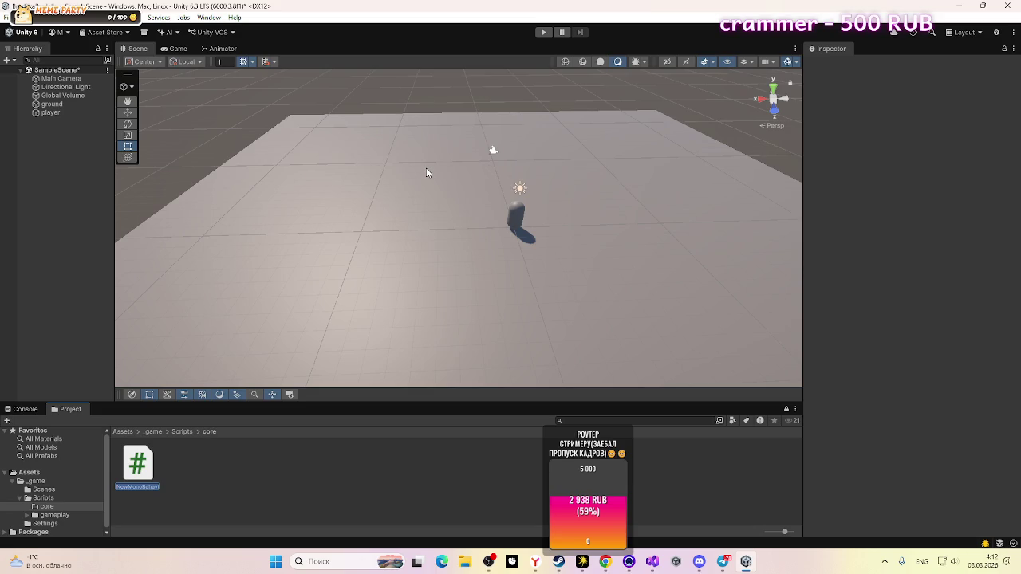
key("BackSpace")
type("ra")
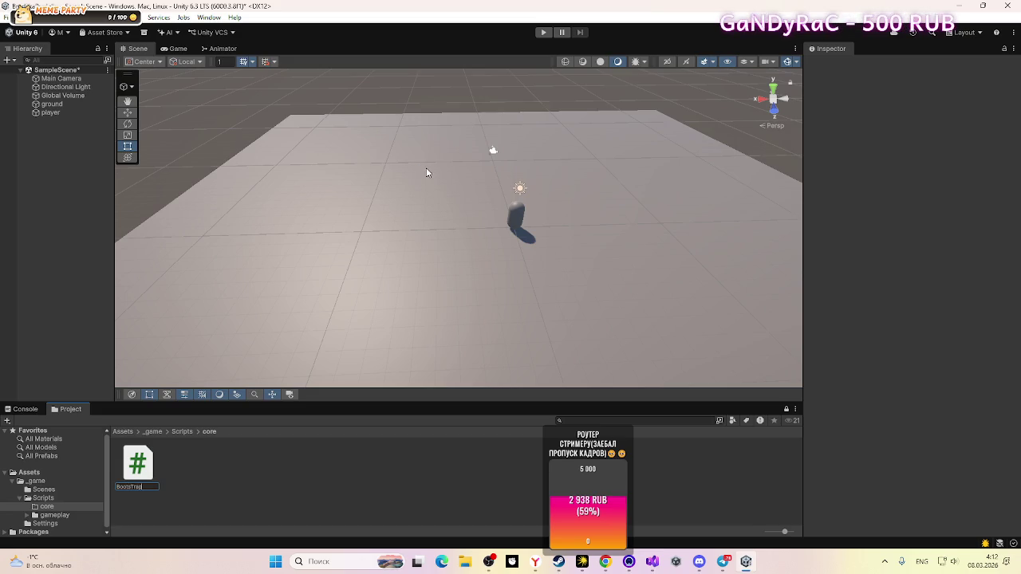
type("p")
key("Return")
left_click(605, 562)
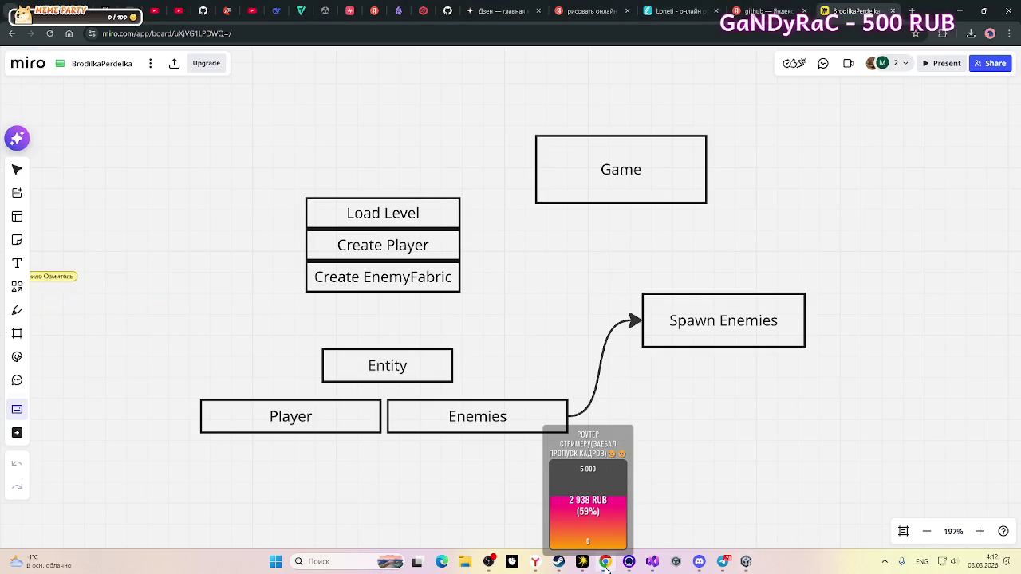
Step: Zoom the Miro board to 112% and pan over the framed diagram, then switch to the Discord stream
scroll(635, 454, "down", 5)
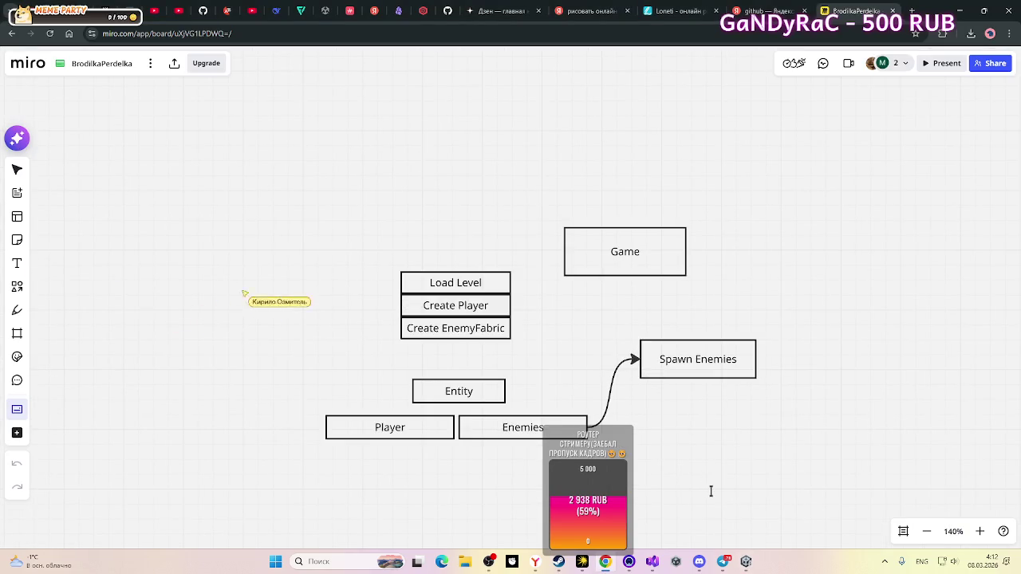
scroll(702, 459, "down", 8)
scroll(857, 479, "up", 6)
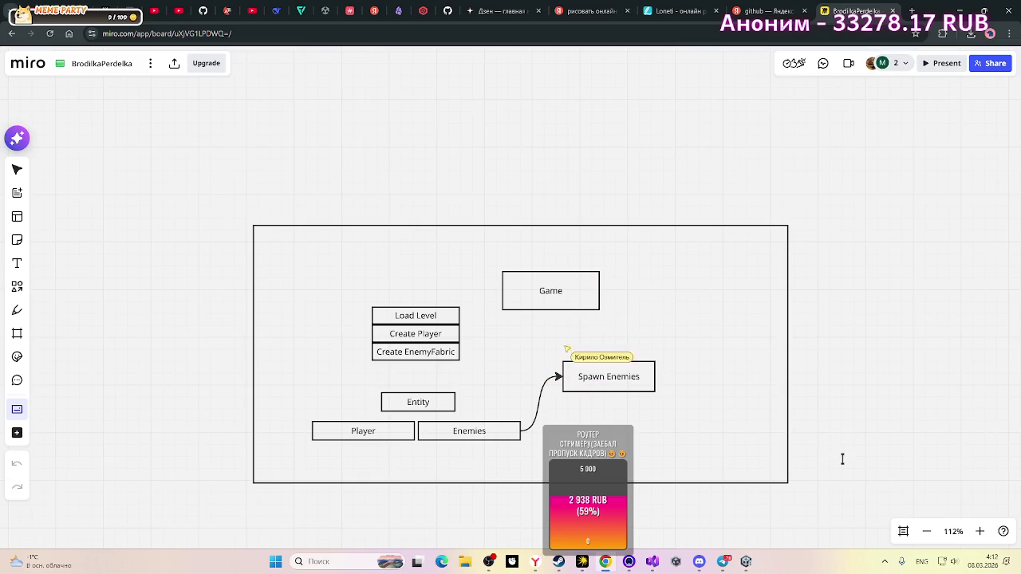
left_click_drag(848, 467, 805, 377)
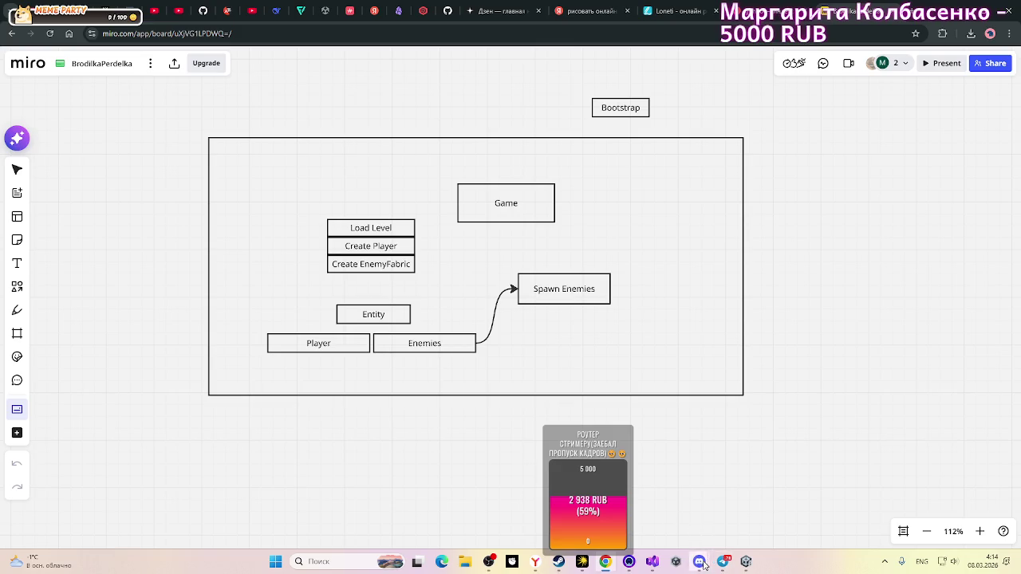
mouse_move(699, 562)
left_click(716, 511)
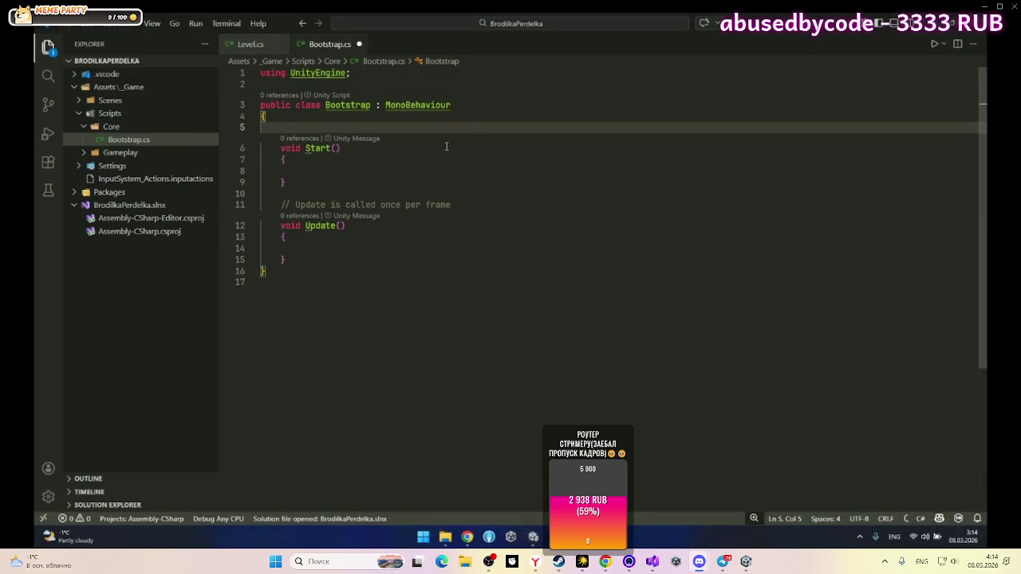
Step: Switch from the Discord stream to Visual Studio with BootsTrap.cs open
mouse_move(723, 511)
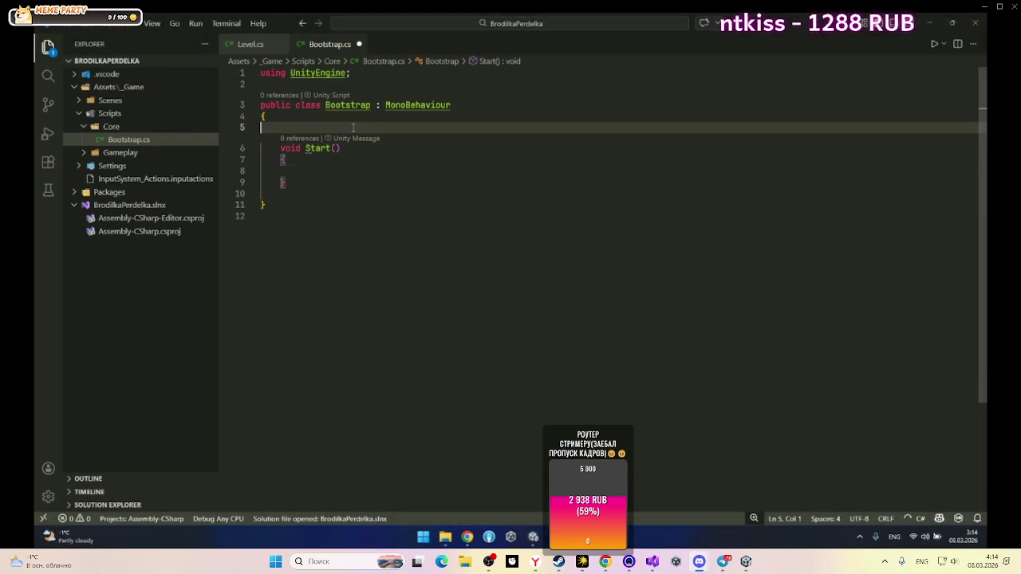
left_click(654, 563)
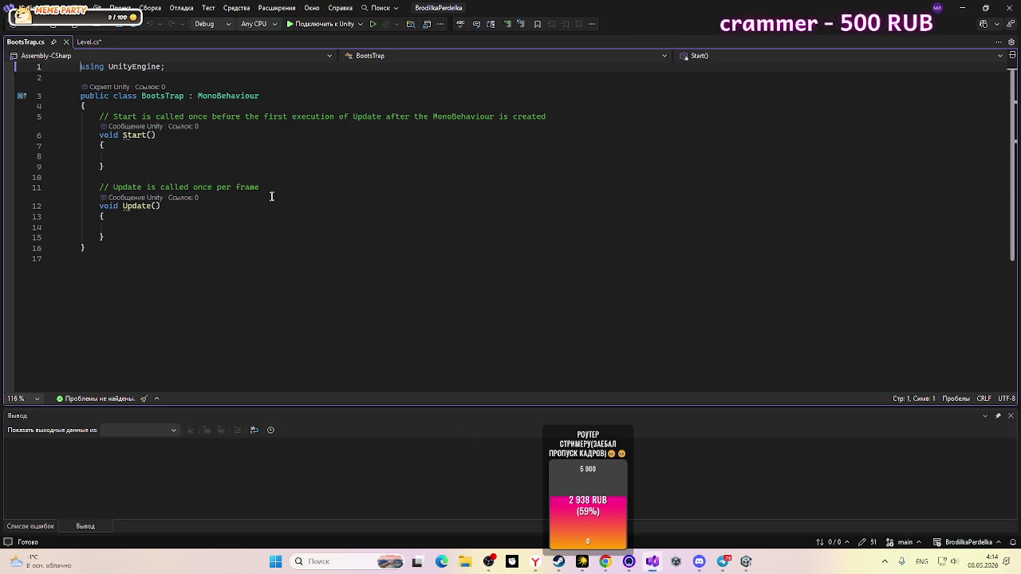
Step: Delete the Update method with its comment and the template comment above Start in BootsTrap.cs
left_click_drag(202, 246, 71, 192)
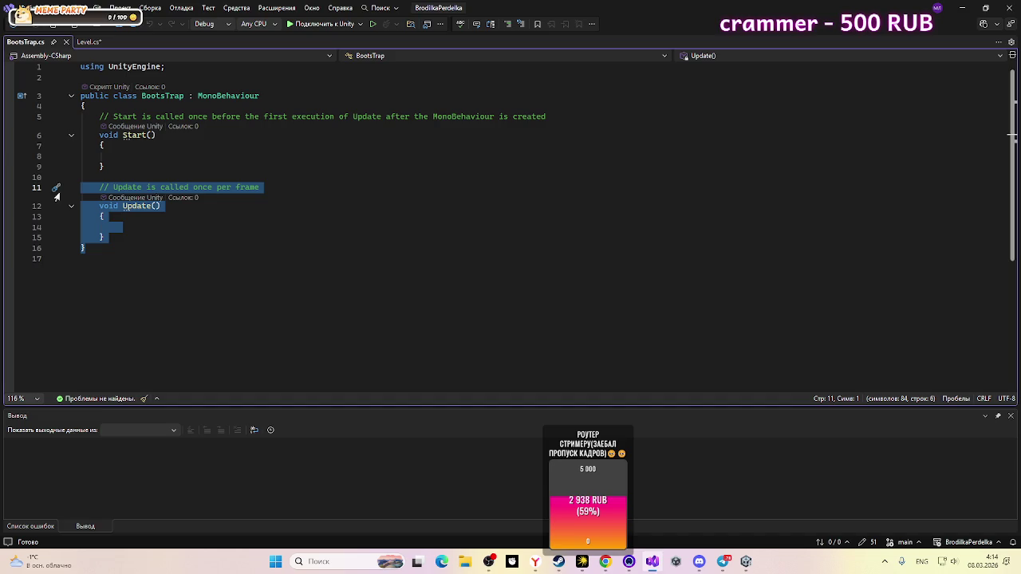
left_click_drag(164, 243, 39, 198)
key("BackSpace")
key("BackSpace")
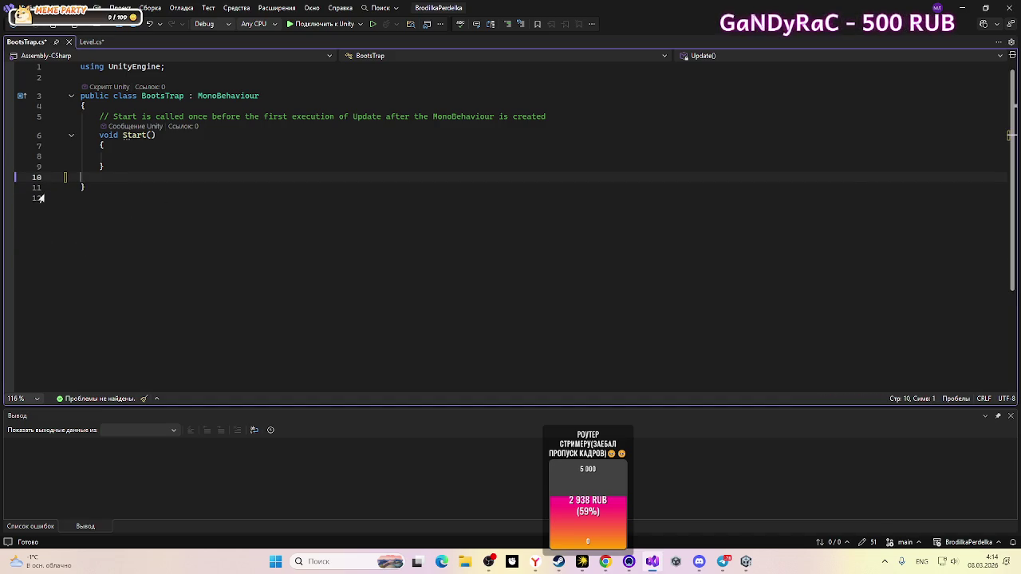
left_click(600, 118)
left_click_drag(600, 118, 69, 119)
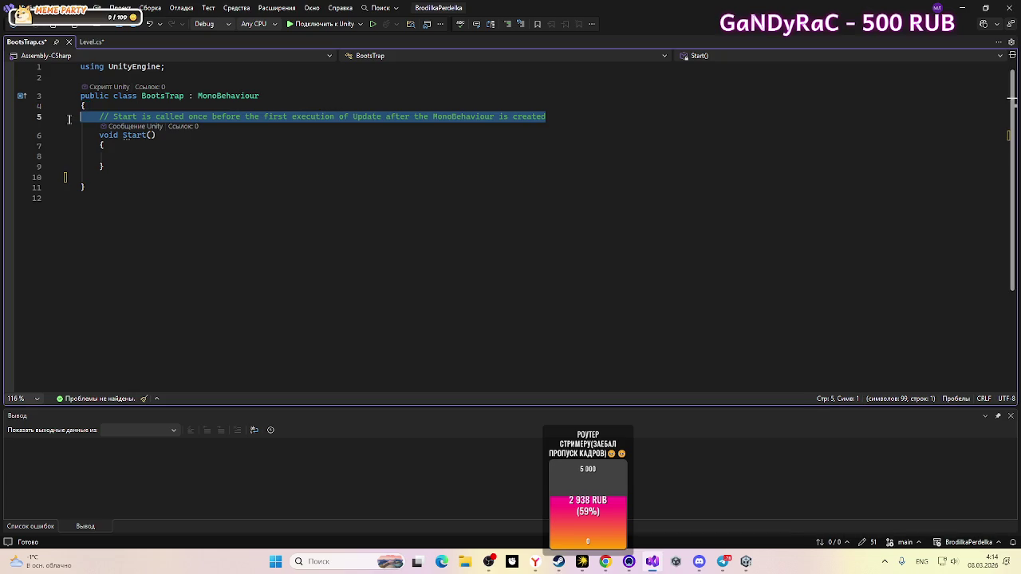
key("BackSpace")
key("BackSpace")
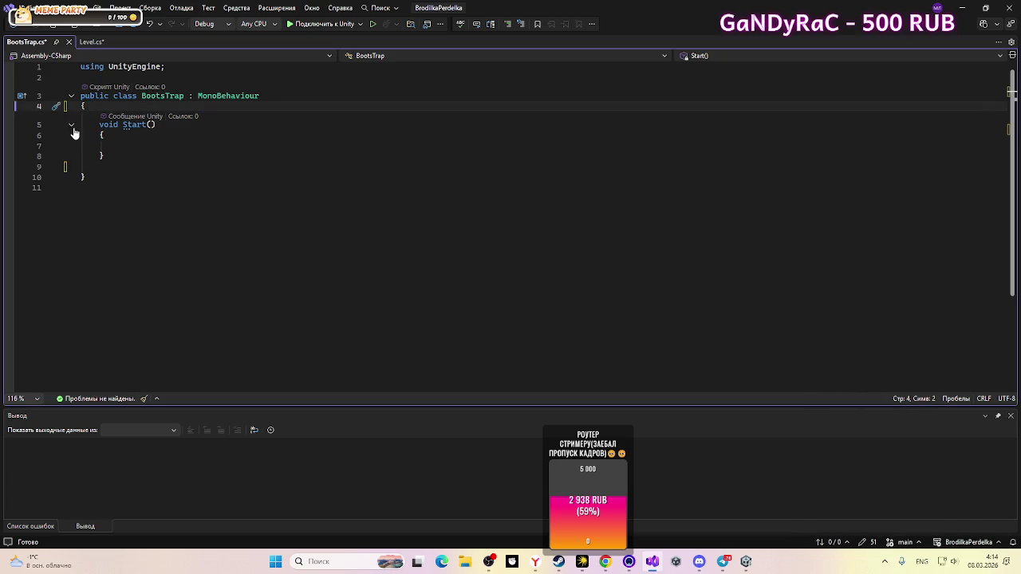
left_click(746, 562)
left_click(652, 562)
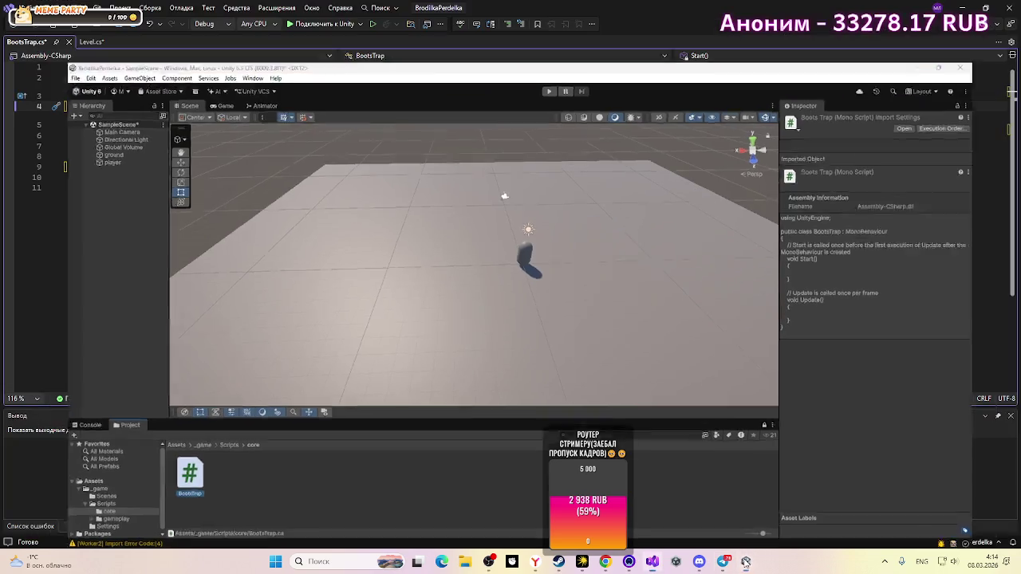
mouse_move(723, 562)
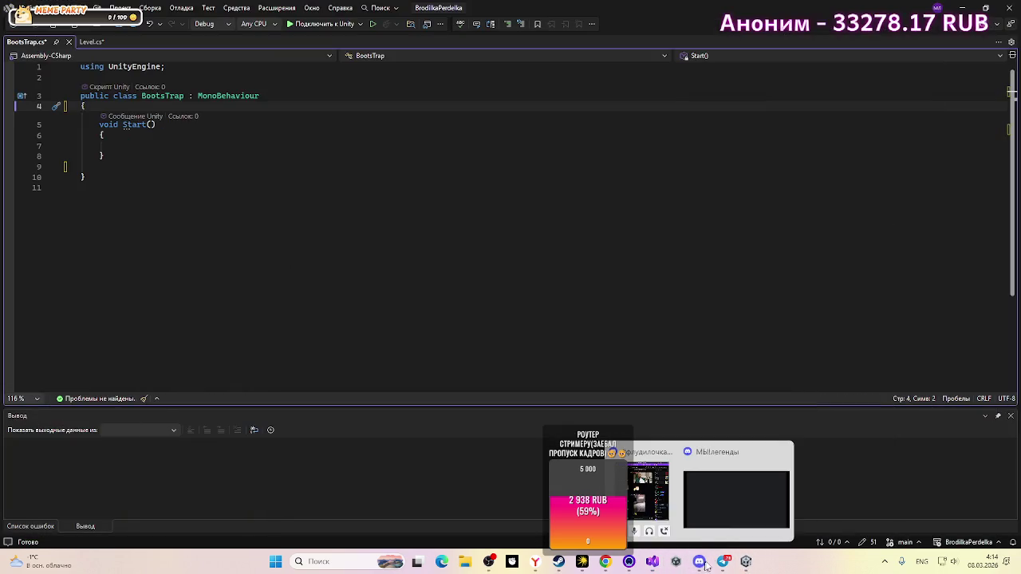
left_click(721, 519)
type("priv")
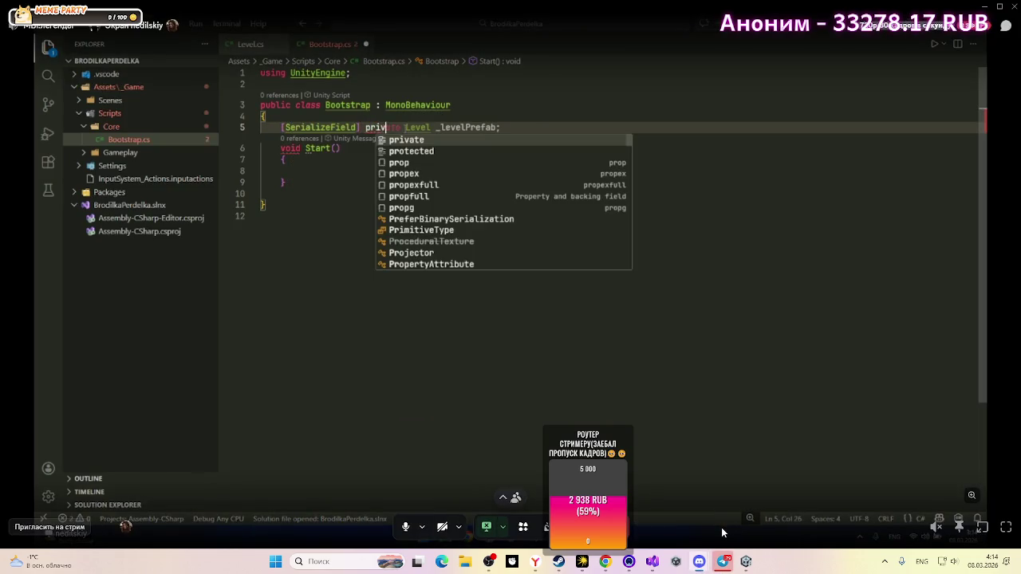
type("ate Level _")
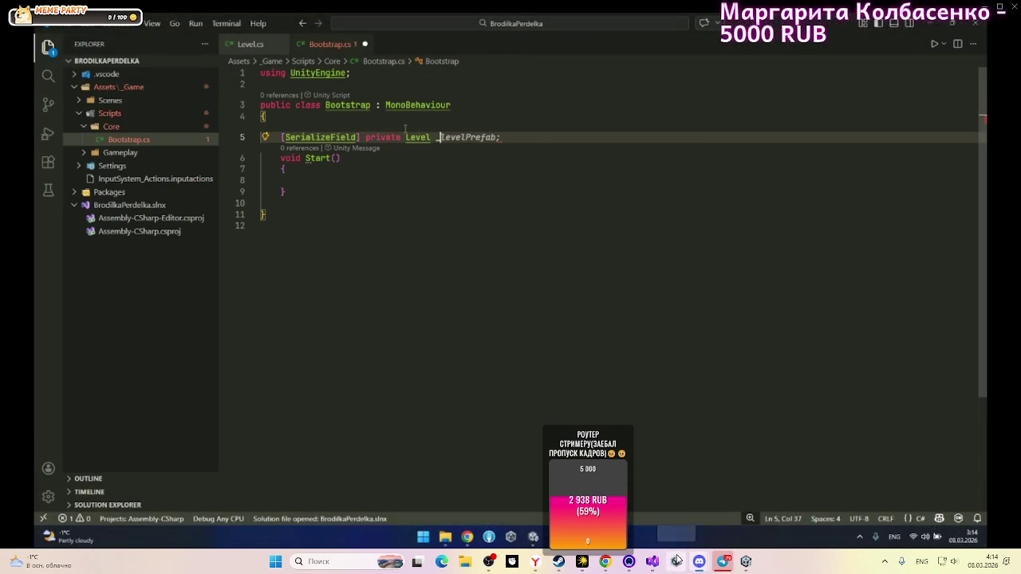
type("level1;")
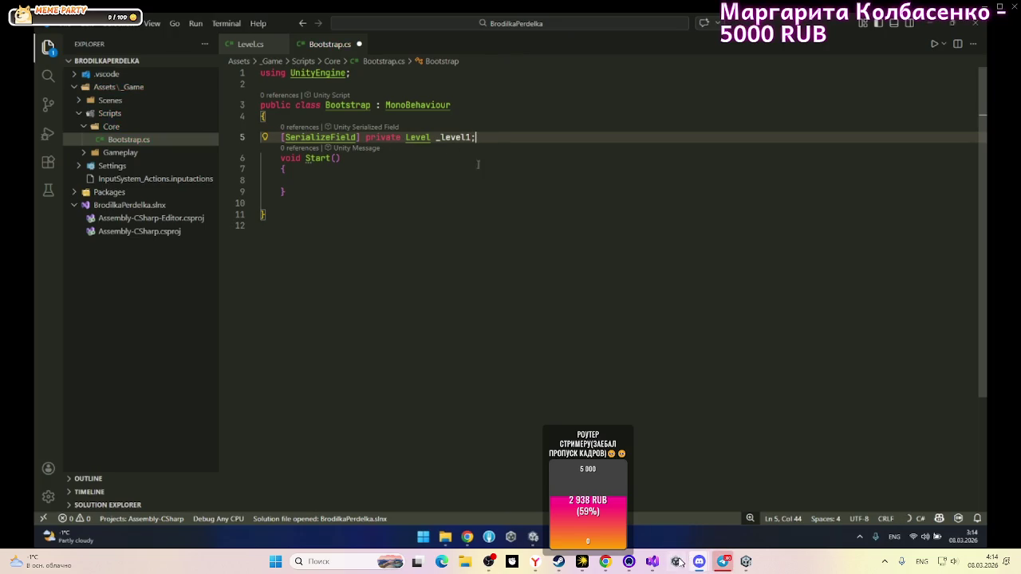
left_click(658, 563)
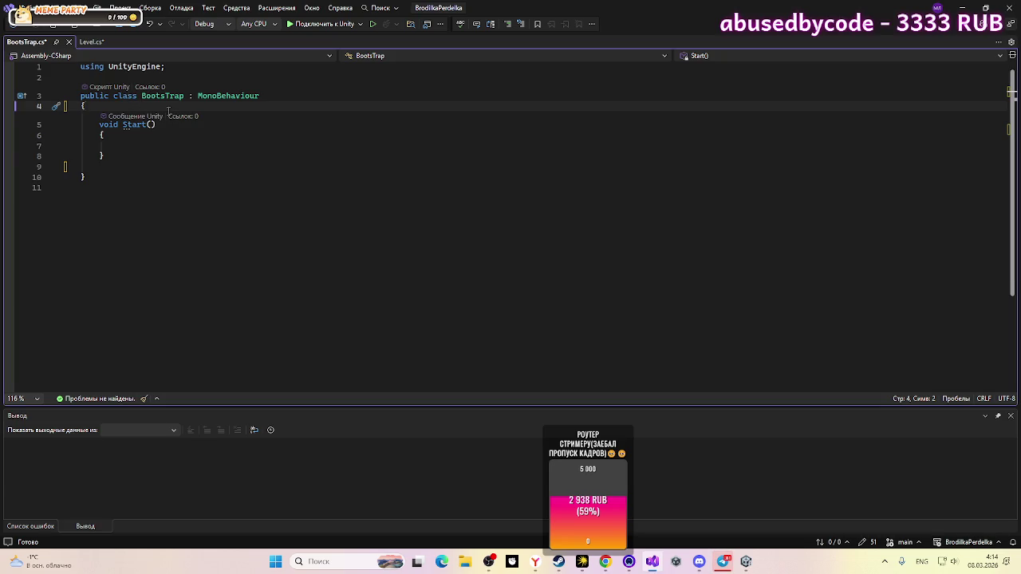
Step: Declare [SerializeField] private Level _level1; above Start(), declining the suggested _level2 line
key("Return")
type("{")
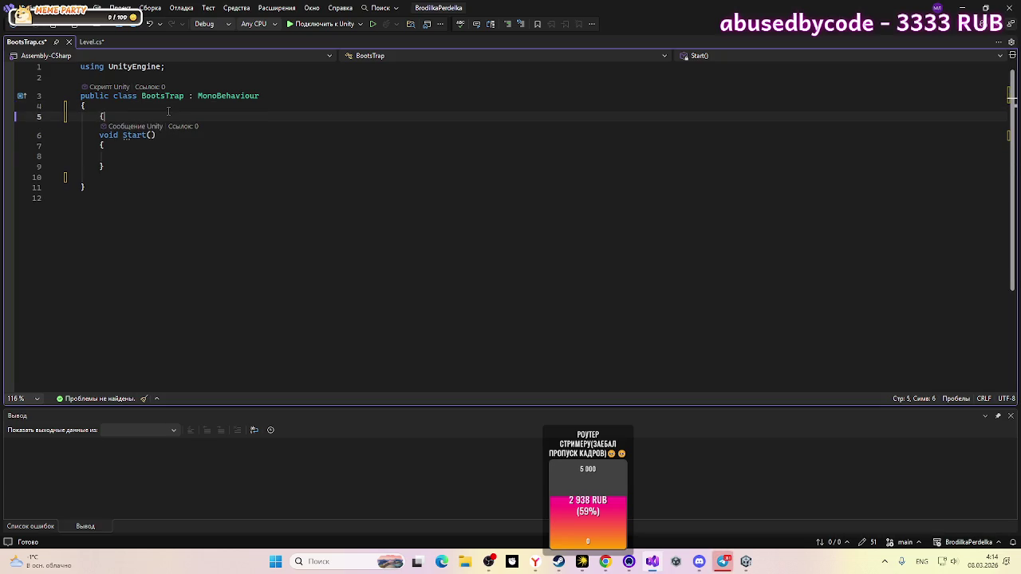
key("BackSpace")
type("S")
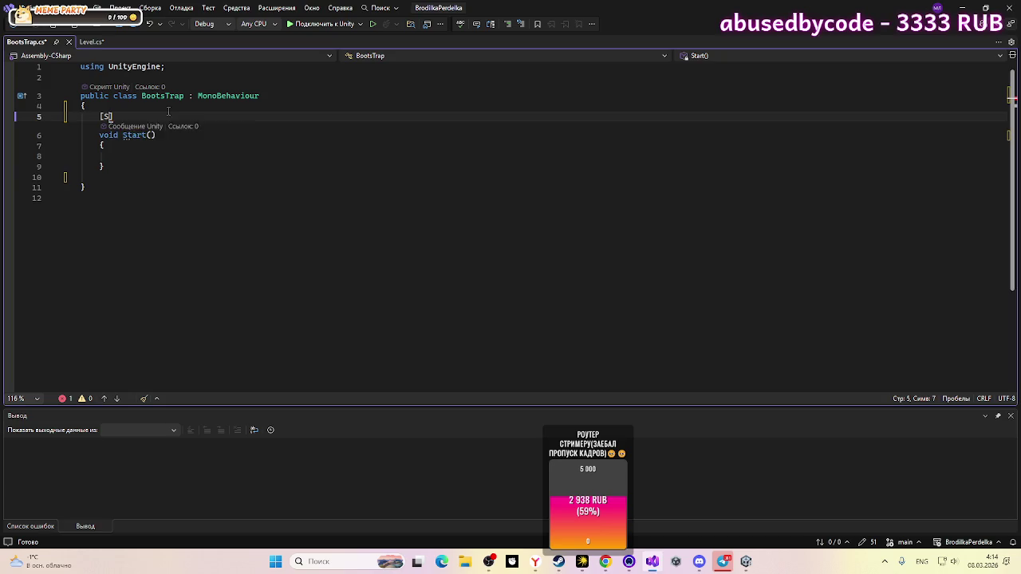
type("er")
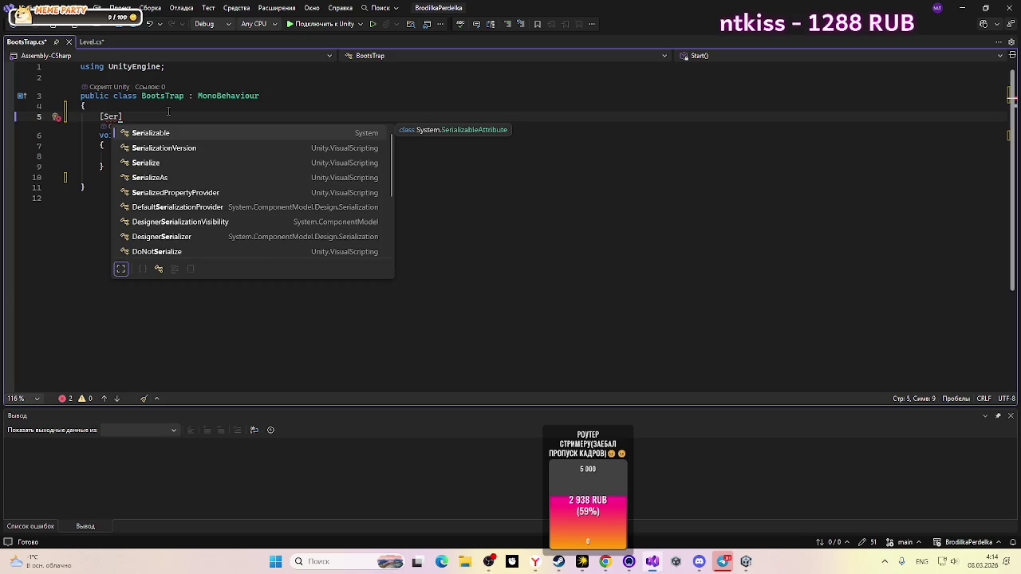
type("i")
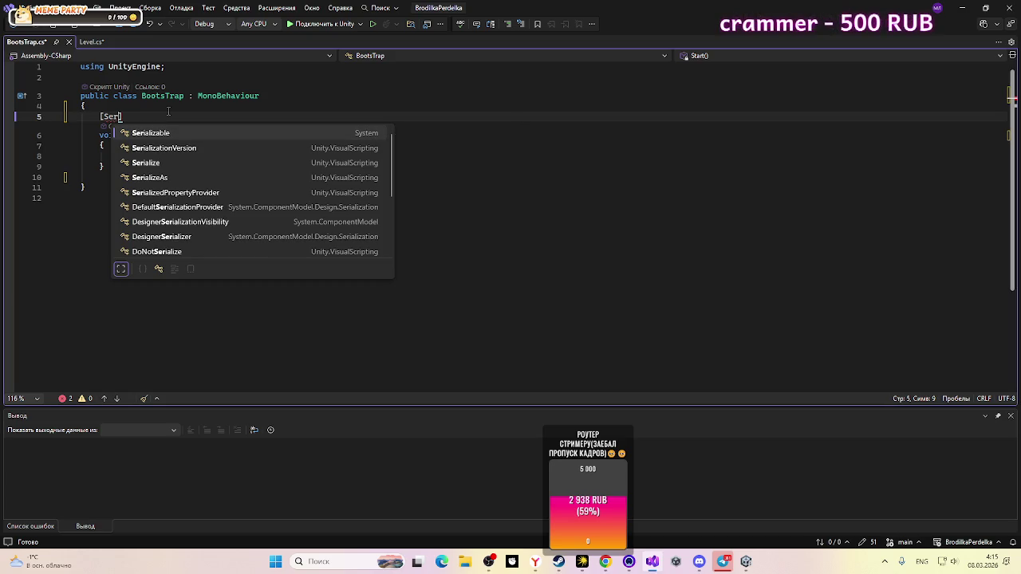
type("al")
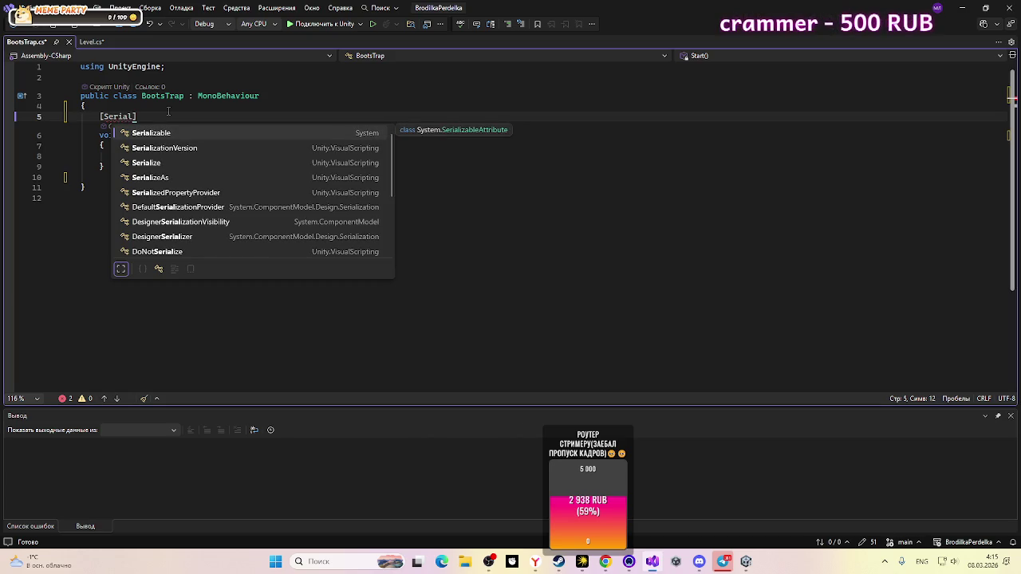
type("ize")
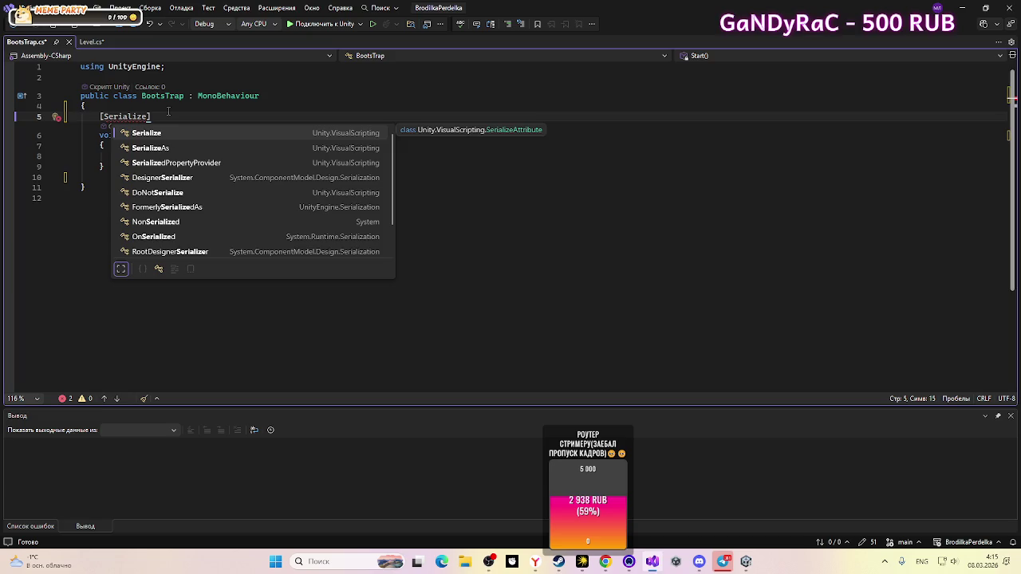
type("Fie")
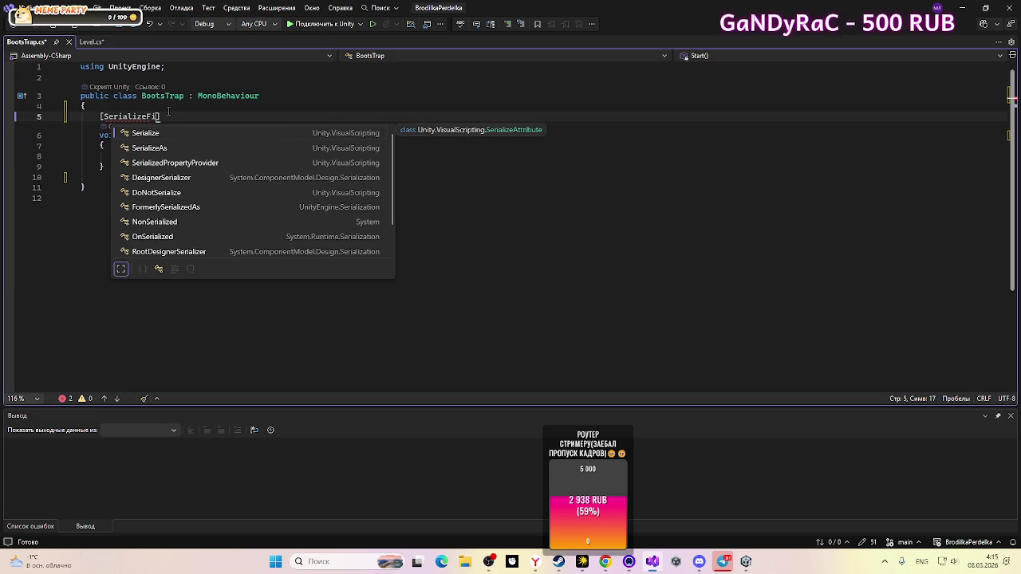
type("ld")
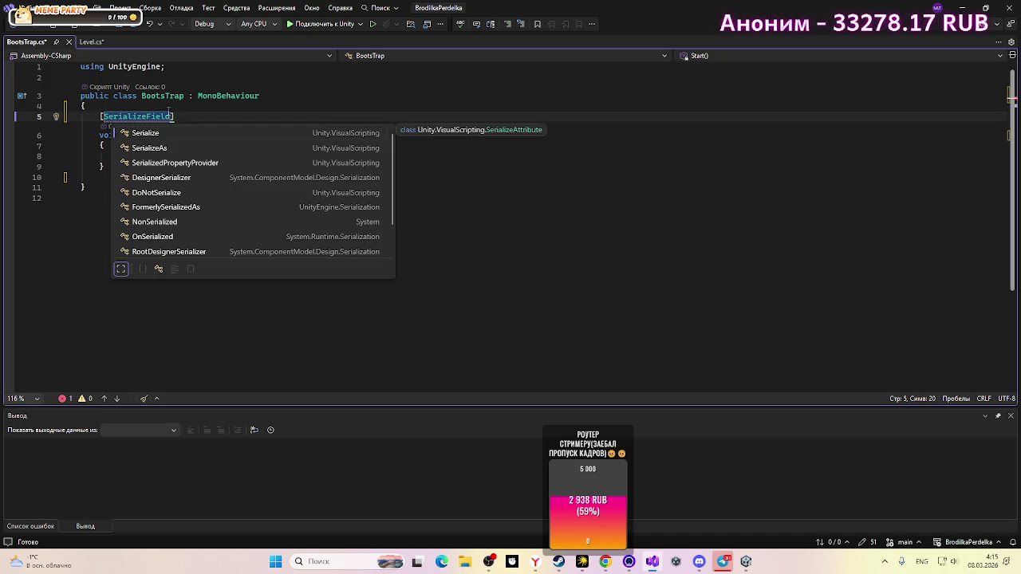
type("] ")
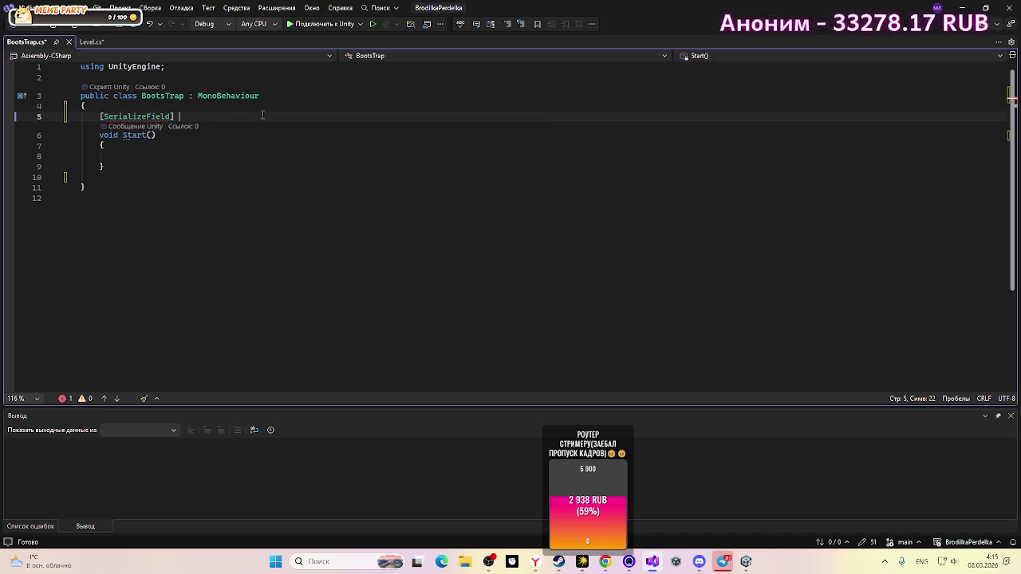
type("pri")
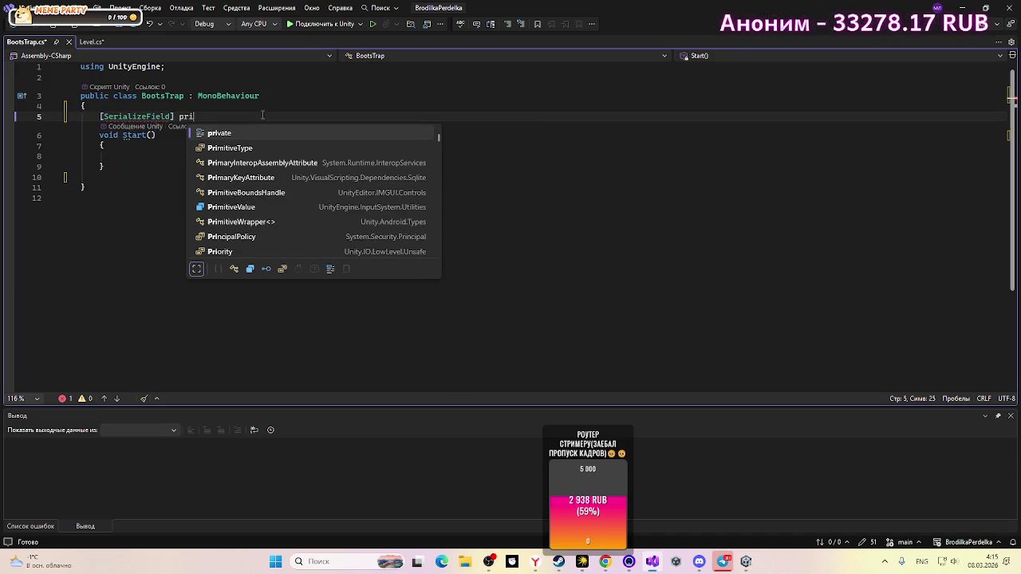
type("vate")
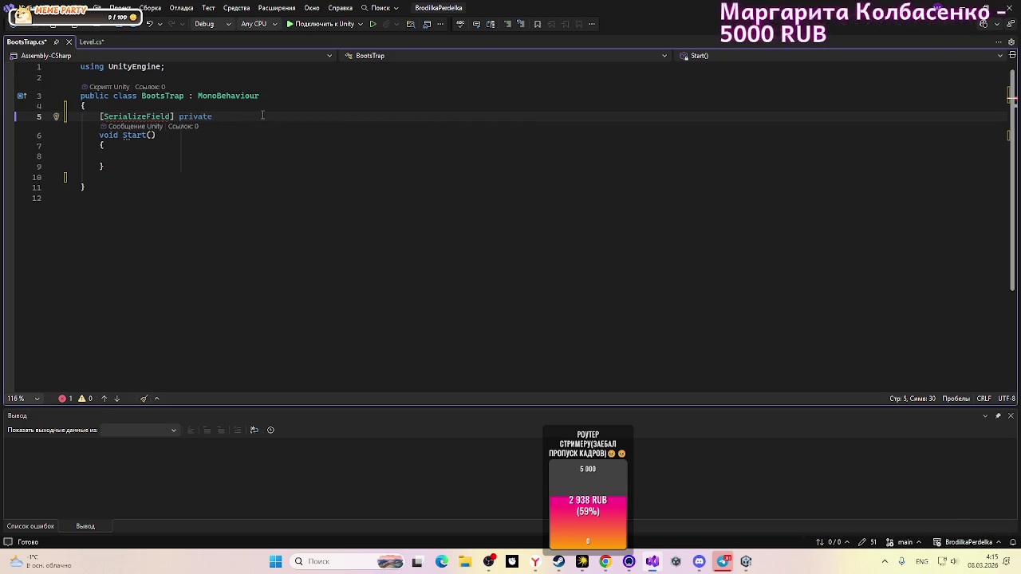
type(" Level")
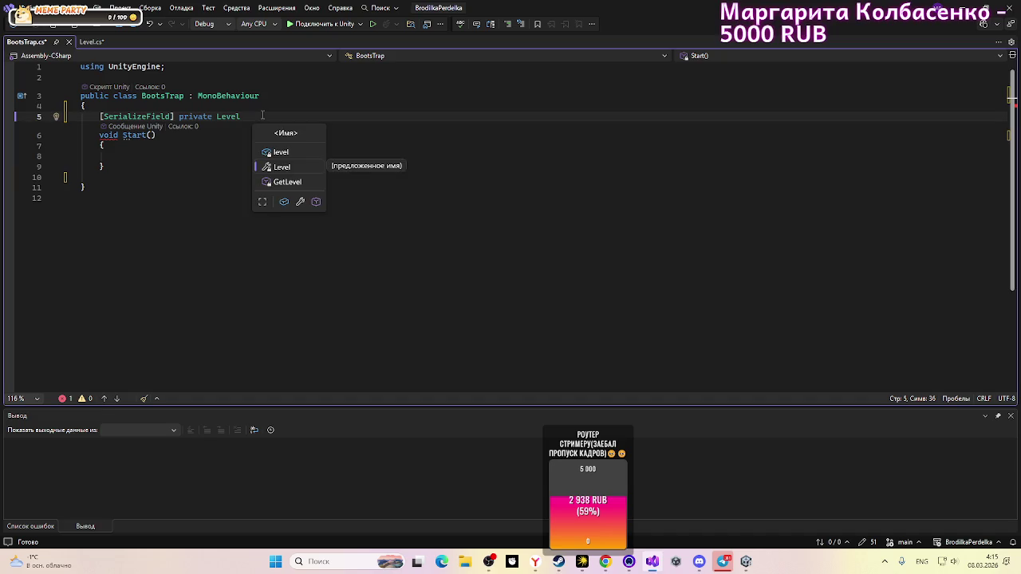
type(" _l")
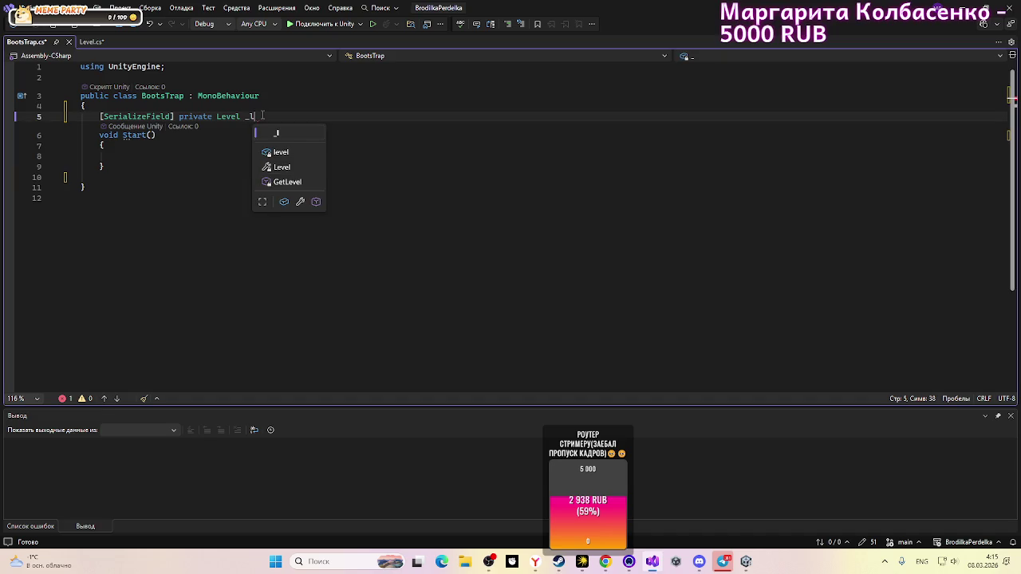
type("evel1")
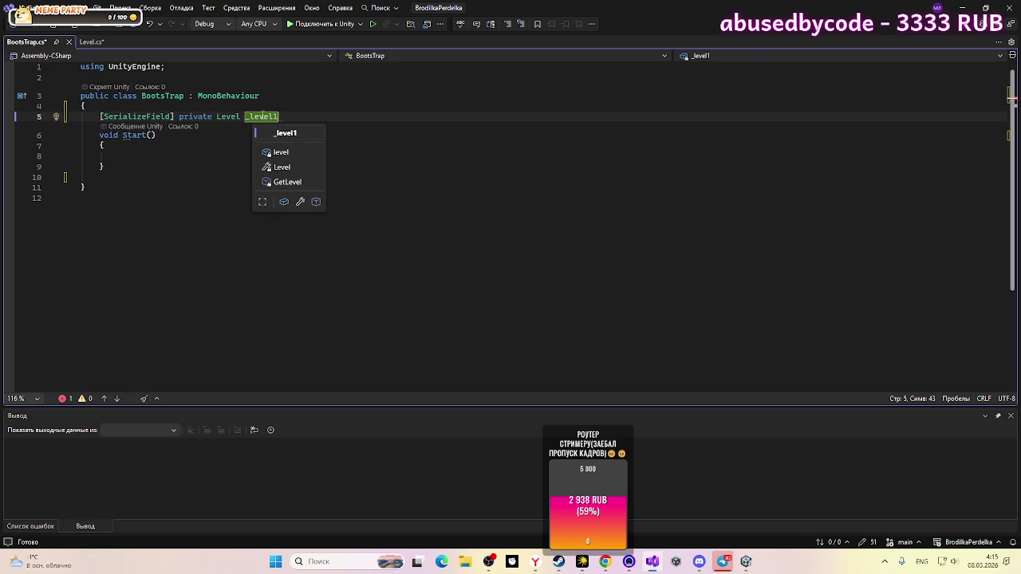
type(";")
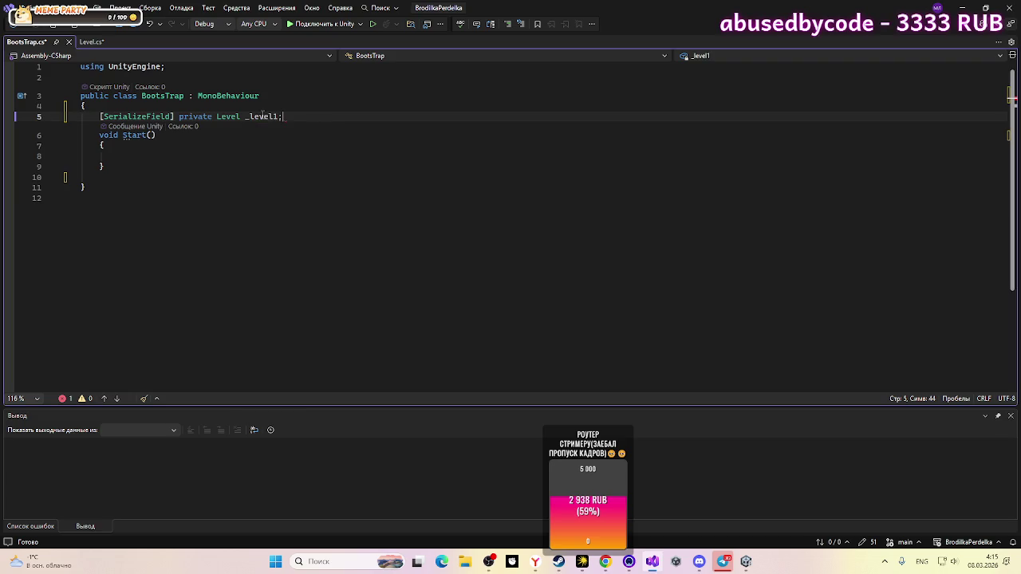
key("Return")
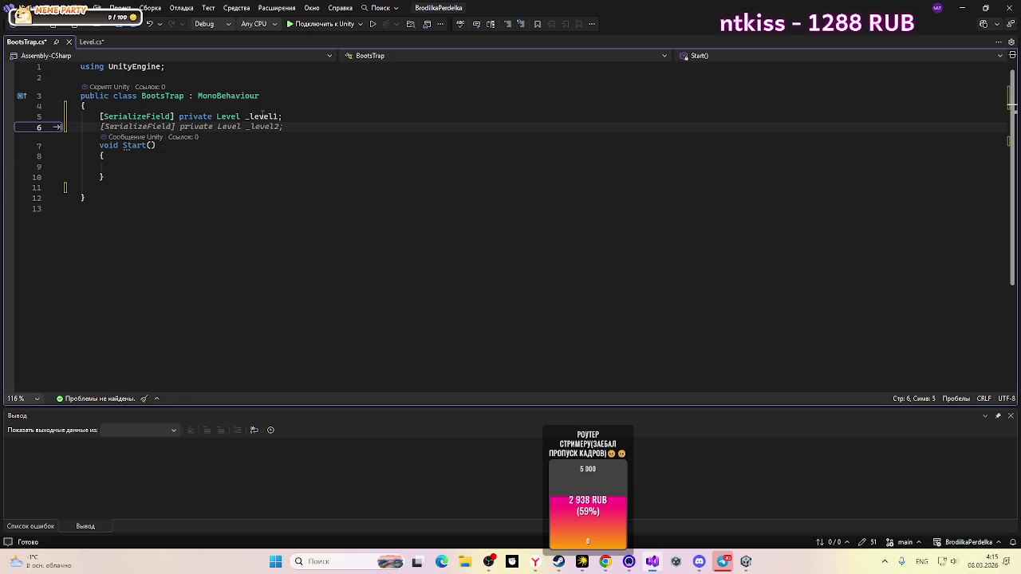
key("BackSpace")
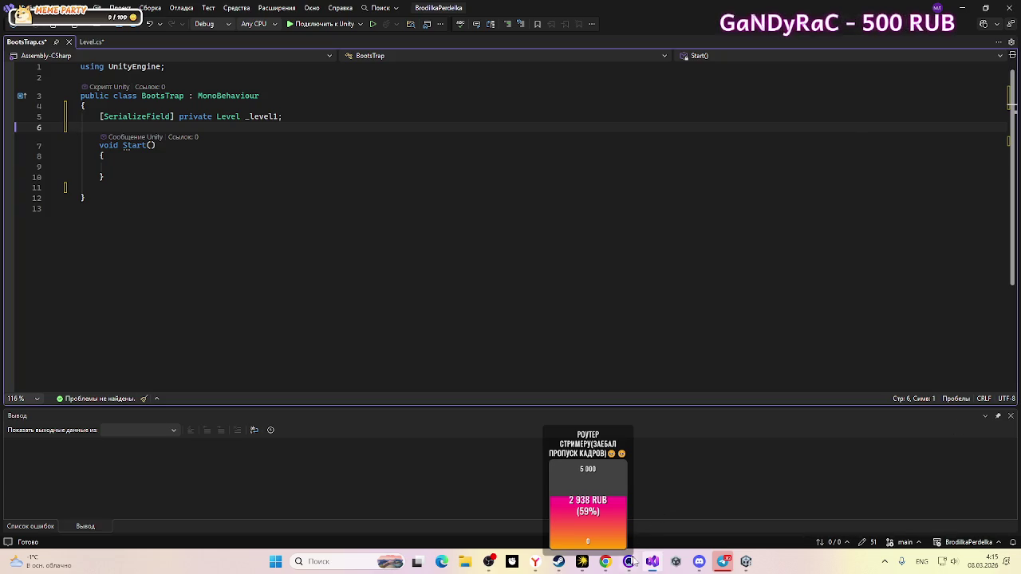
left_click(746, 562)
left_click(746, 562)
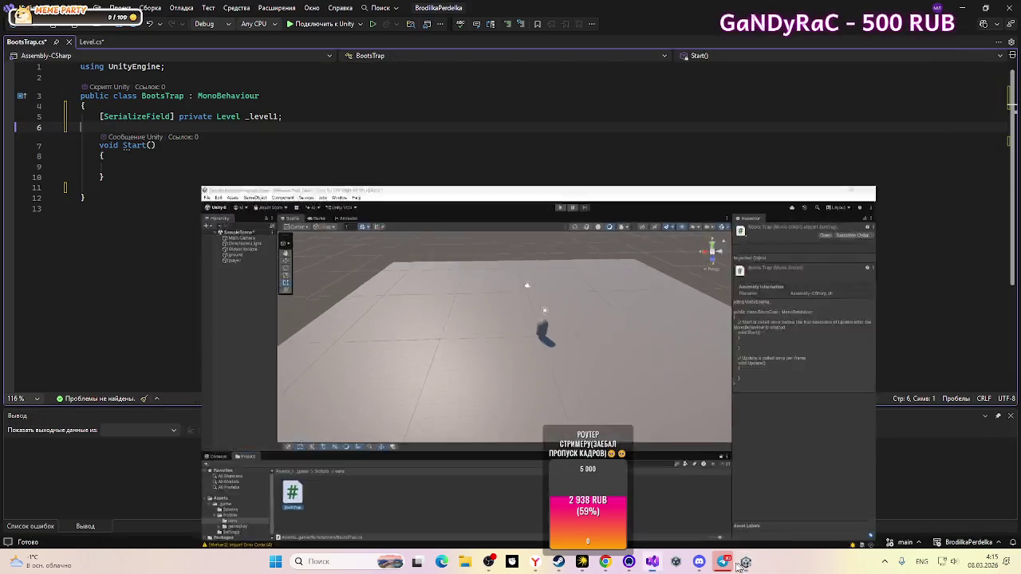
mouse_move(699, 562)
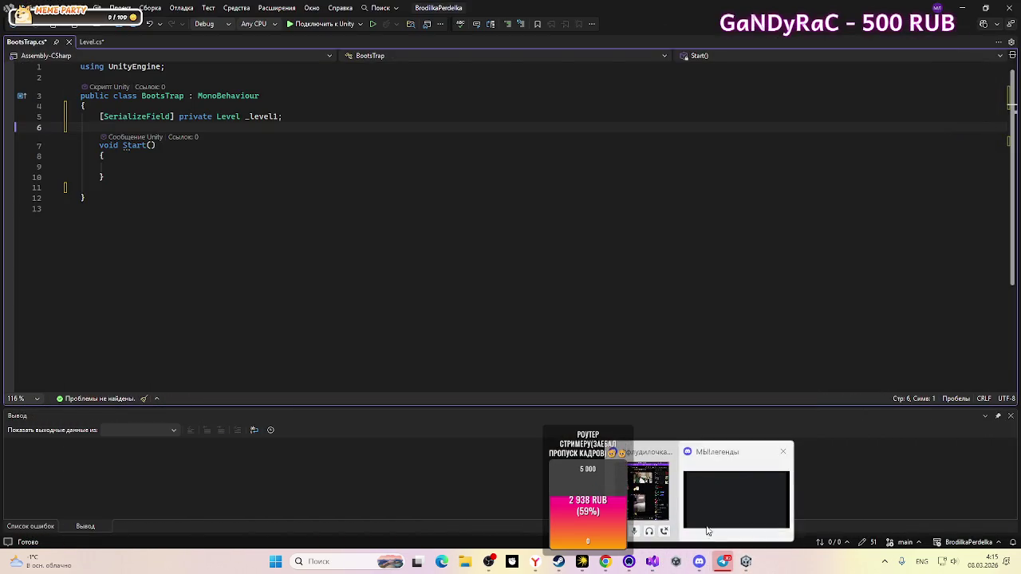
left_click(705, 527)
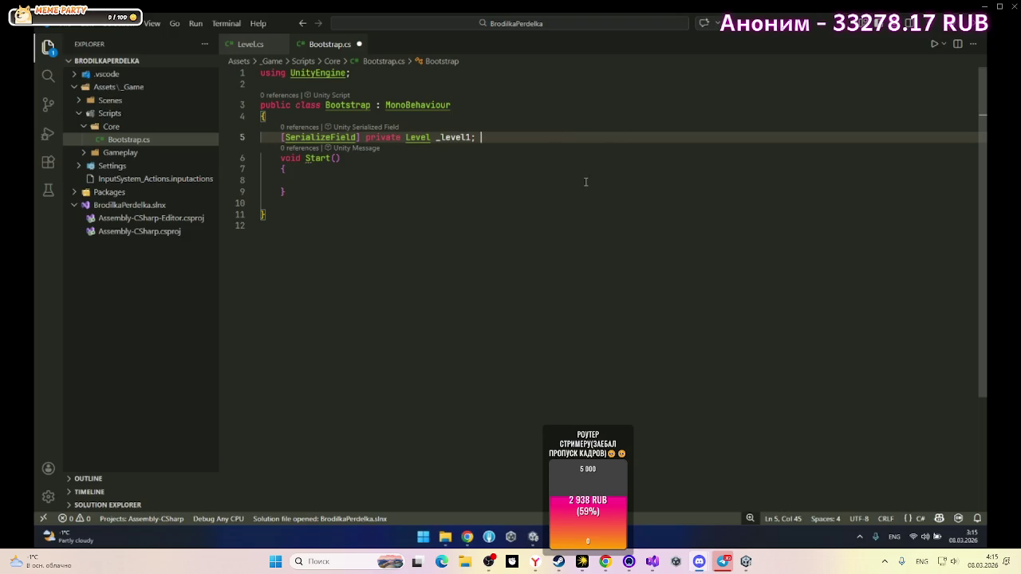
mouse_move(706, 527)
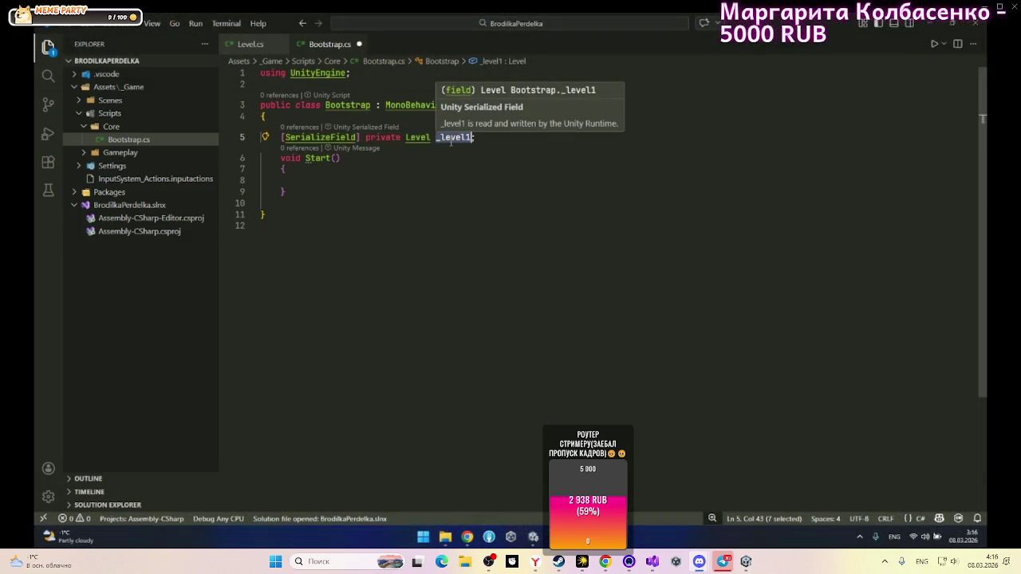
left_click(365, 181)
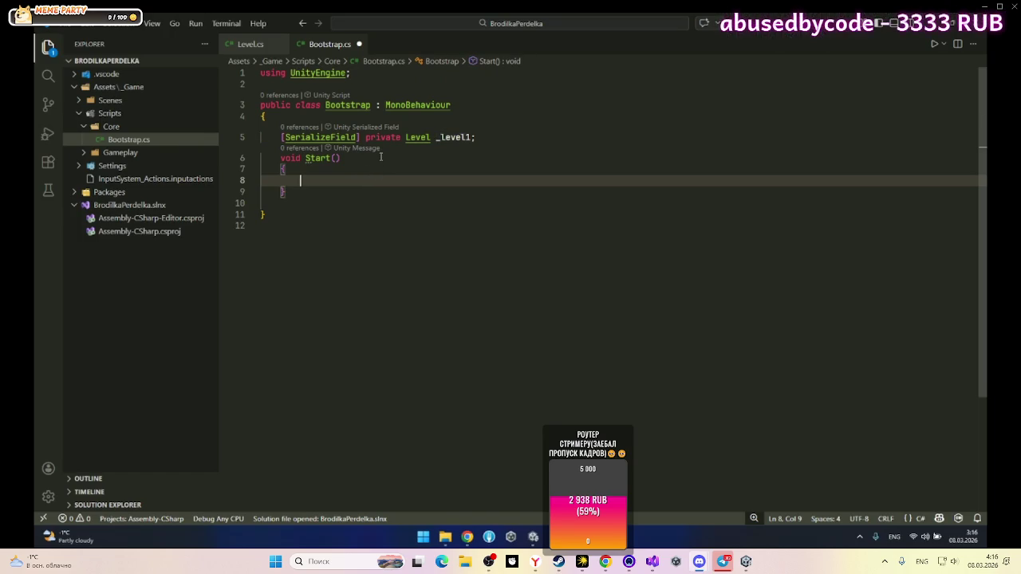
type("Leve")
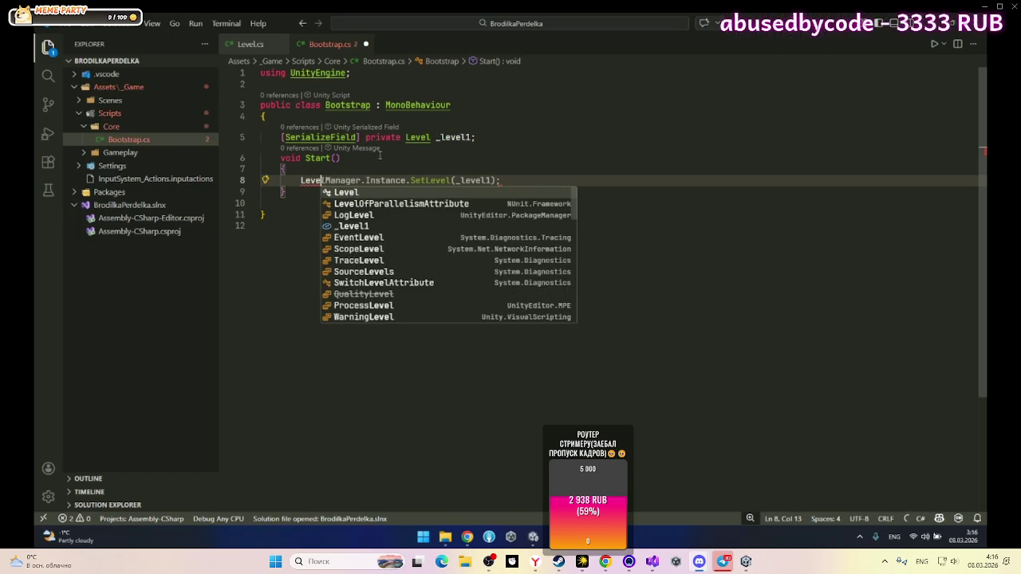
type("l ")
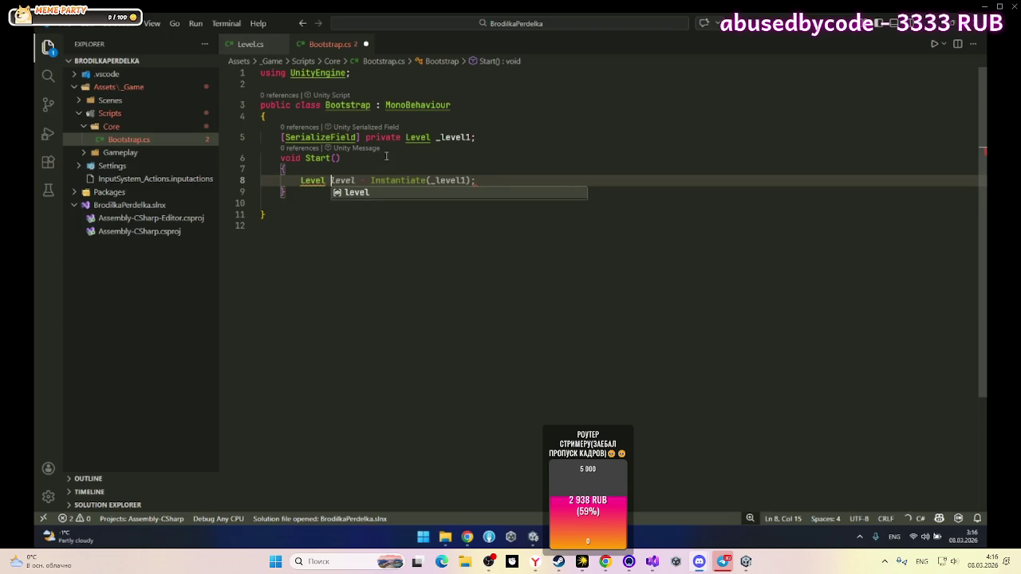
type("level = I")
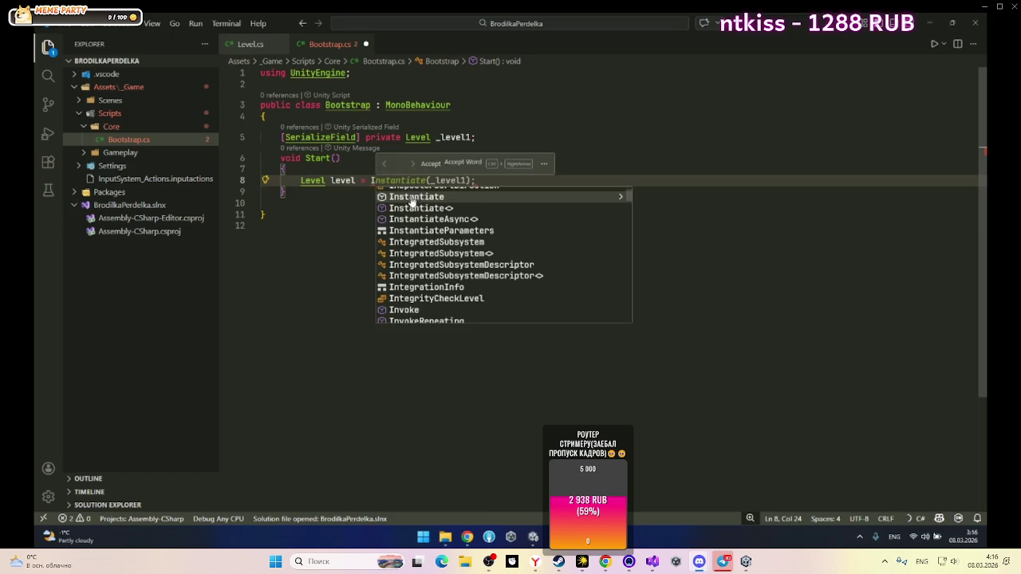
key("Tab")
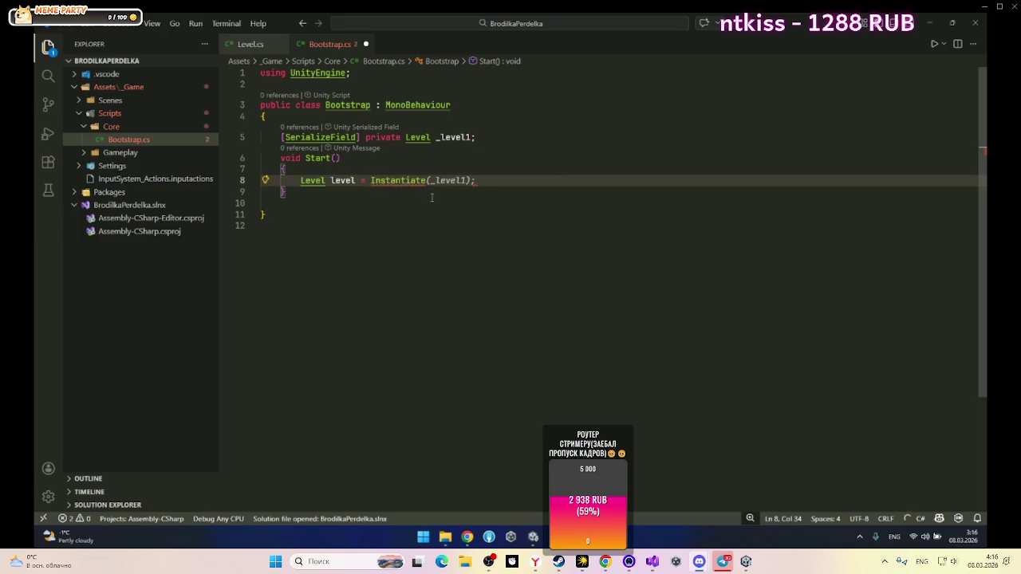
type("(_level1.P")
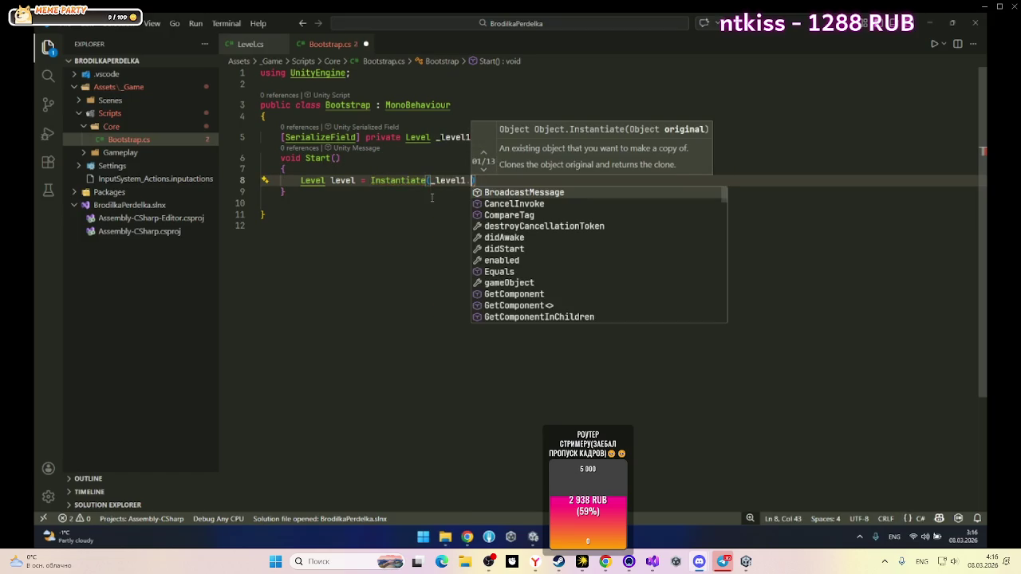
key("BackSpace")
key("BackSpace")
type(".")
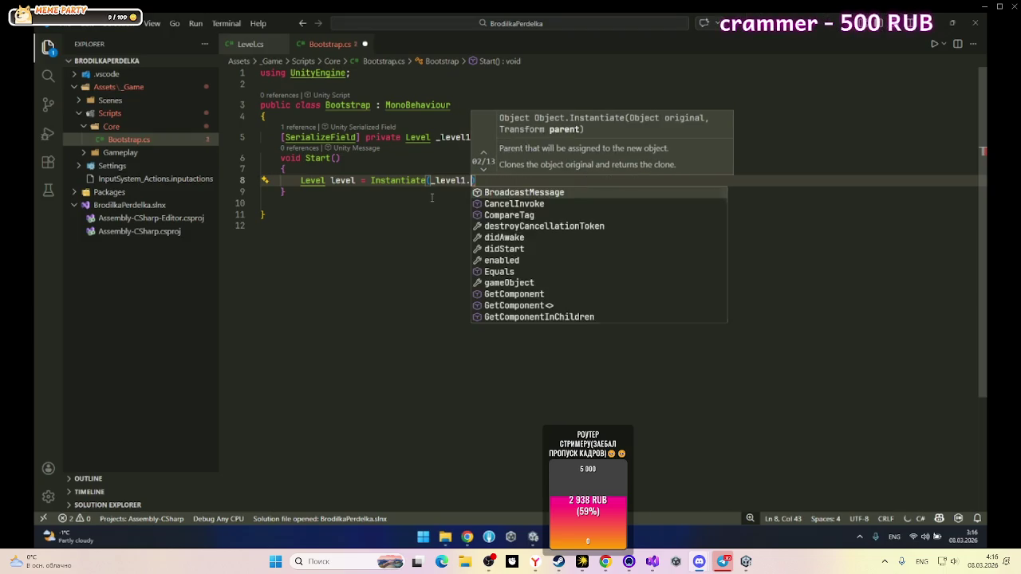
type("Pre")
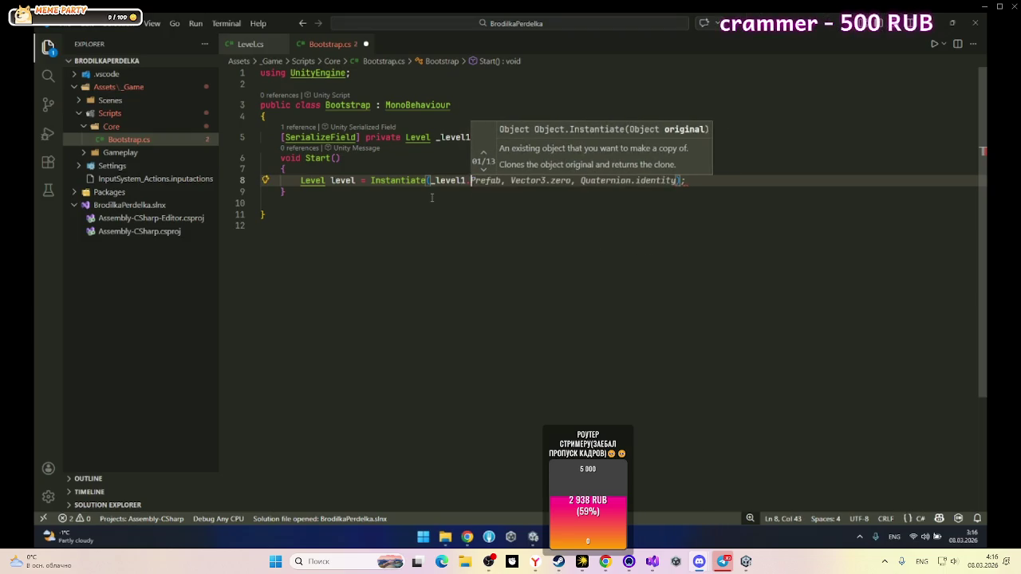
key("BackSpace")
key("BackSpace")
key("BackSpace")
key("BackSpace")
type(",")
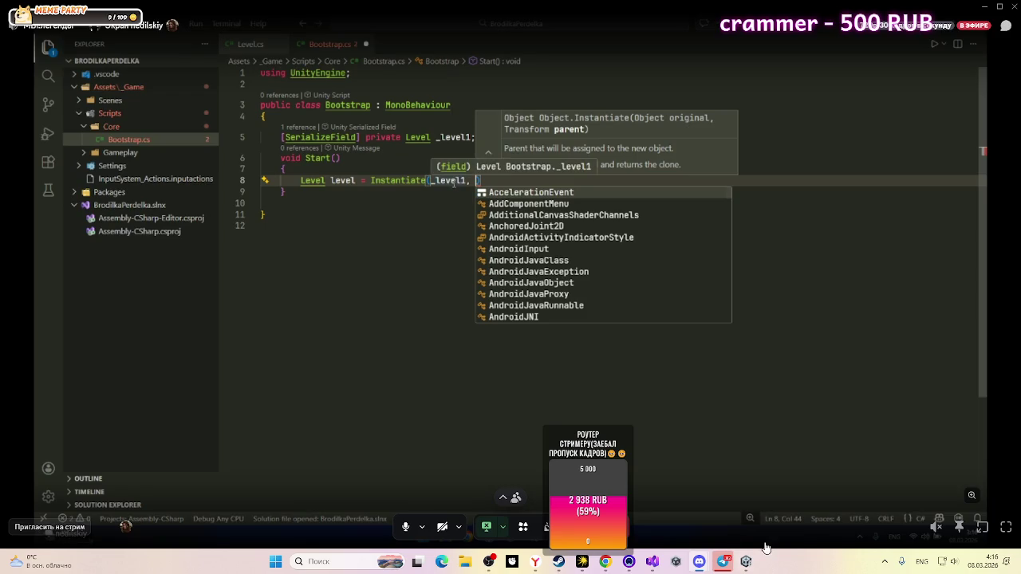
double_click(454, 182)
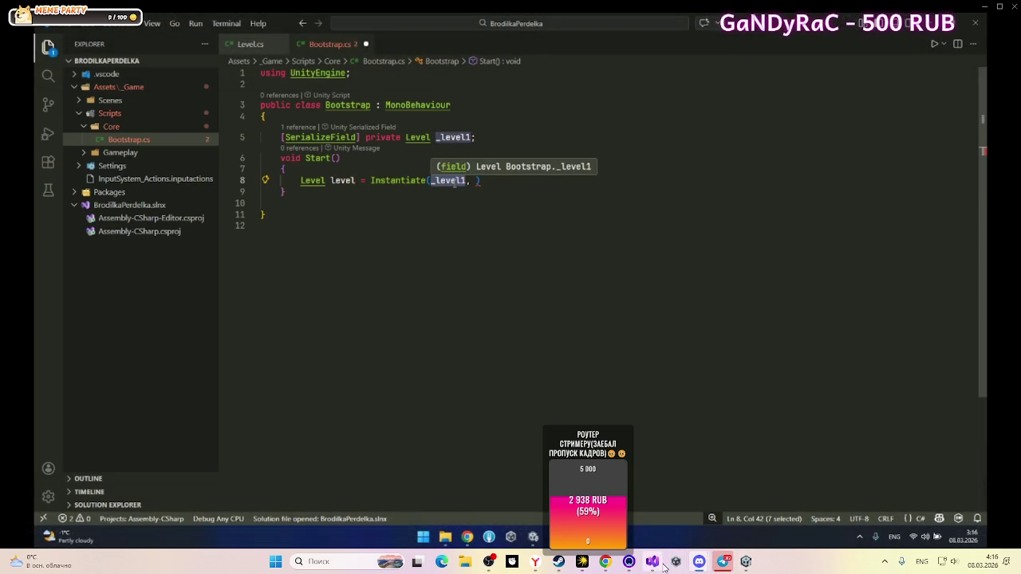
key("Right")
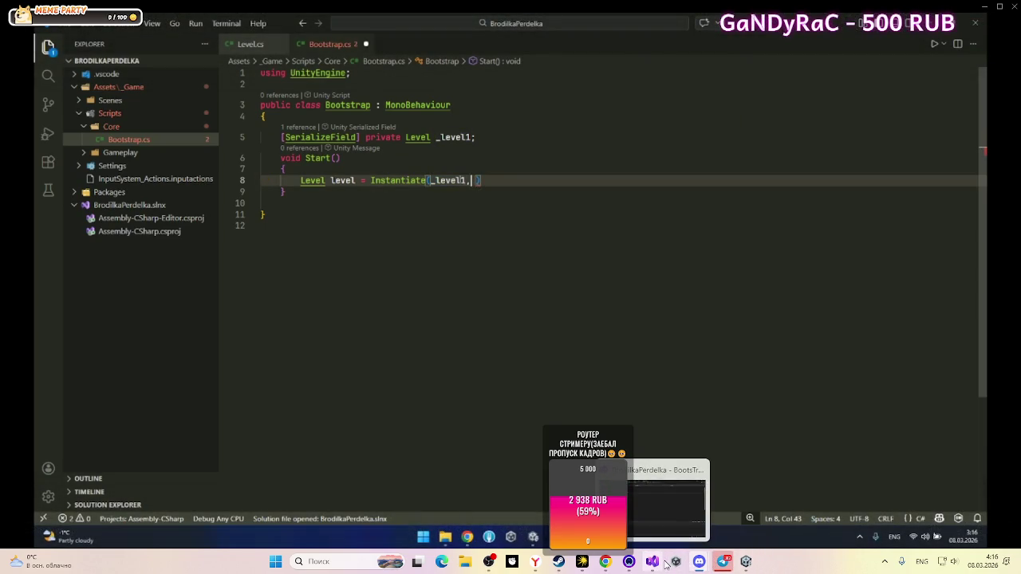
type(",")
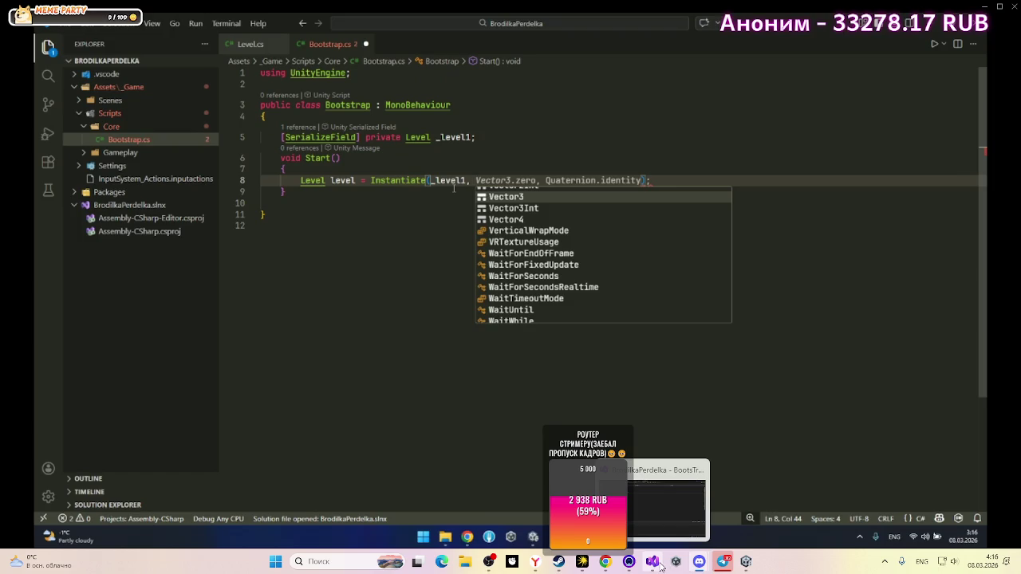
left_click(660, 567)
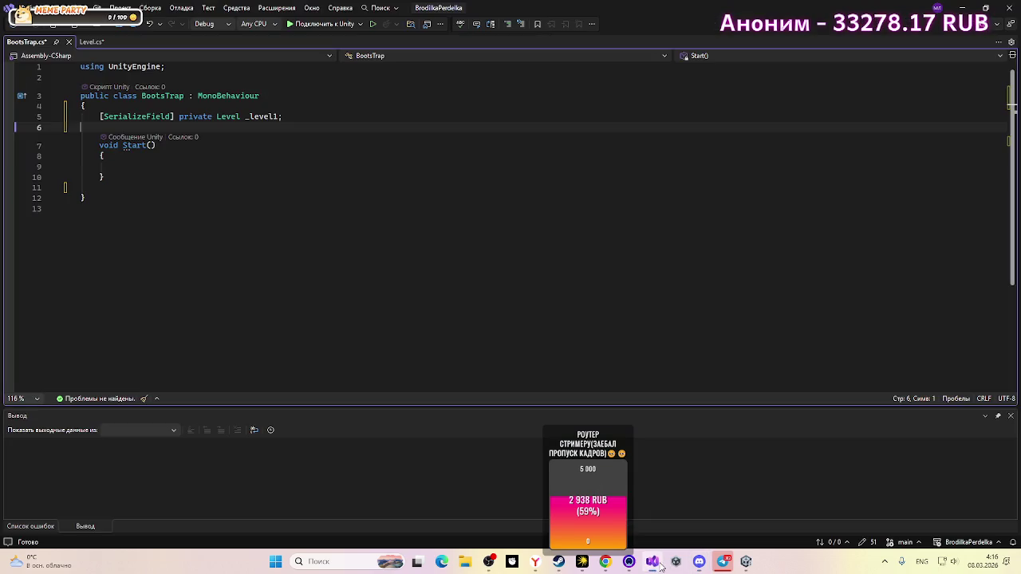
Step: Begin the Start() body with a Level level variable declaration
left_click(285, 166)
type("L")
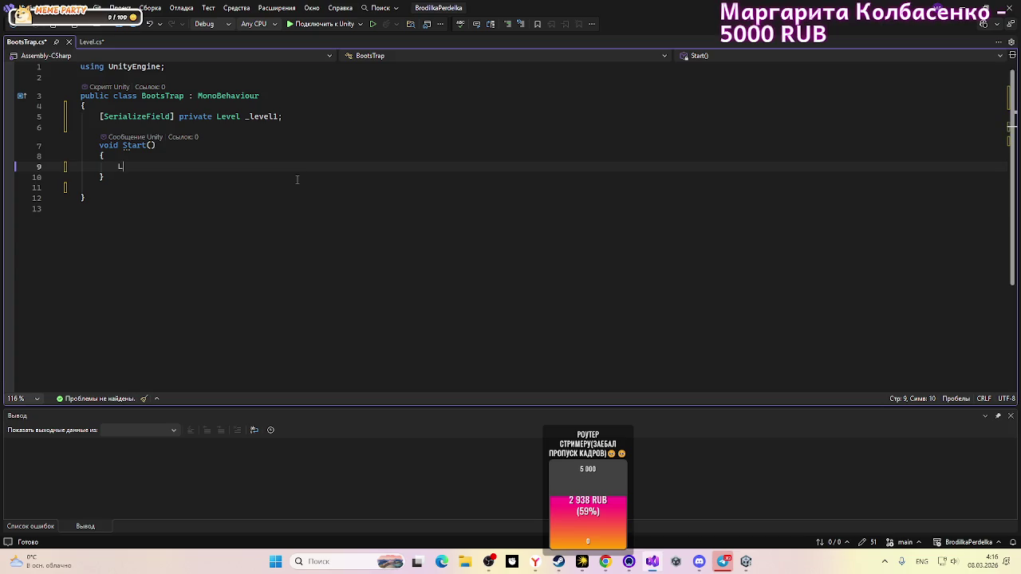
type("eve")
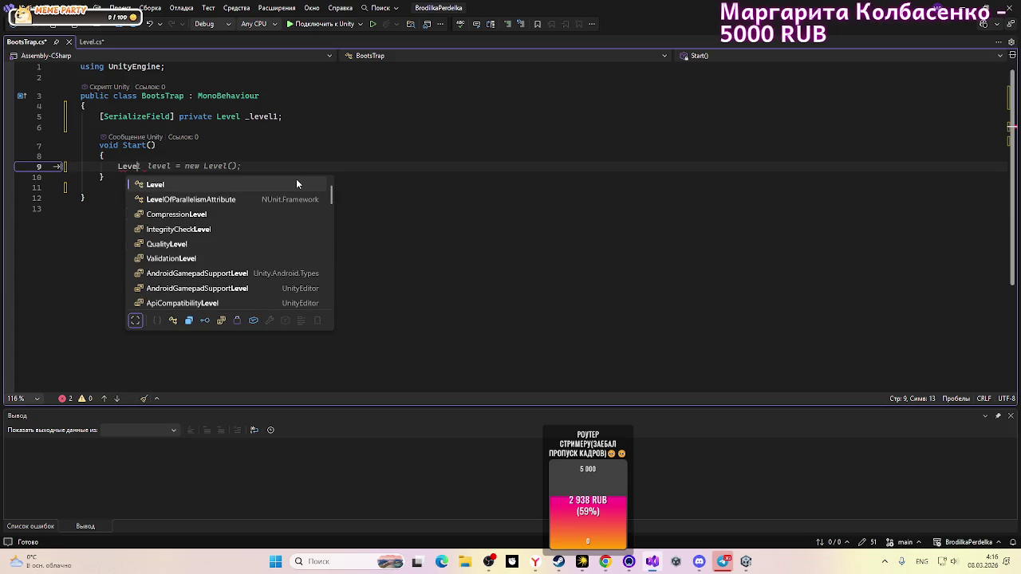
key("Tab")
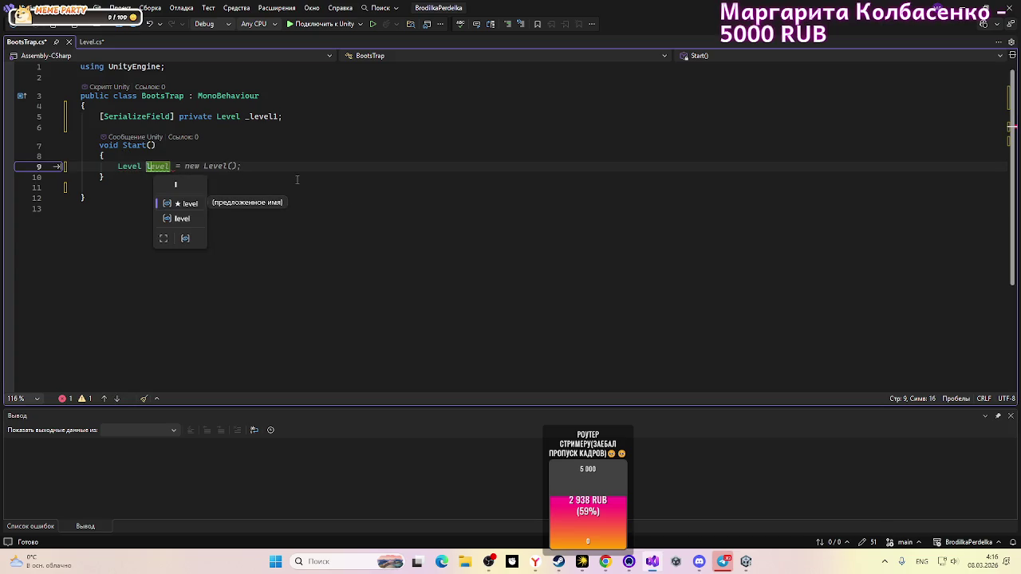
key("Tab")
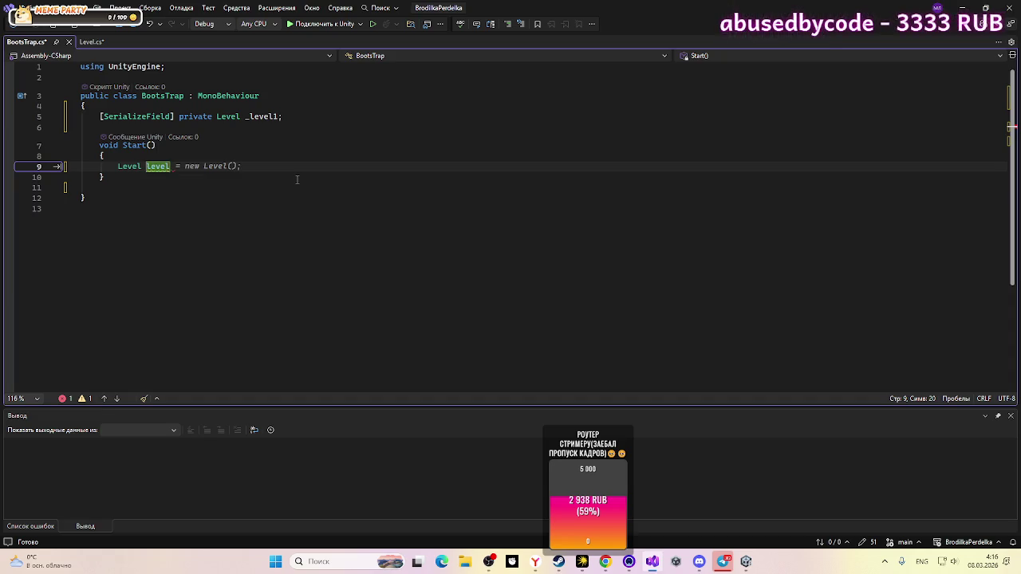
Step: Assign level = Instantiate(_level1, and switch to the VS Code reference
type("=  in")
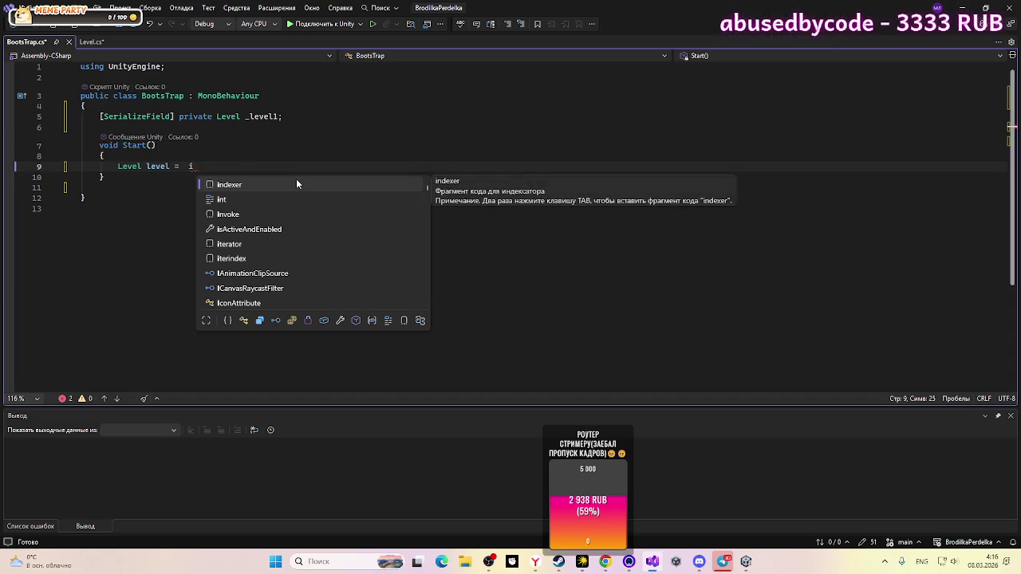
type("sta")
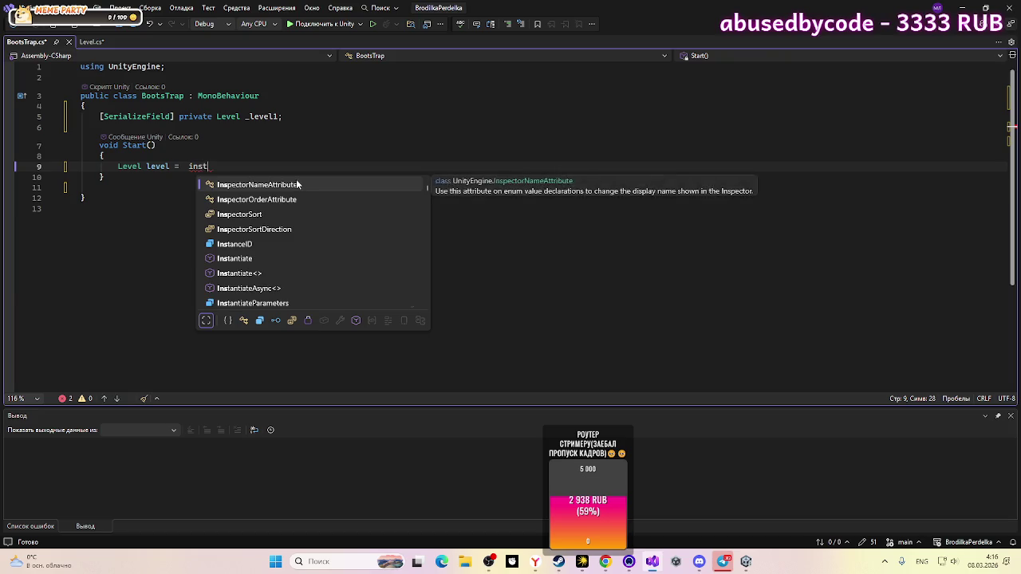
key("Down")
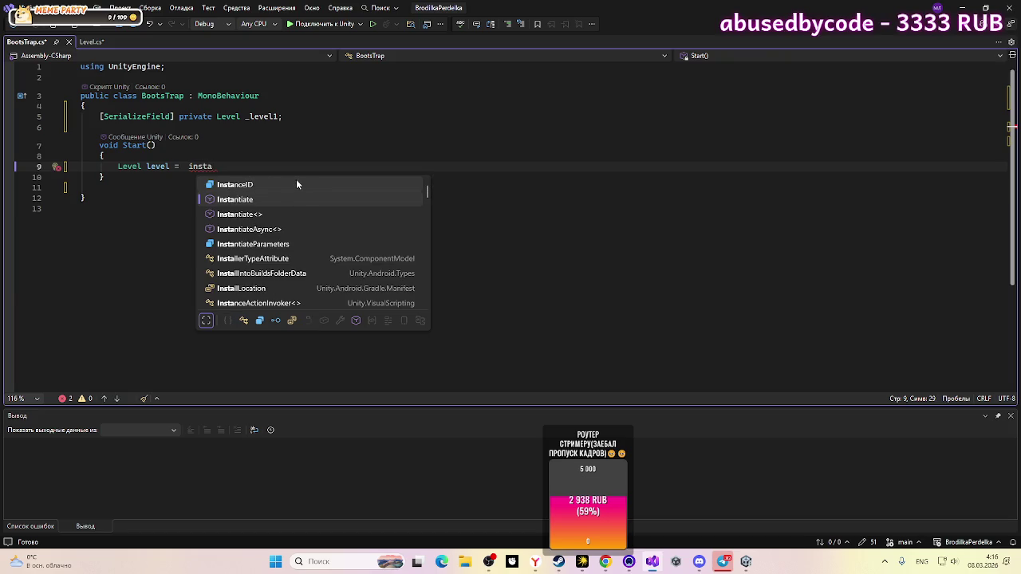
key("Down")
key("Up")
key("Tab")
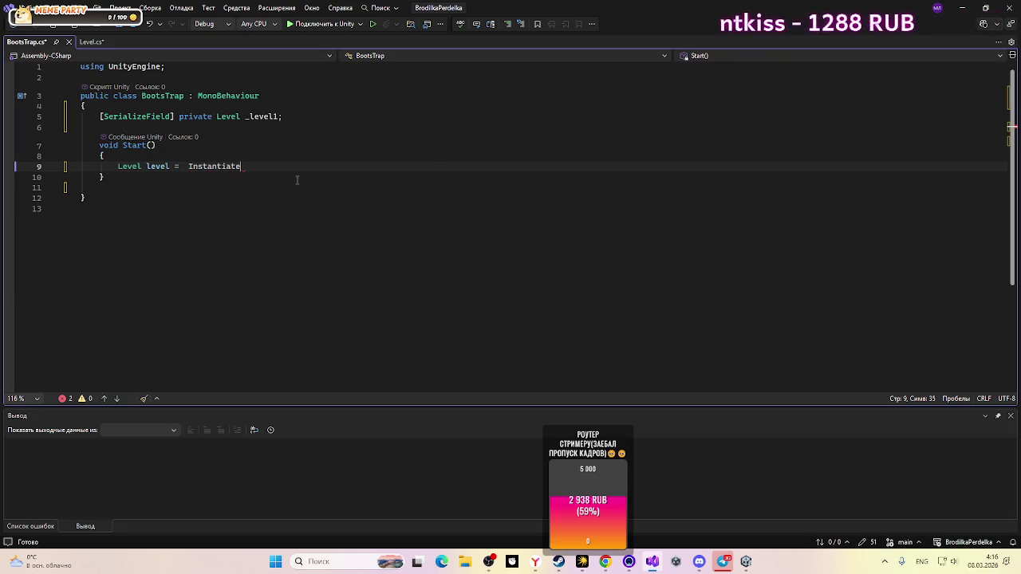
type("(")
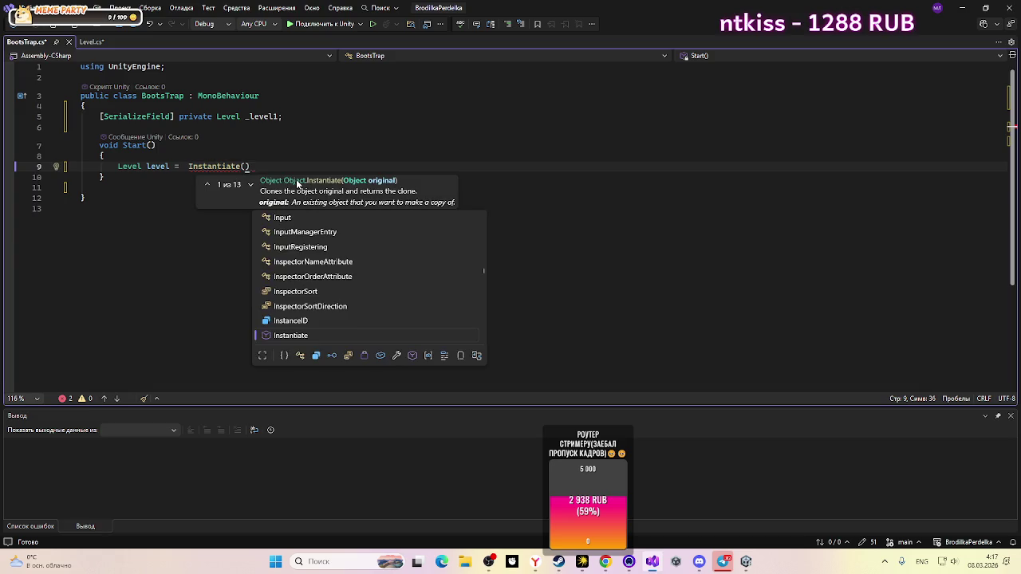
type("_")
key("Tab")
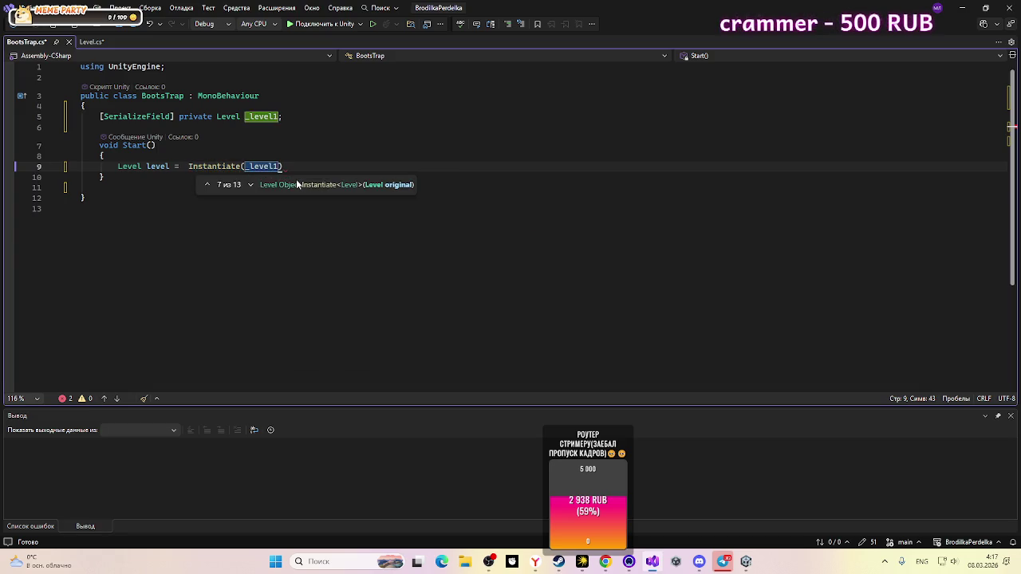
type(",")
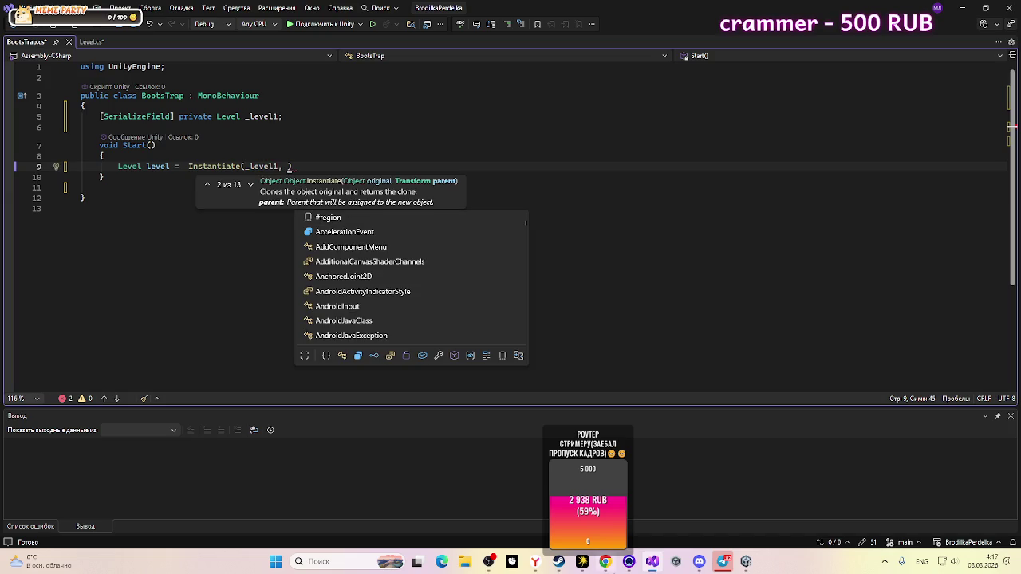
left_click(701, 562)
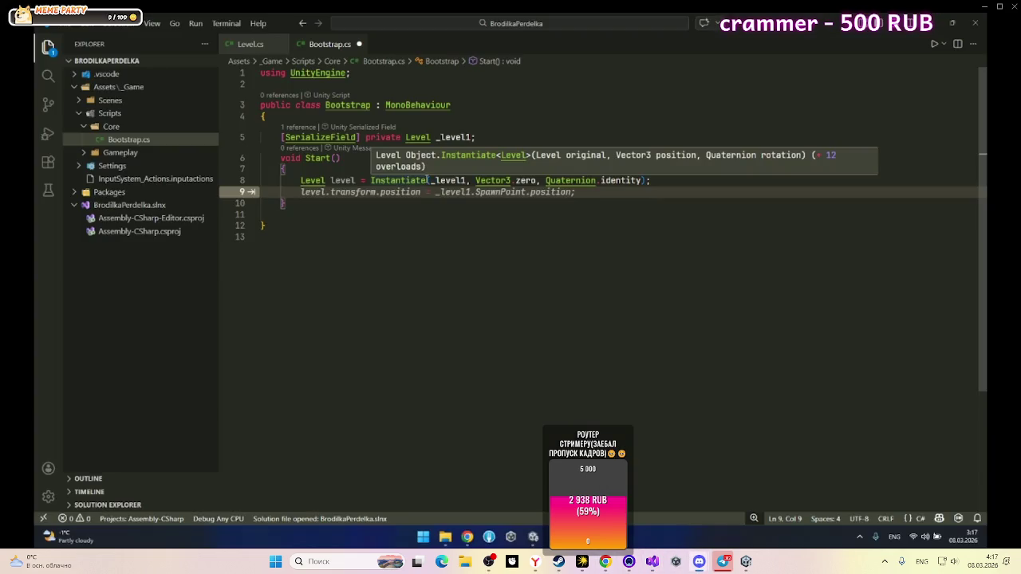
Step: Check the reference Instantiate(_level1, Vector3.zero, Quaternion.identity) line, then return to Visual Studio
mouse_move(732, 517)
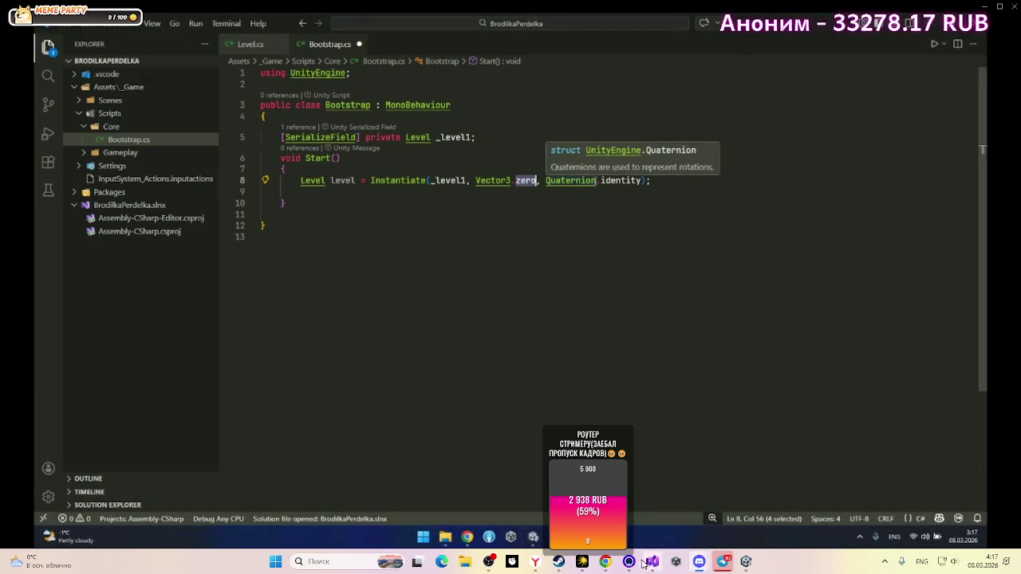
mouse_move(644, 563)
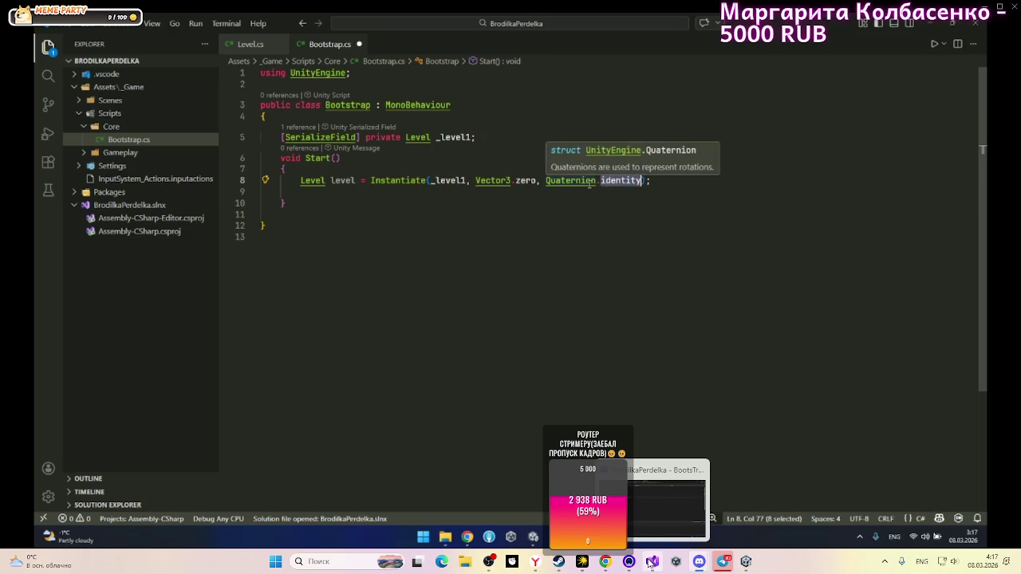
left_click(650, 563)
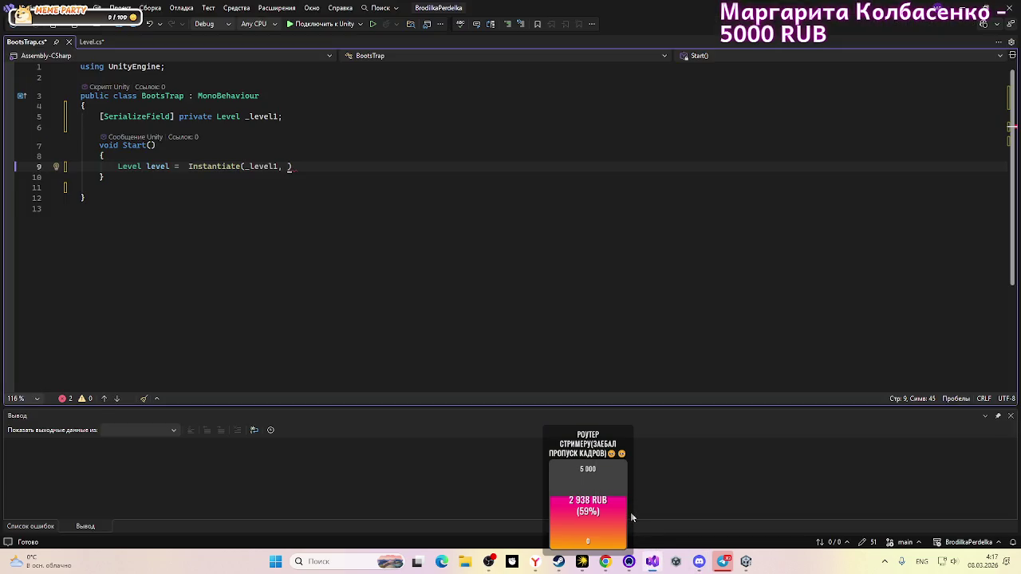
Step: Complete the Instantiate arguments with Vector3.zero and Quaternion.identity, correcting Vector3D to Vector3
type("Vector3")
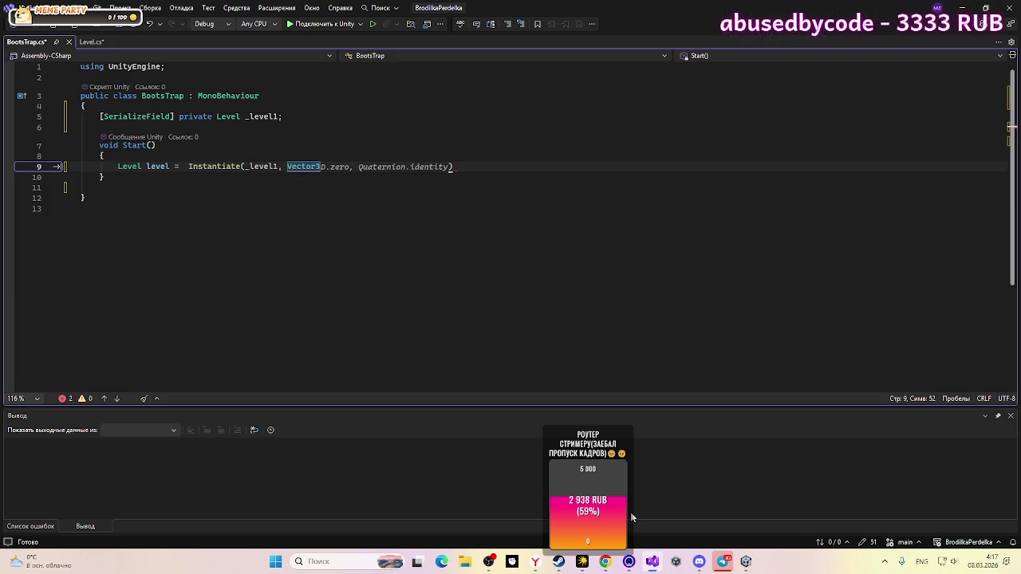
key("Tab")
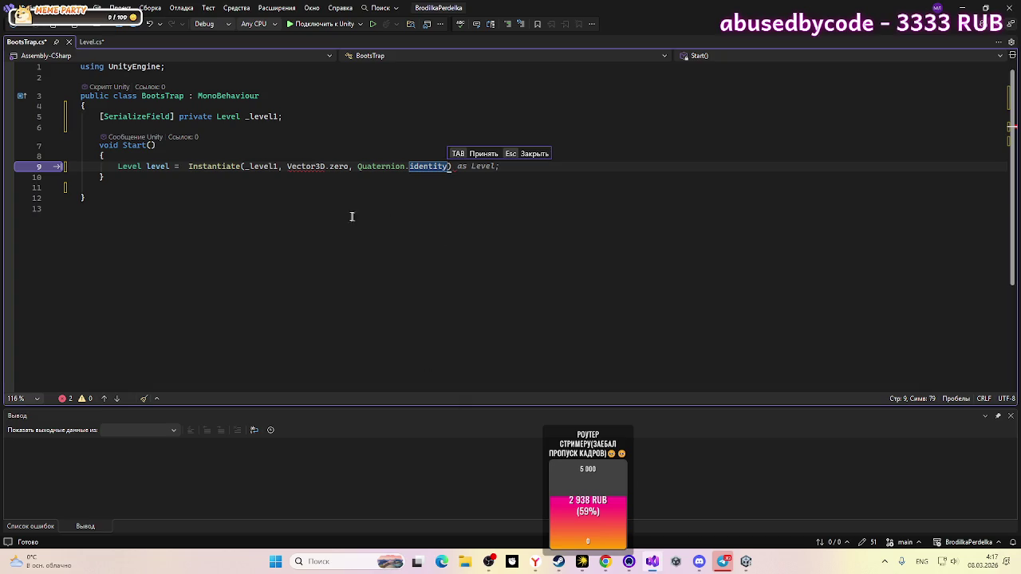
key("Tab")
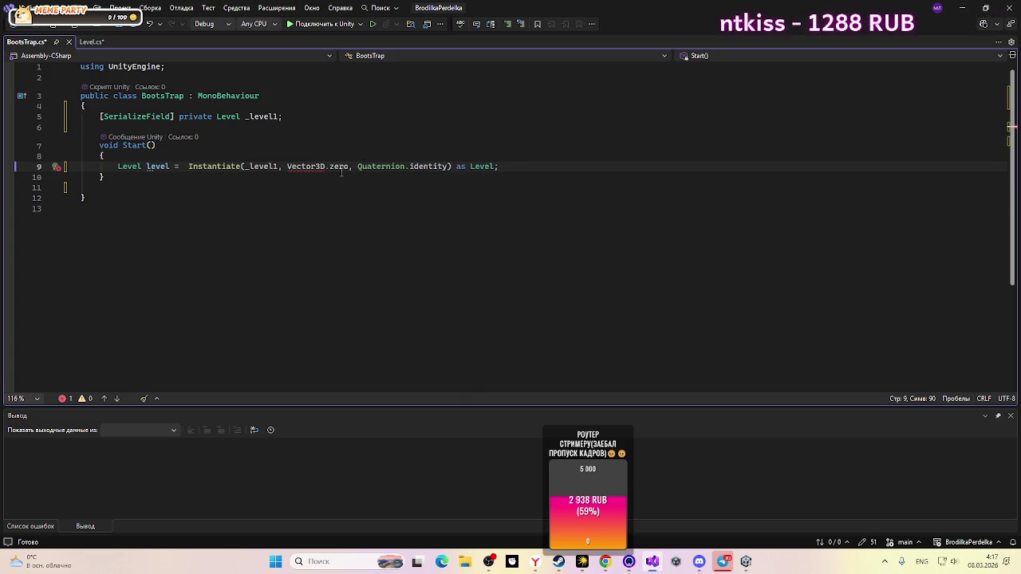
left_click(330, 167)
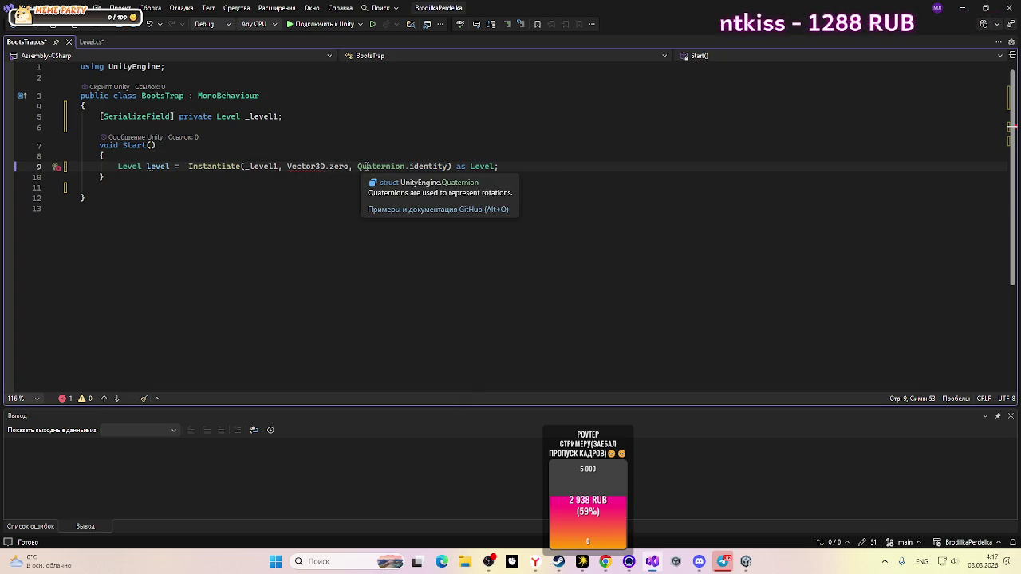
key("BackSpace")
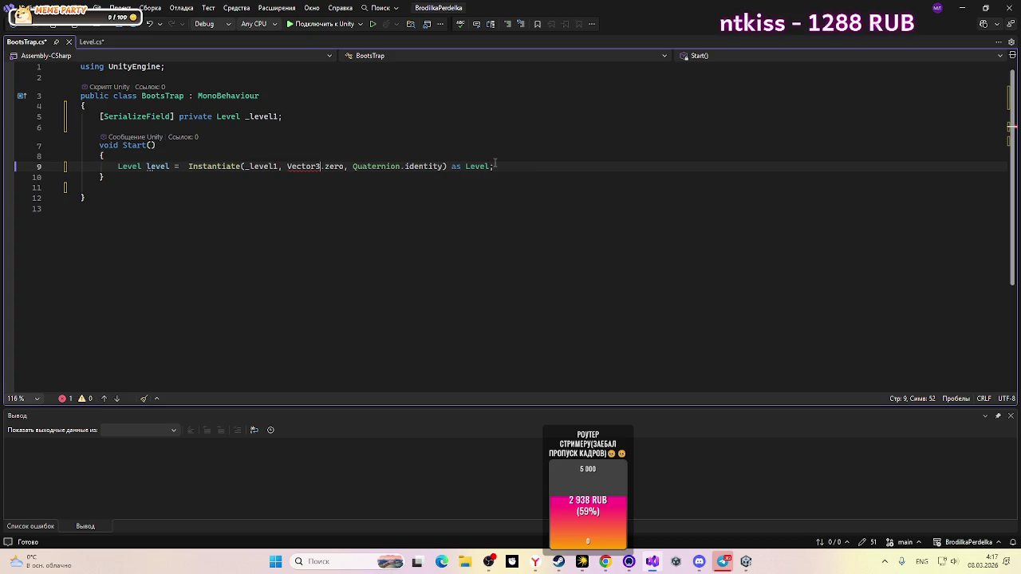
Step: Remove the ' as Level' cast so the line compiles cleanly, then switch to VS Code
left_click(502, 167)
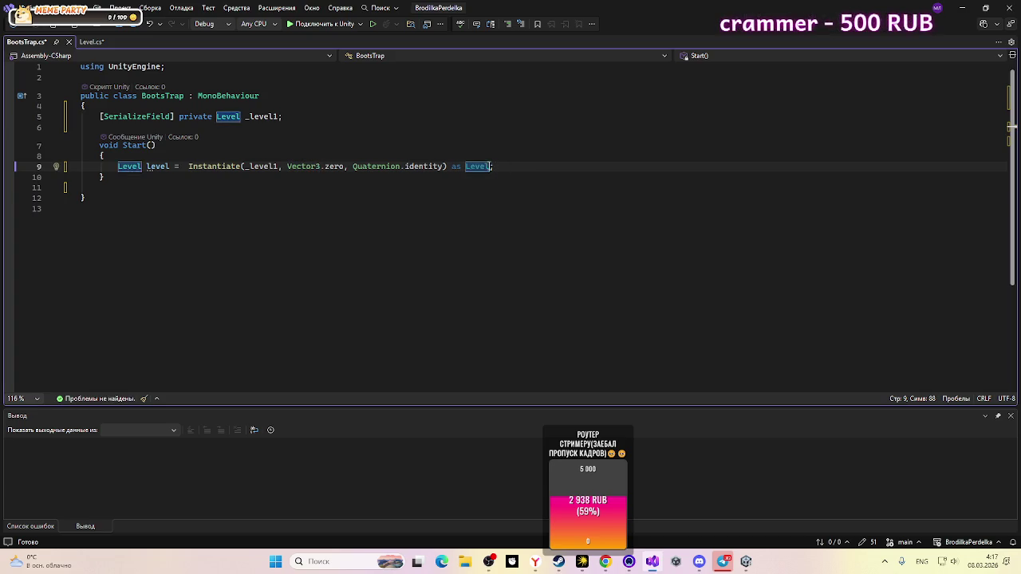
left_click_drag(493, 166, 448, 167)
key("BackSpace")
left_click(526, 179)
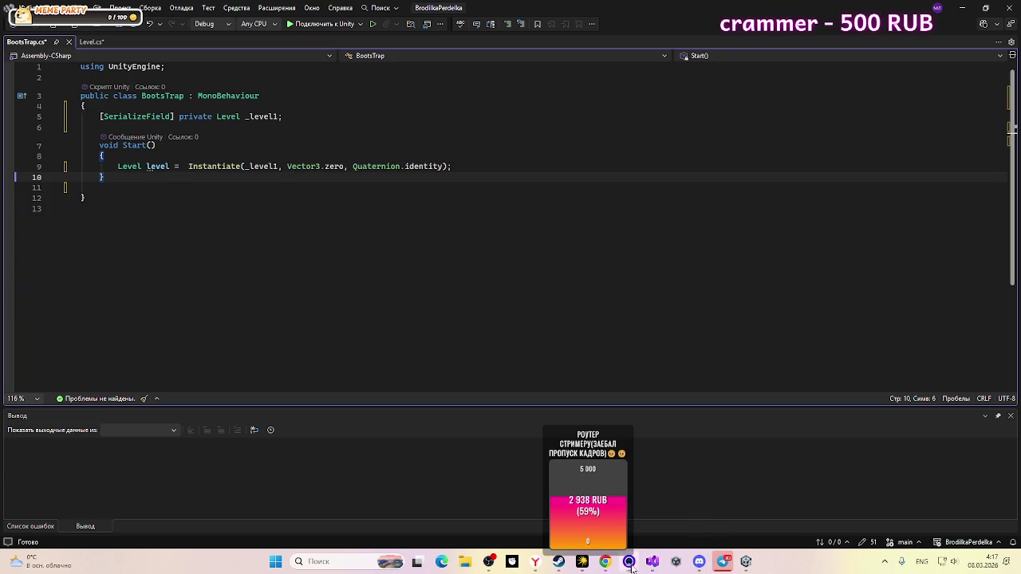
mouse_move(699, 562)
left_click(648, 491)
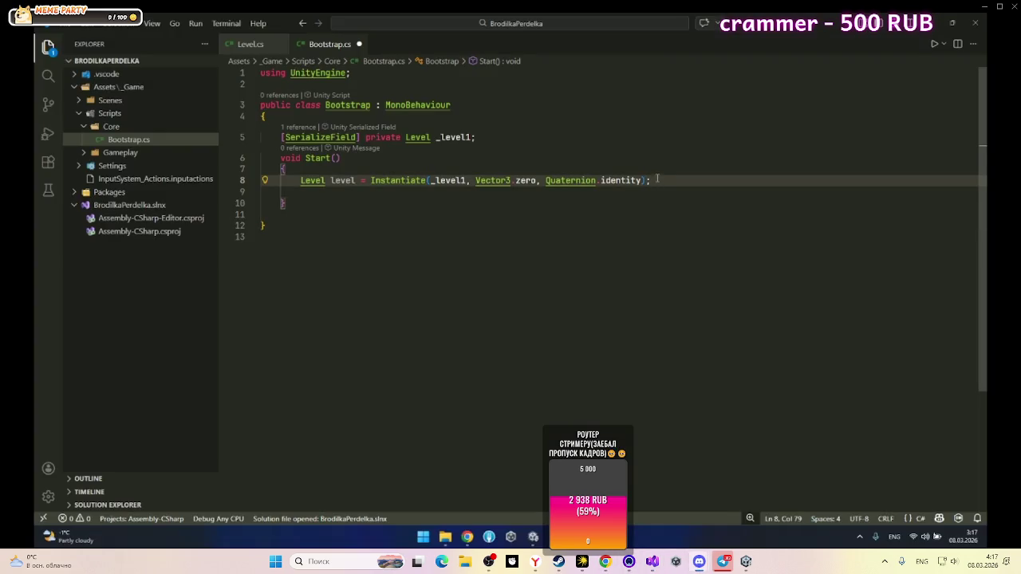
Step: Start a new '_level1.' line below the Instantiate call, then switch to Unity
key("Return")
key("Return")
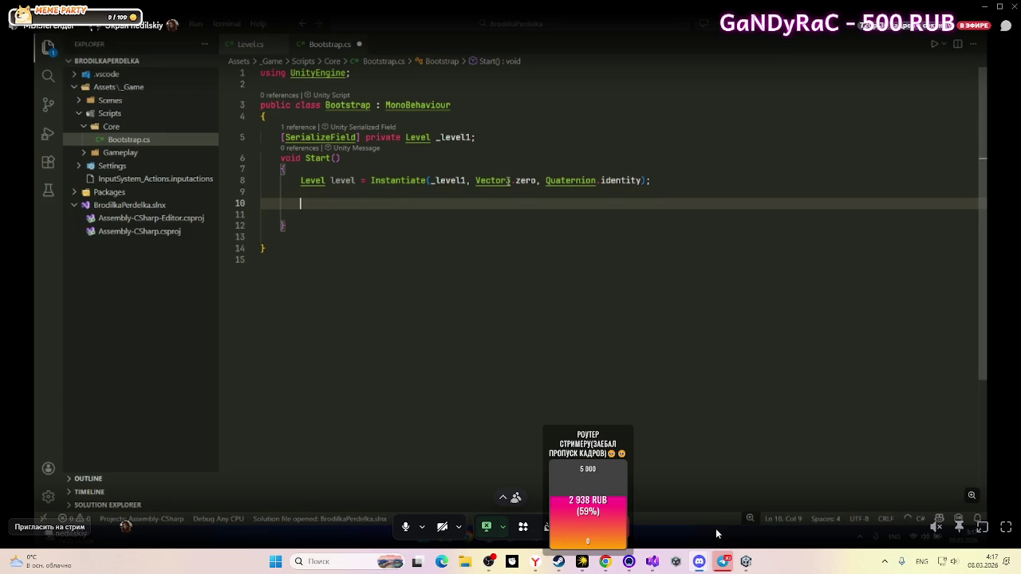
type("_")
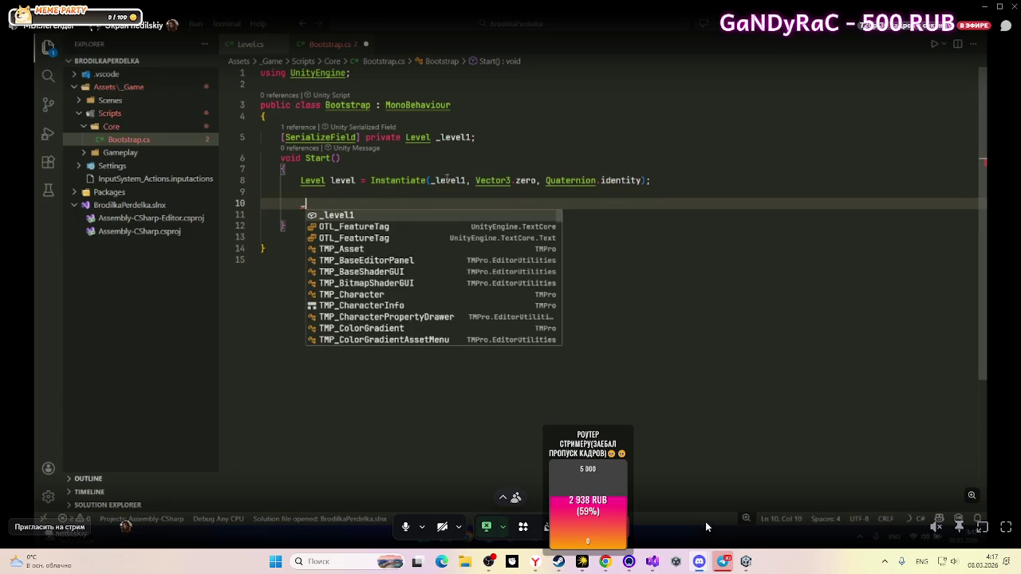
type("level1.")
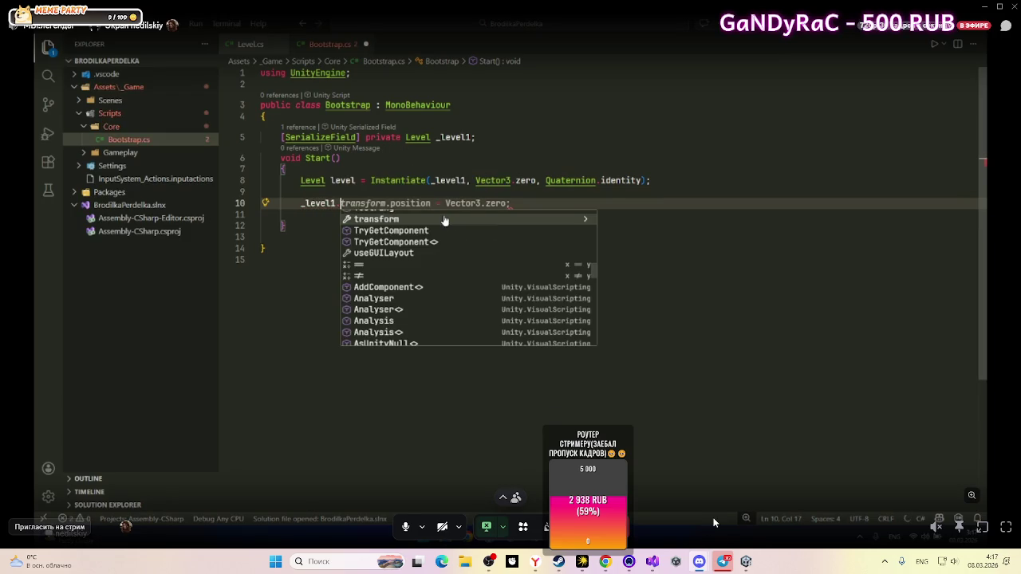
key("Escape")
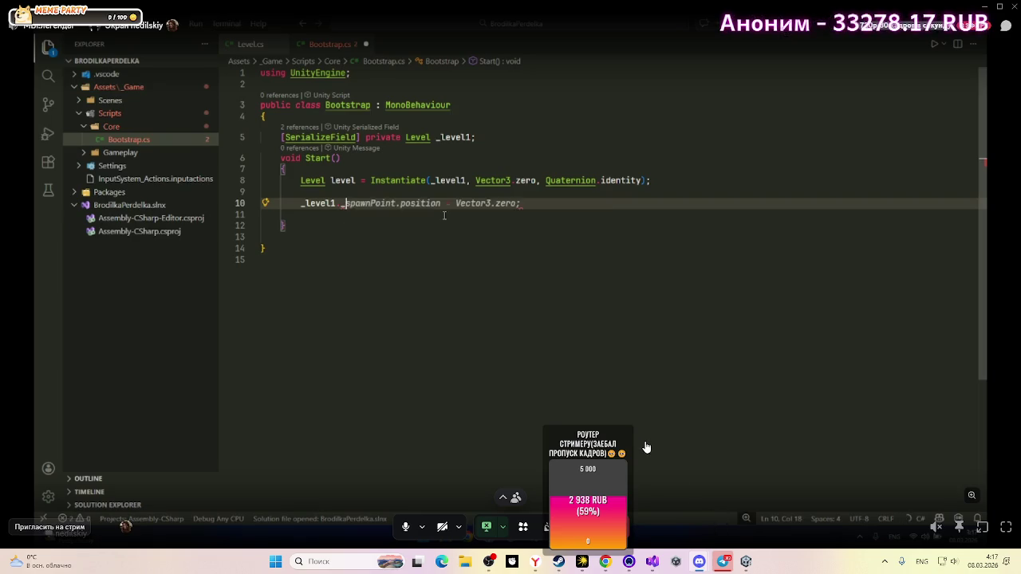
left_click(723, 562)
left_click(722, 561)
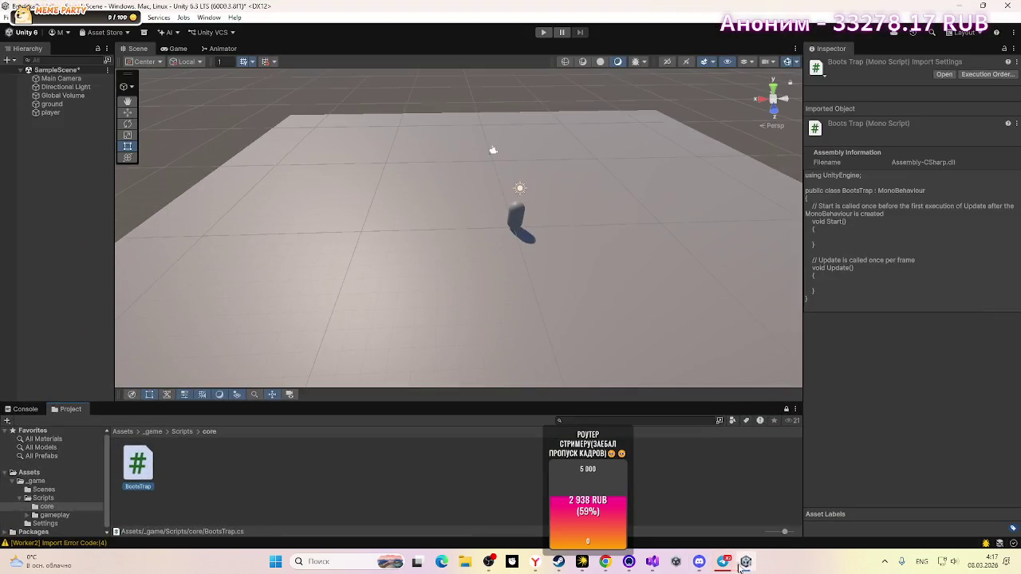
Step: Return to Visual Studio and open Level.cs with its serialized _spawnPoint Transform field
left_click(723, 561)
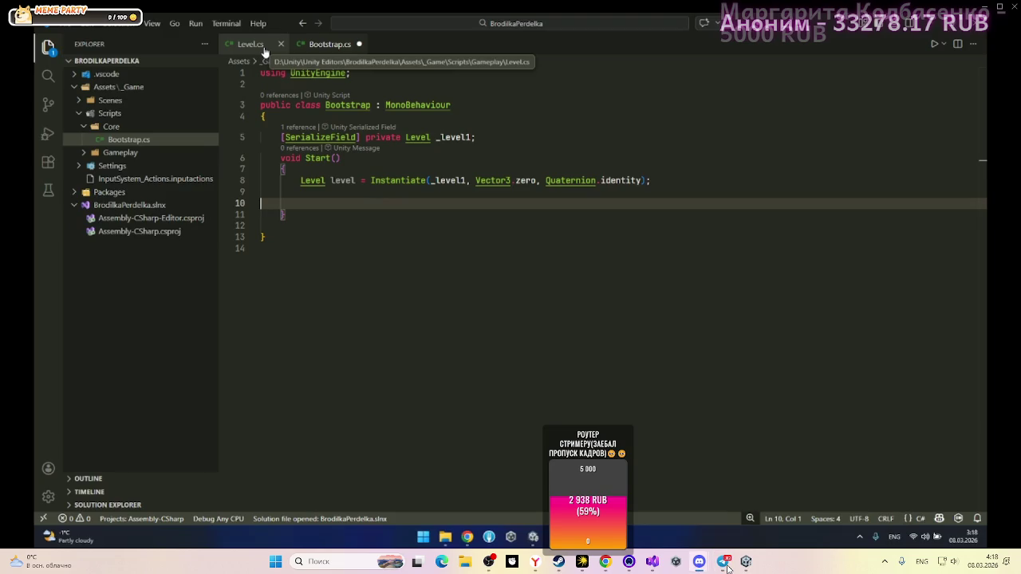
left_click(733, 565)
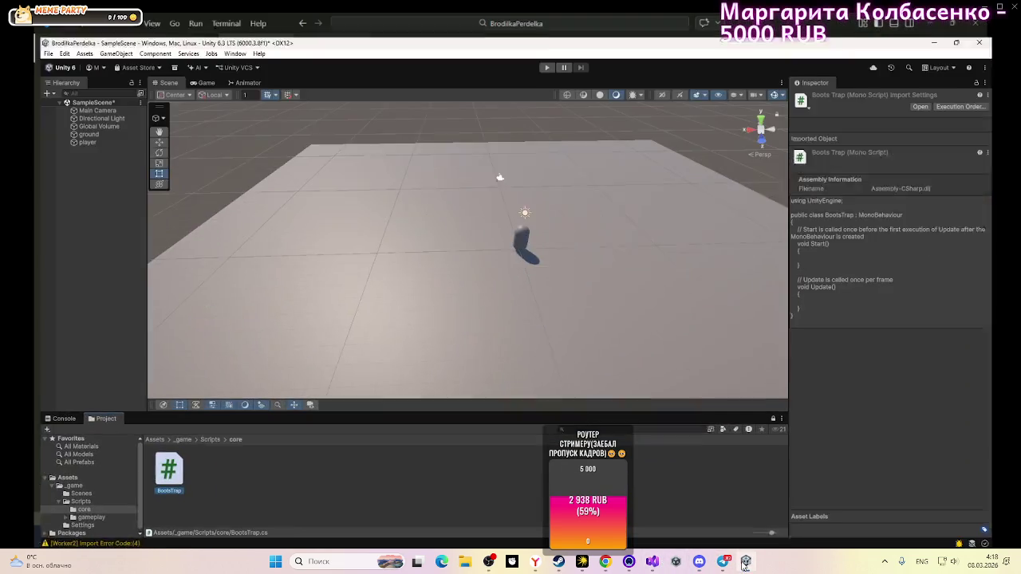
left_click(733, 565)
left_click(652, 561)
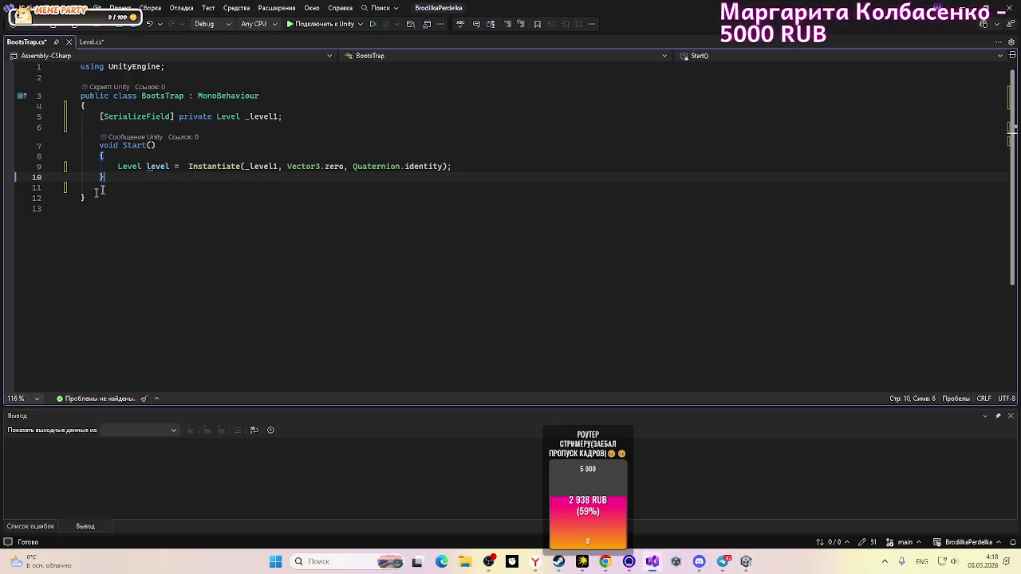
left_click(87, 41)
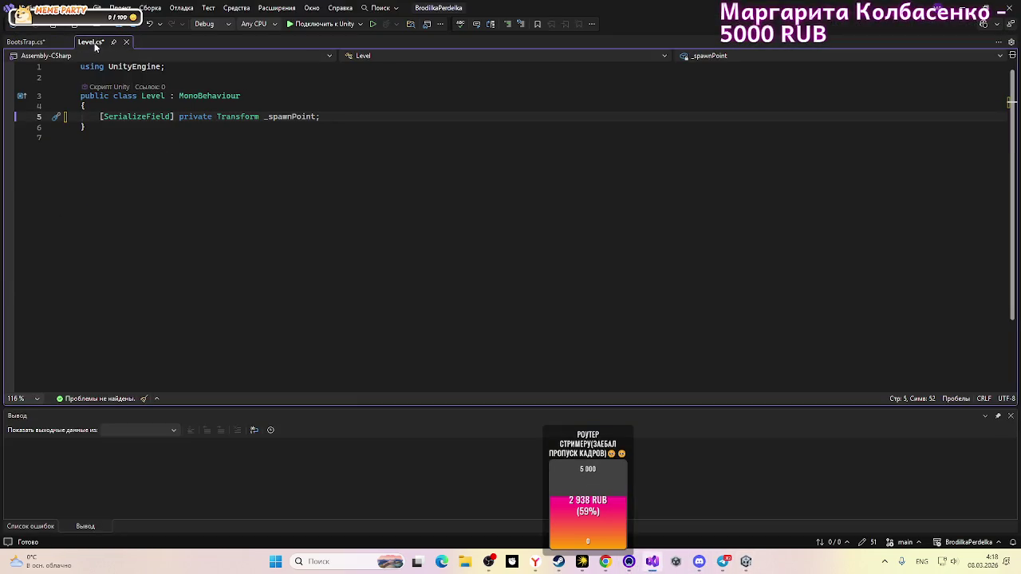
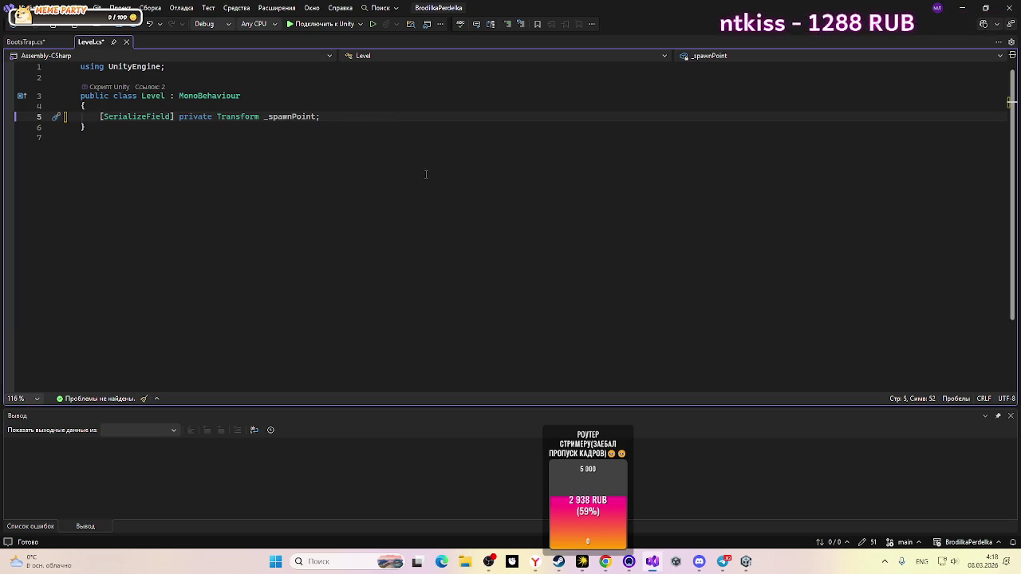
Step: Below the _spawnPoint field, begin typing 'public Transform SpawnPoint' using IntelliSense completions
key("Return")
type("p")
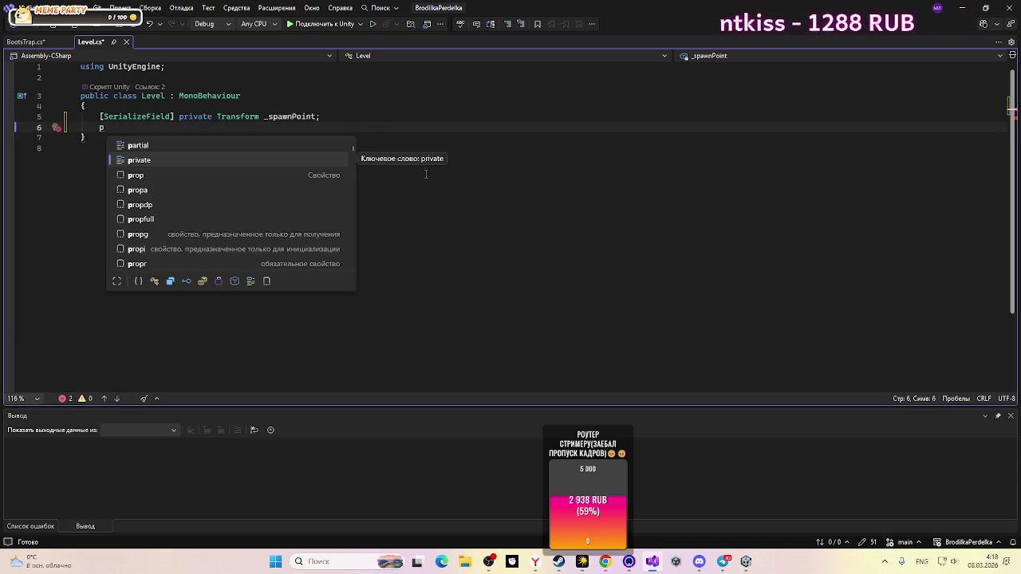
type("ublic ")
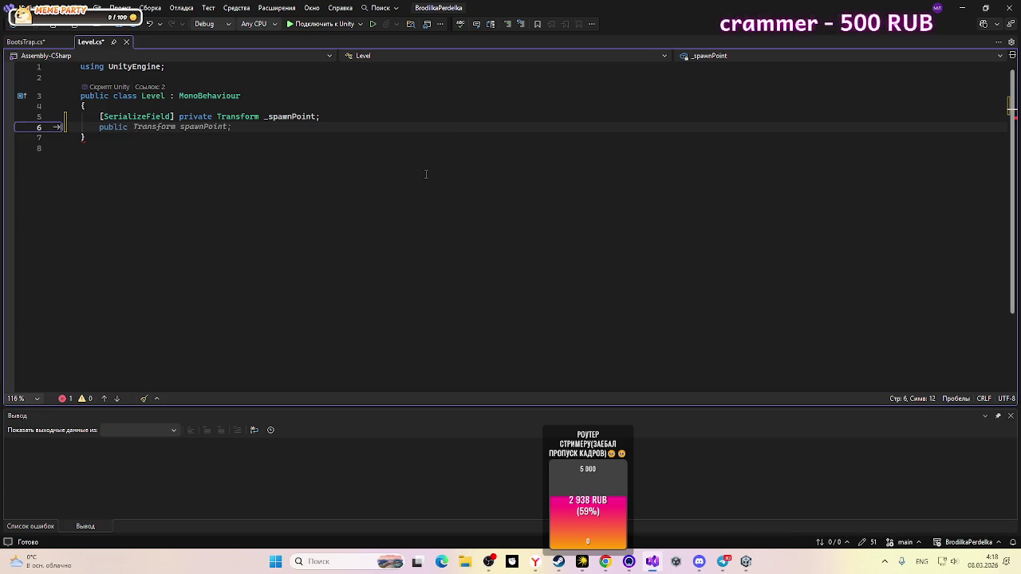
type("tra")
key("Tab")
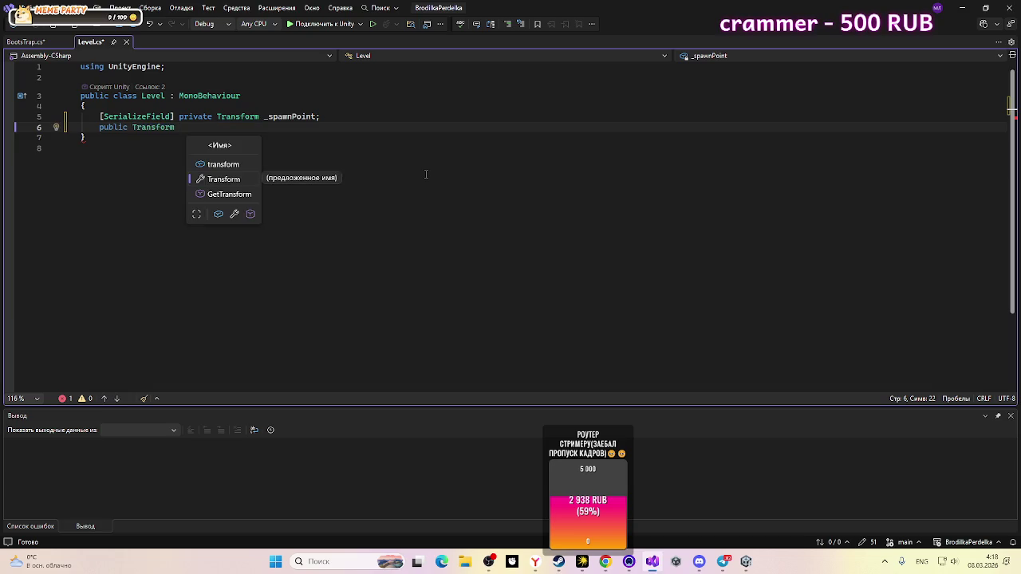
type("s")
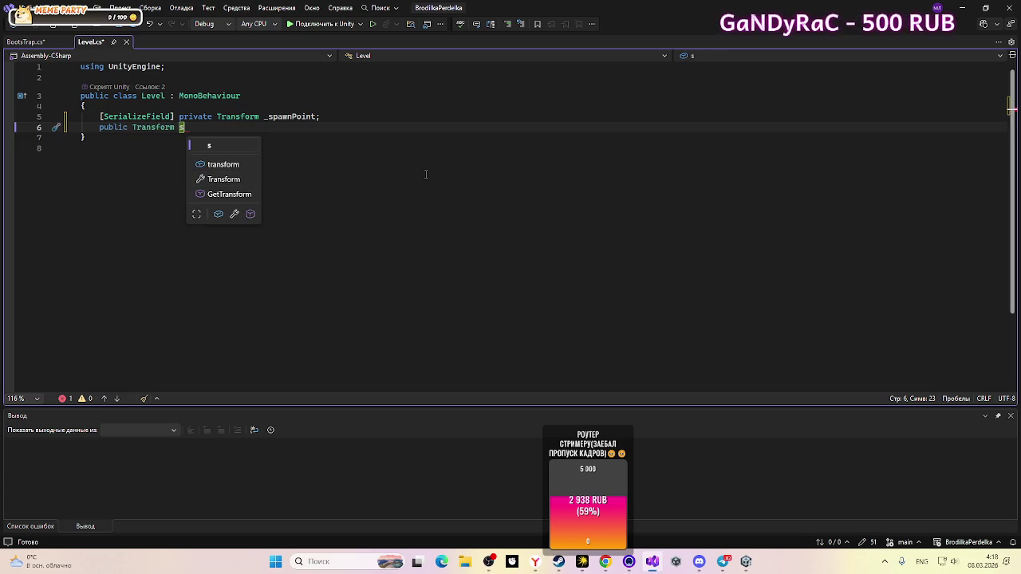
key("BackSpace")
type("Sp[")
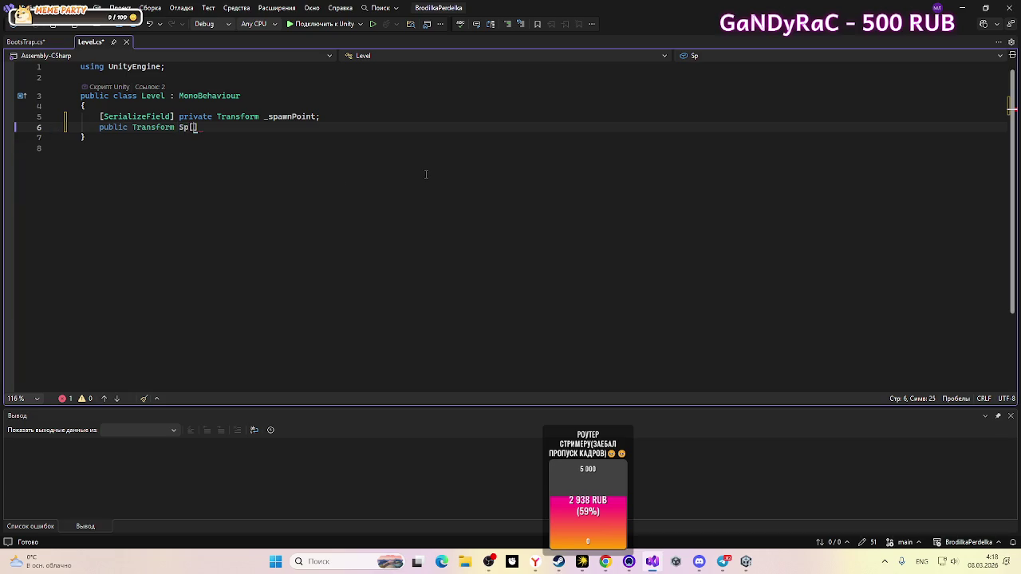
type("awnP")
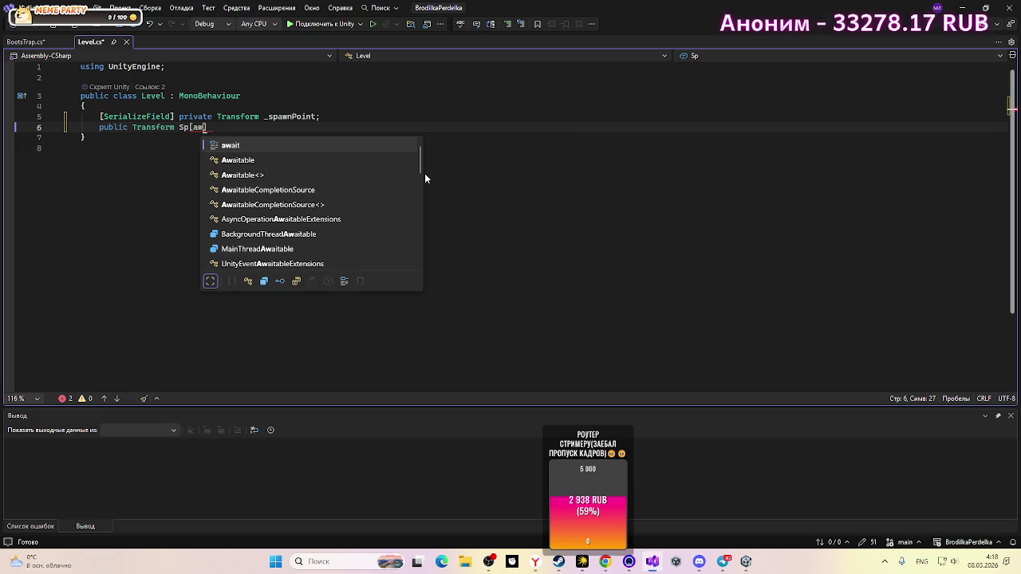
type("oo")
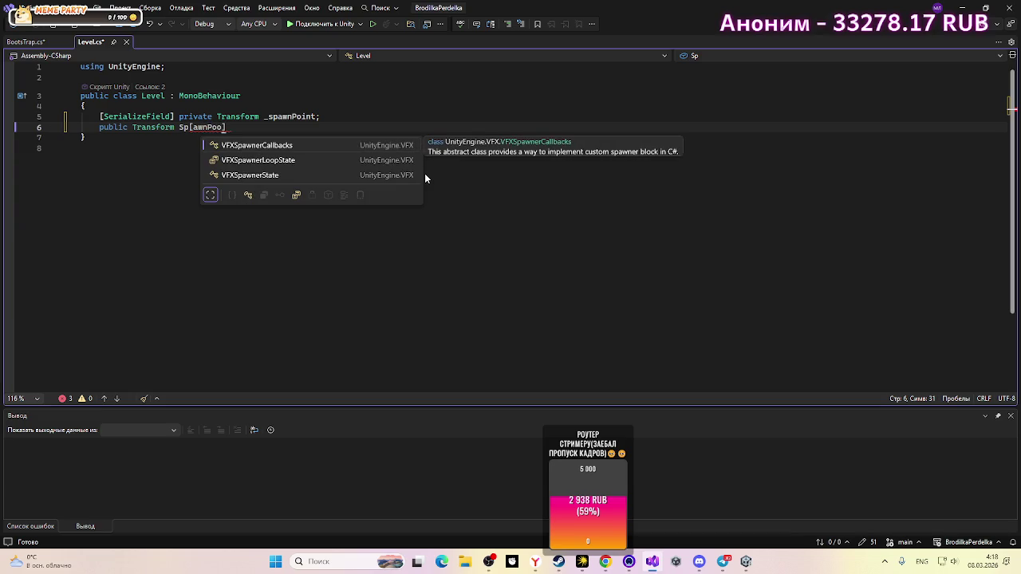
key("BackSpace")
key("BackSpace")
key("BackSpace")
type("a")
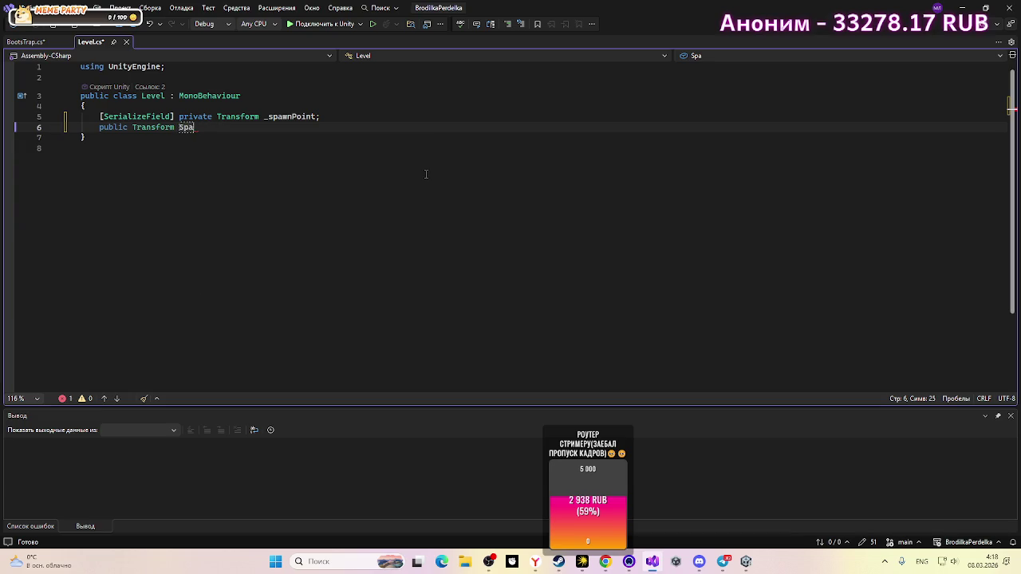
type("wnPoi")
type("nt ")
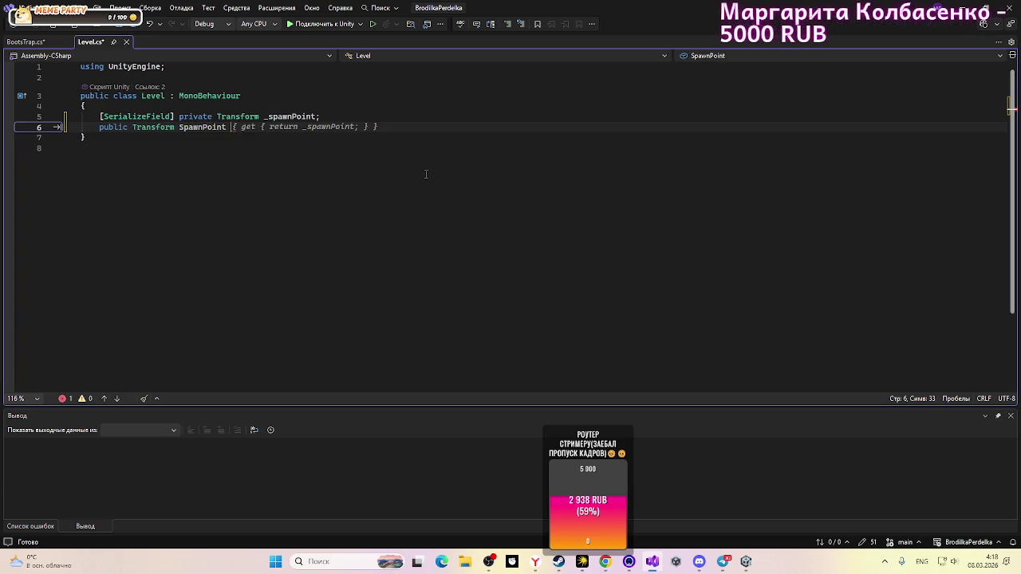
type("_")
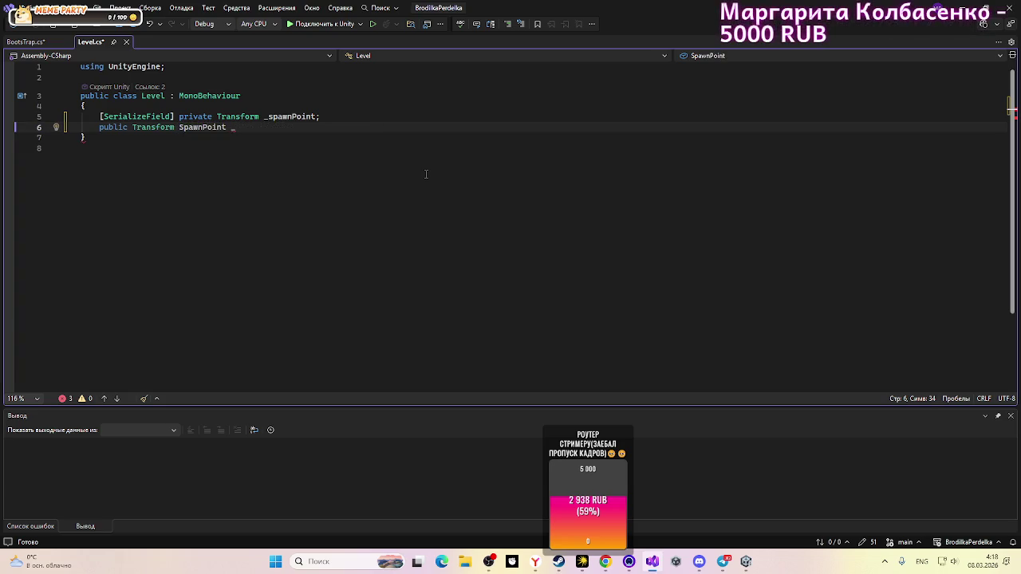
type("S")
type("paw")
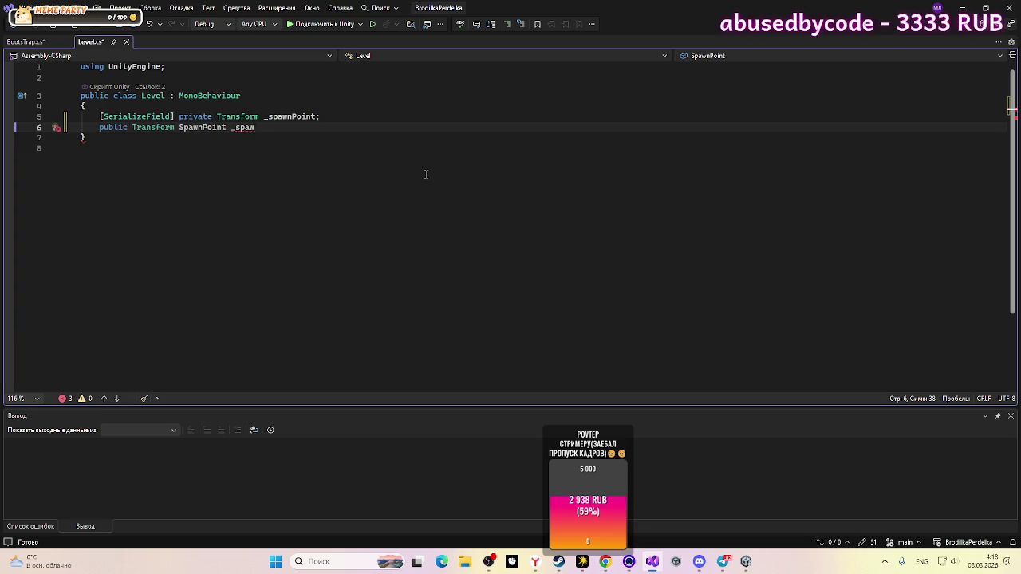
type("nPoint =>")
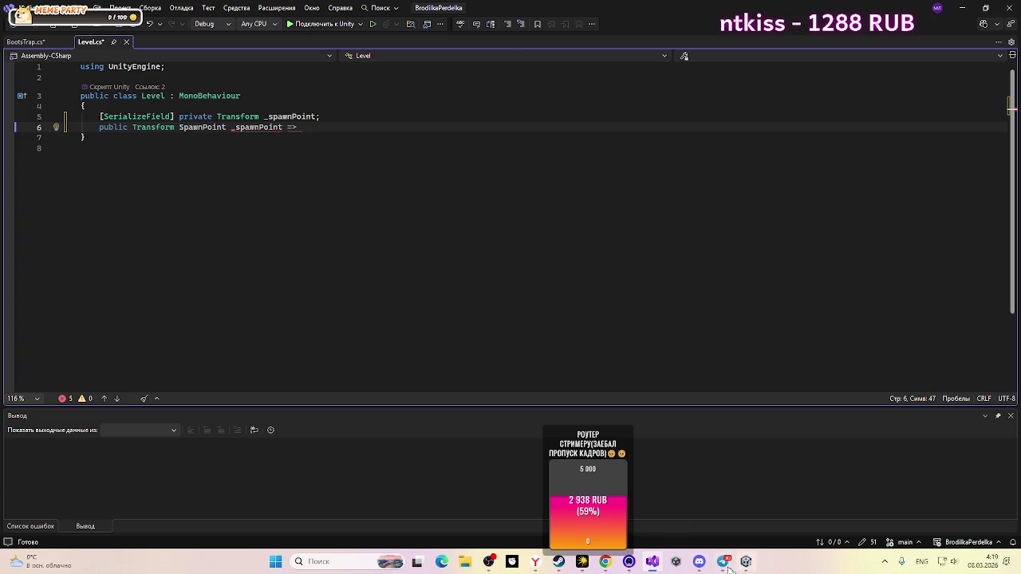
mouse_move(699, 561)
left_click(740, 528)
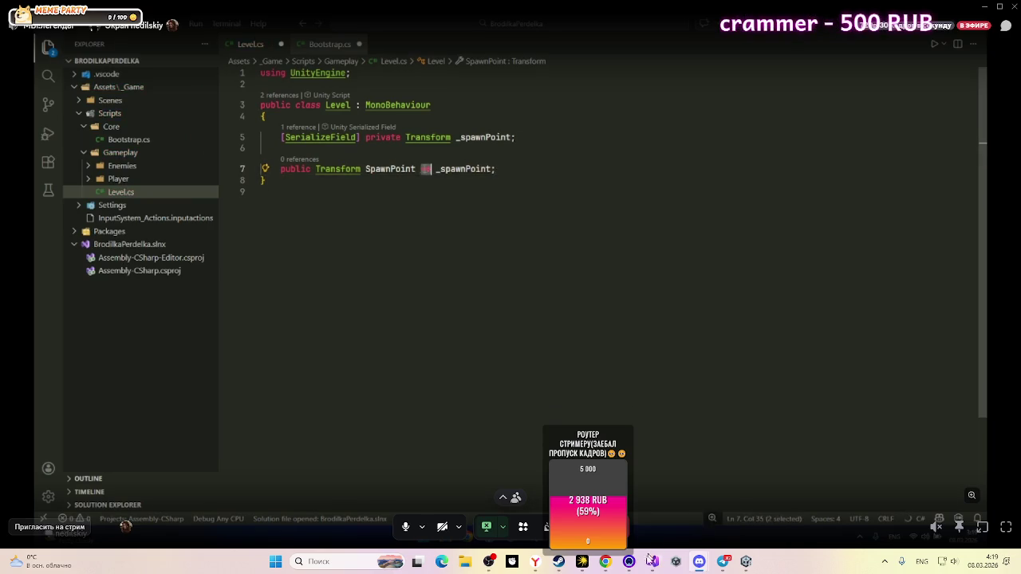
mouse_move(636, 568)
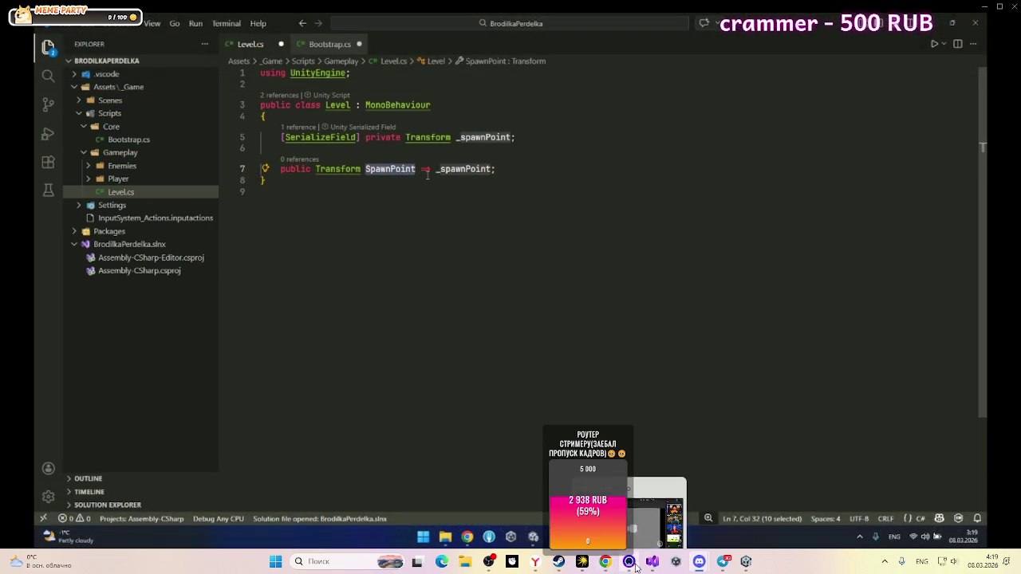
left_click(746, 562)
left_click(746, 562)
left_click(653, 562)
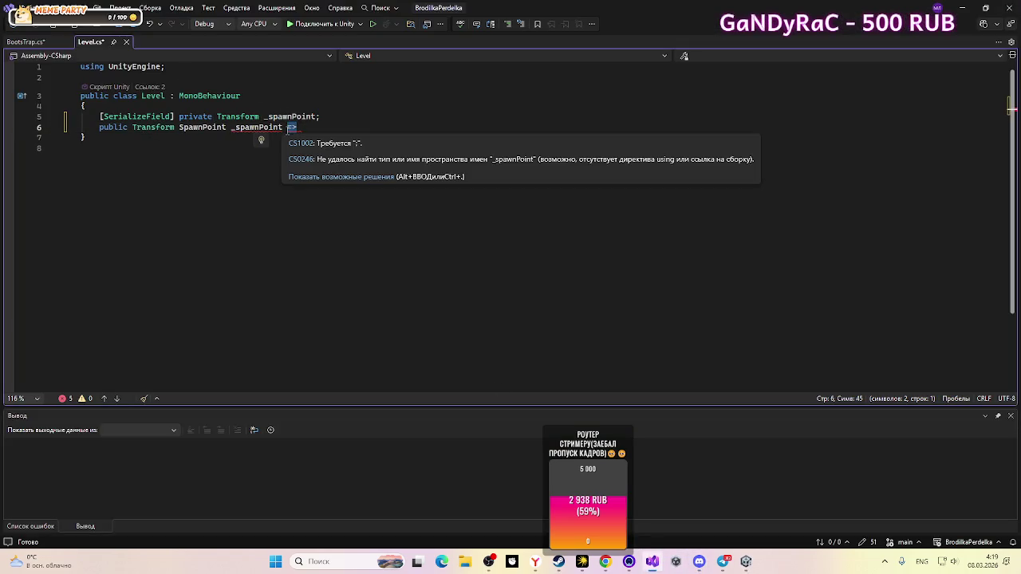
Step: Fix line 6 so it reads 'public Transform SpawnPoint => _spawnPoint;'
key("BackSpace")
key("BackSpace")
key("ctrl+Left")
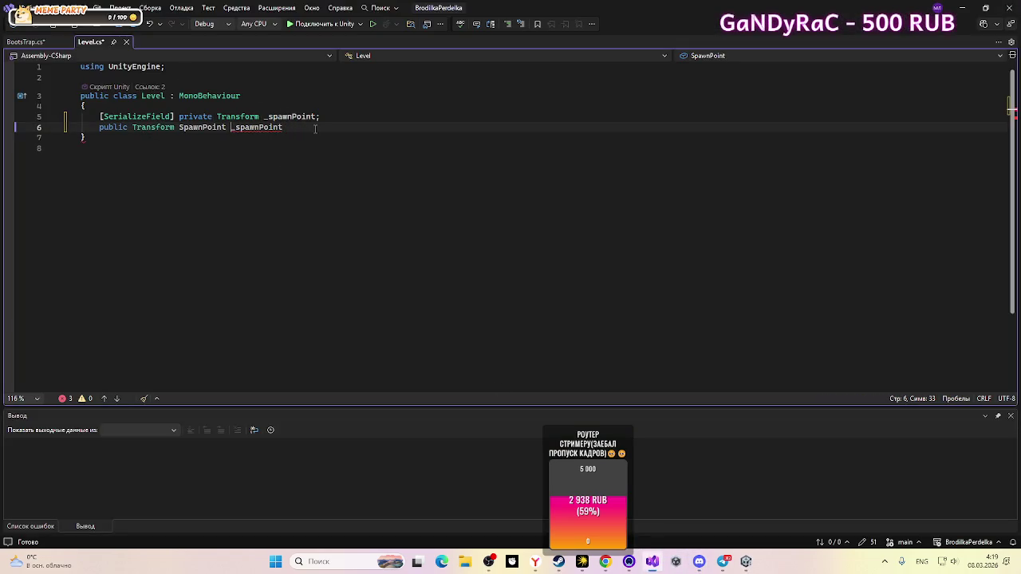
type("=>")
key("End")
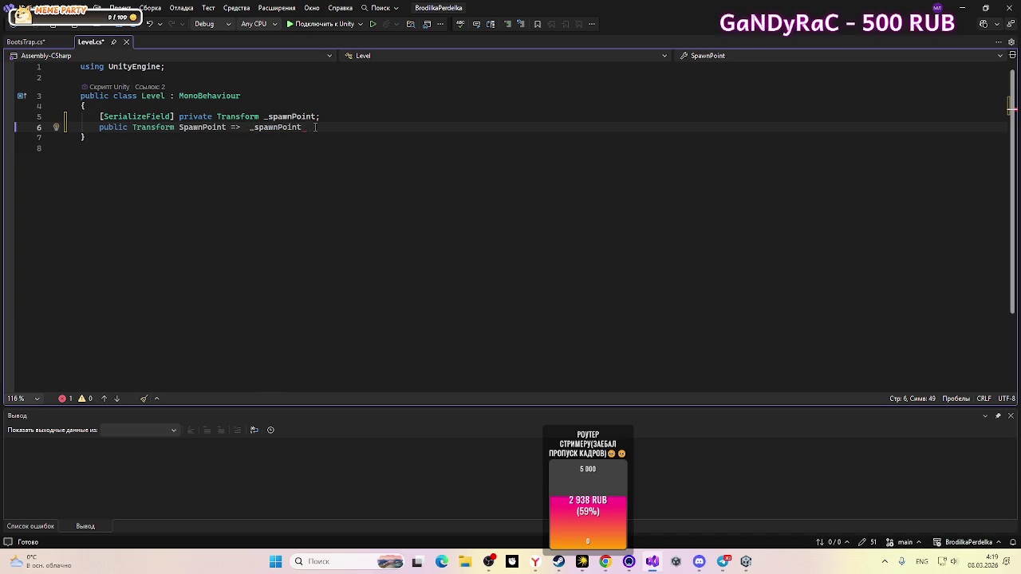
type(";")
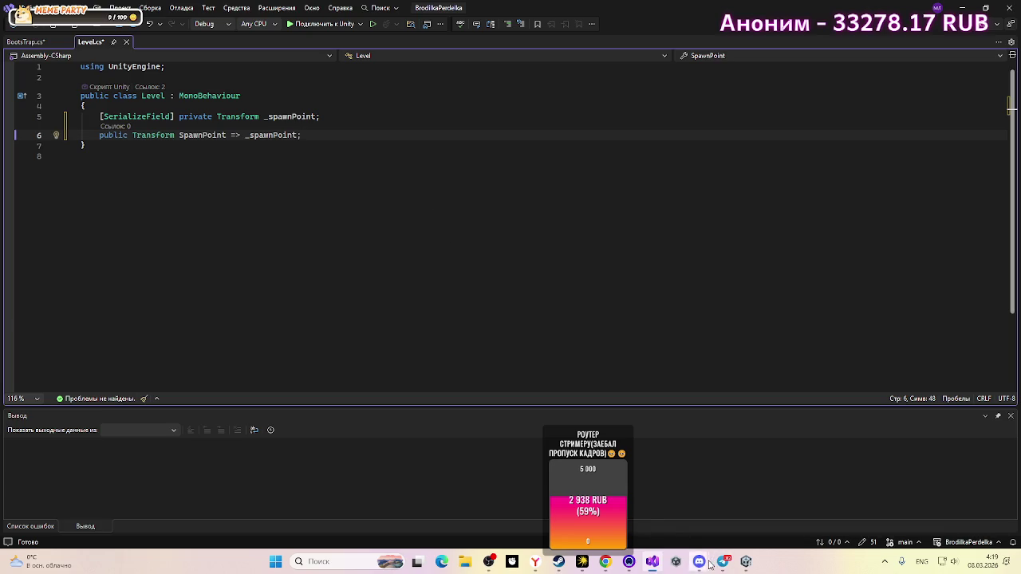
mouse_move(722, 562)
left_click(736, 517)
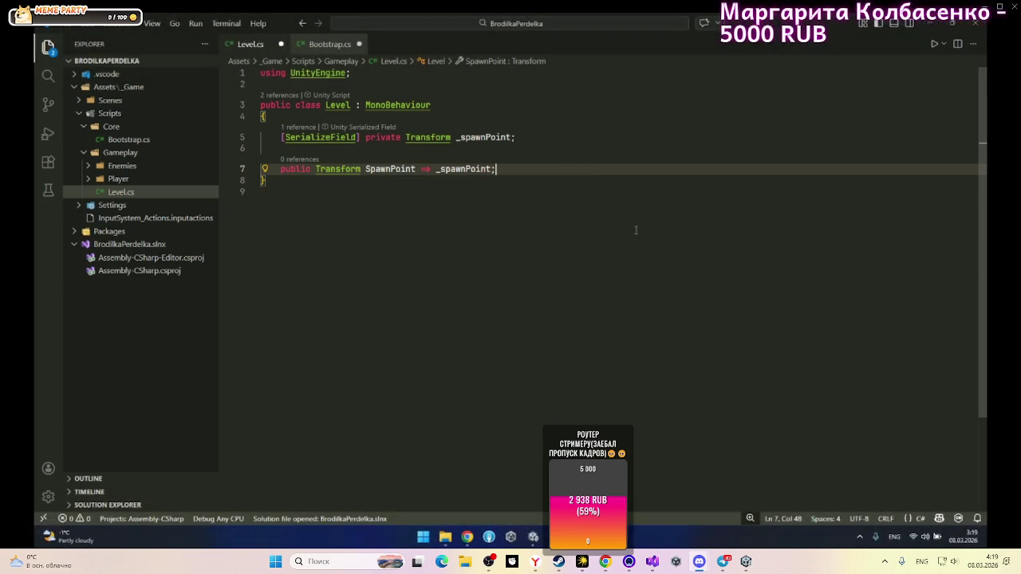
Step: Add a temporary void Start() stub referencing _spawnPoint below the SpawnPoint property
left_click(529, 138)
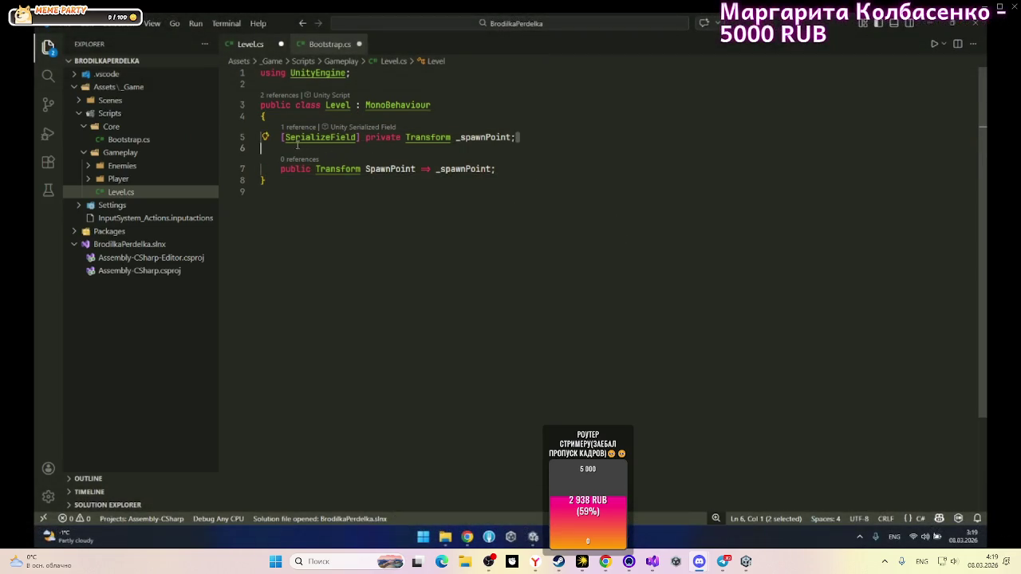
left_click_drag(529, 137, 281, 138)
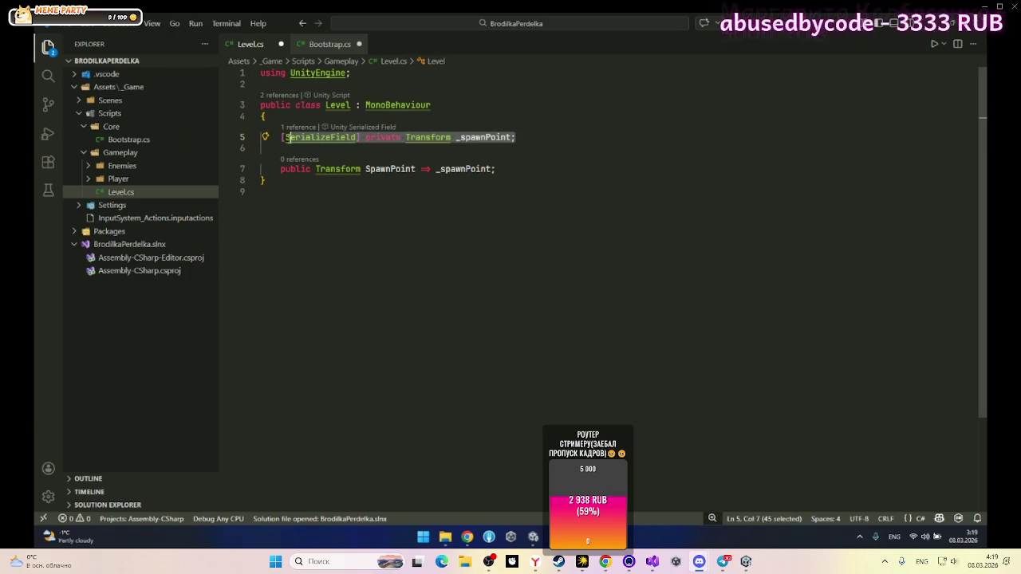
left_click(524, 169)
key("Return")
key("Return")
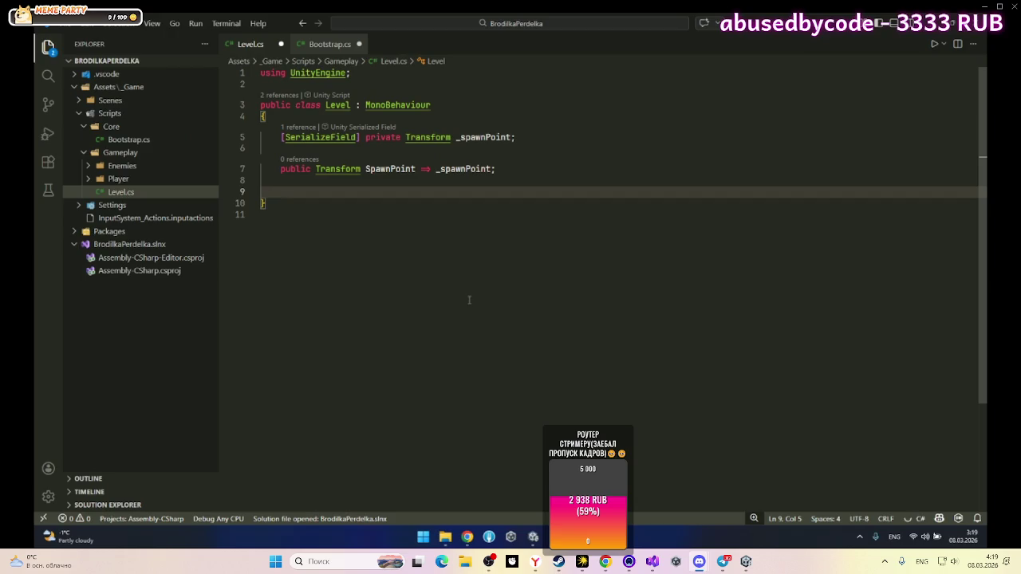
type("voi")
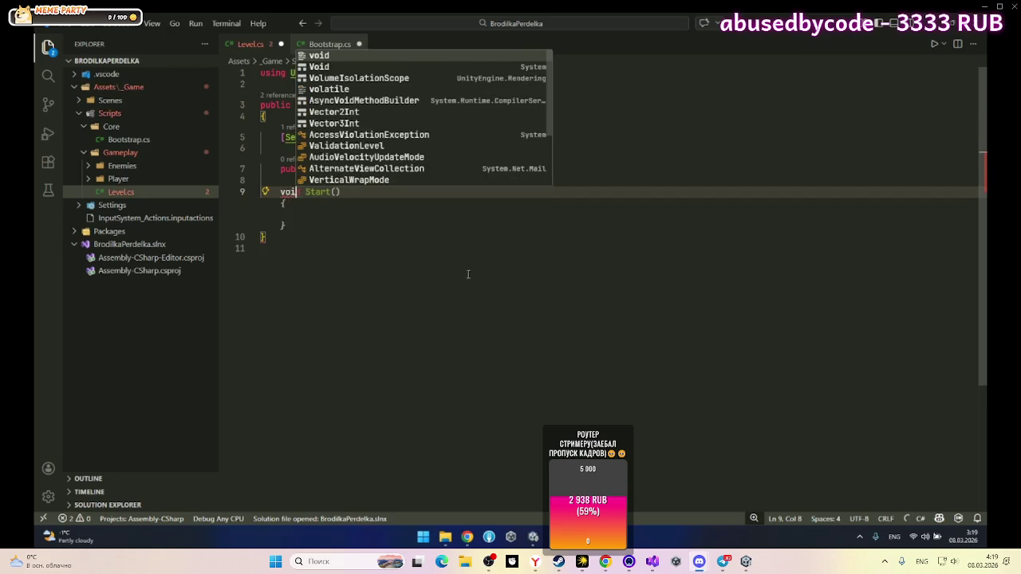
key("Tab")
left_click(345, 226)
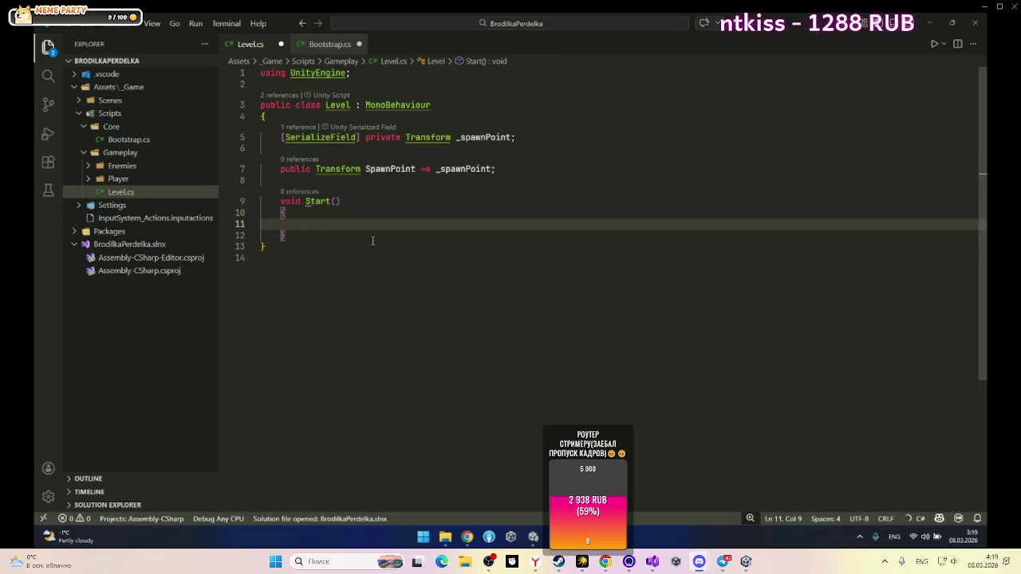
type("_")
key("Tab")
Step: Delete the Start stub from Level.cs and switch to Bootstrap.cs
triple_click(344, 226)
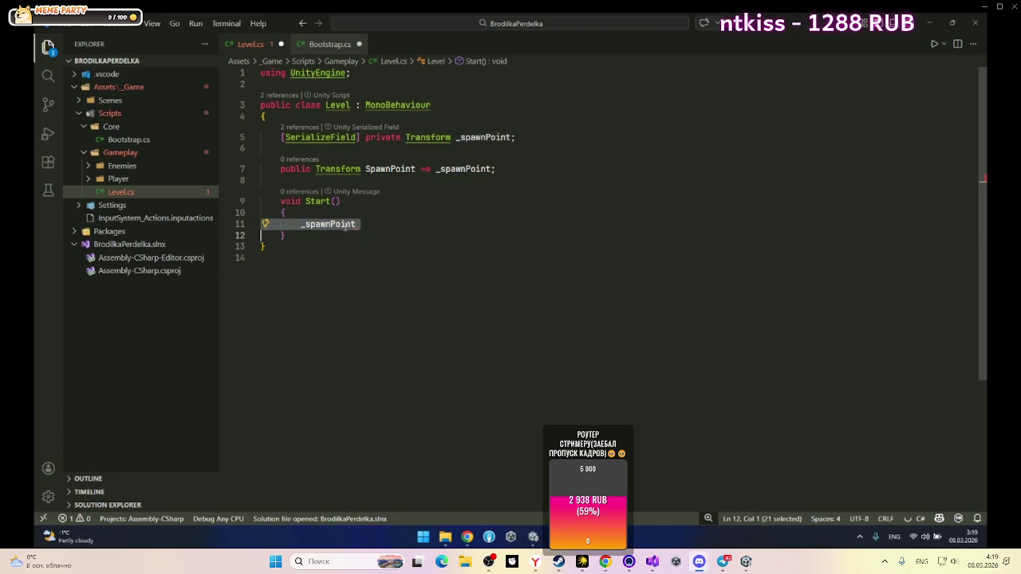
left_click(356, 224)
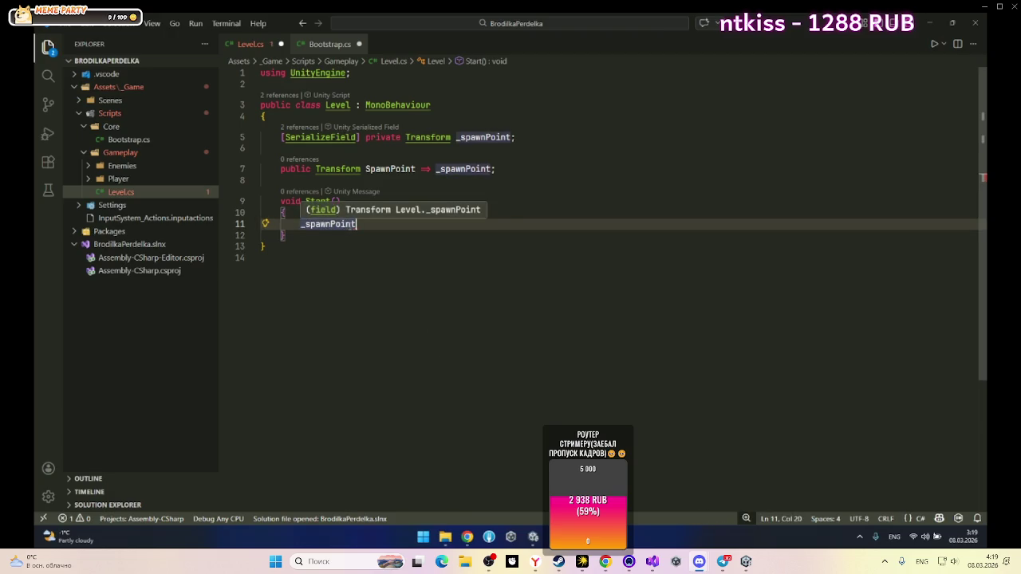
type(" =")
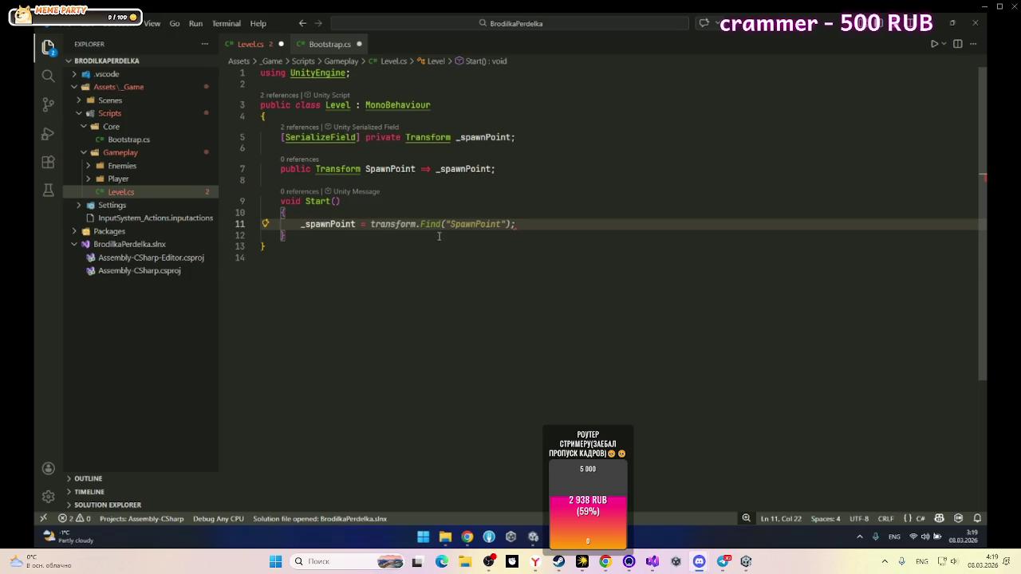
left_click(285, 201, "shift")
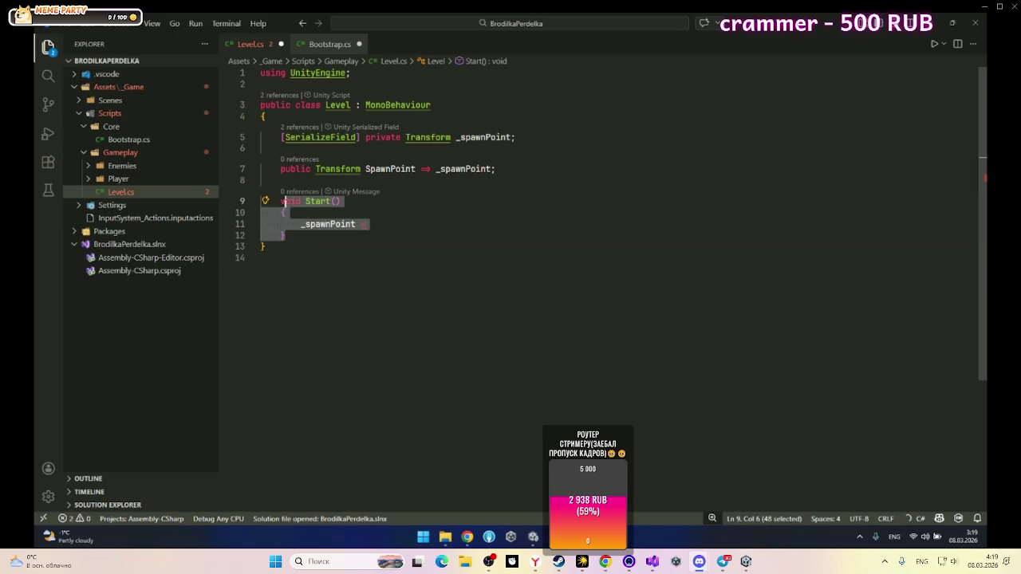
key("BackSpace")
key("BackSpace")
key("Delete")
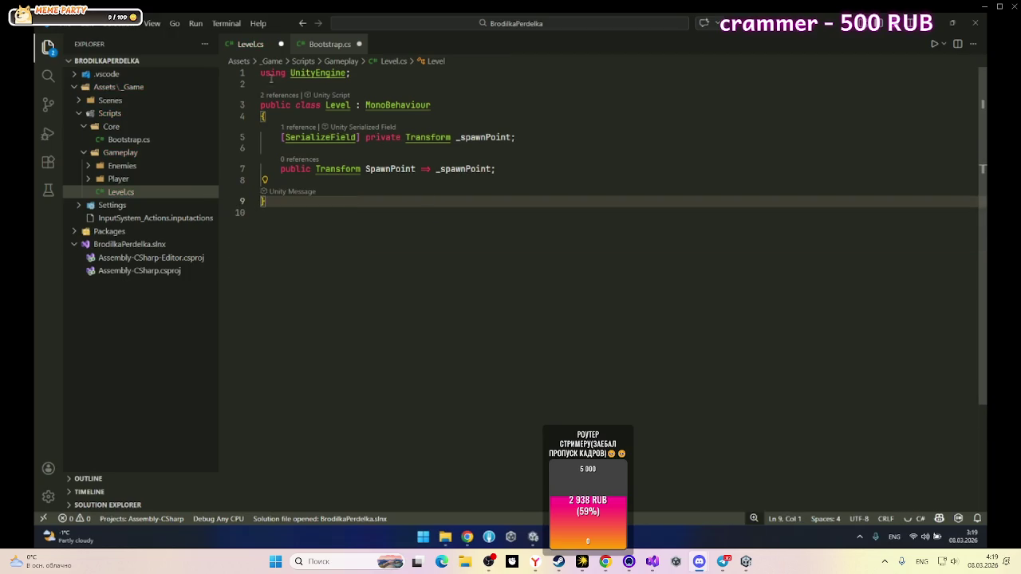
left_click(323, 43)
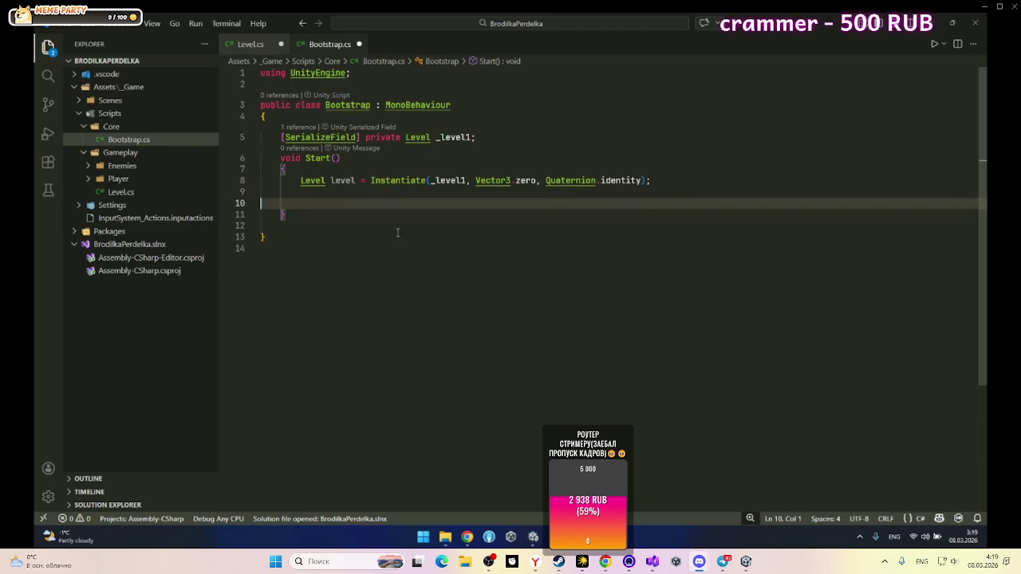
Step: Add line 9 after the Instantiate call, rewriting it to level.SpawnPoint
left_click(661, 186)
key("Down")
key("Tab")
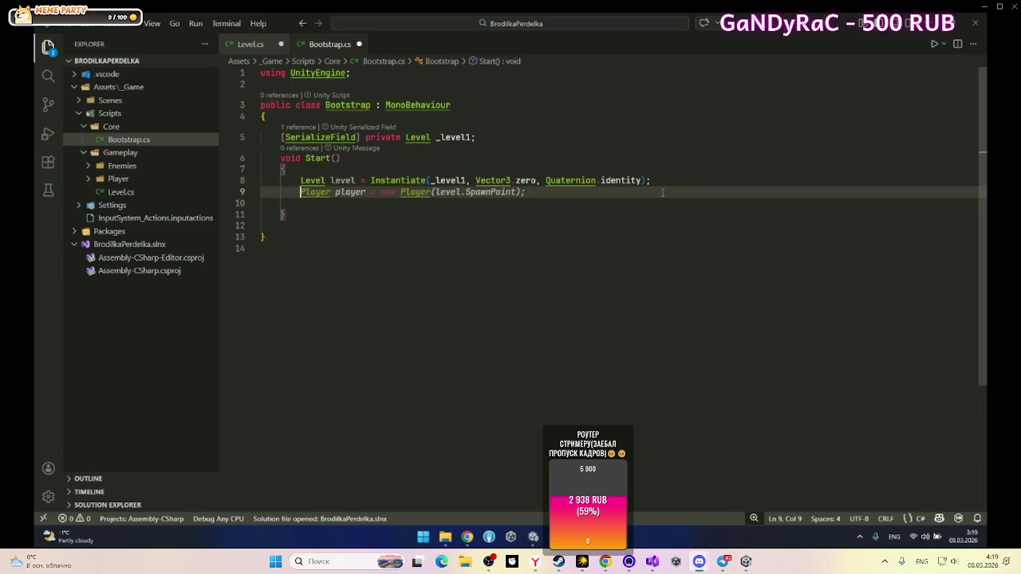
type("level.")
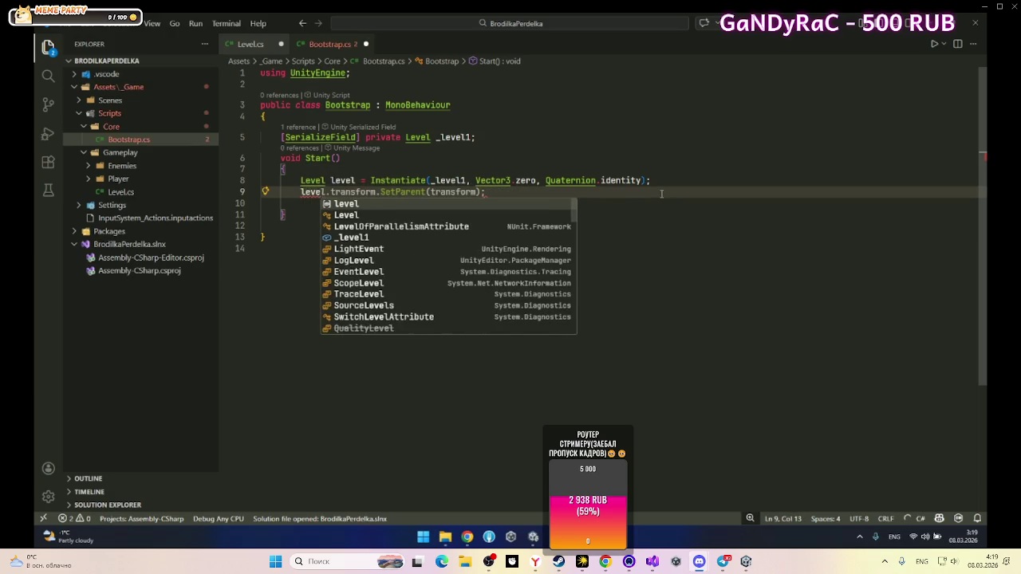
type("_")
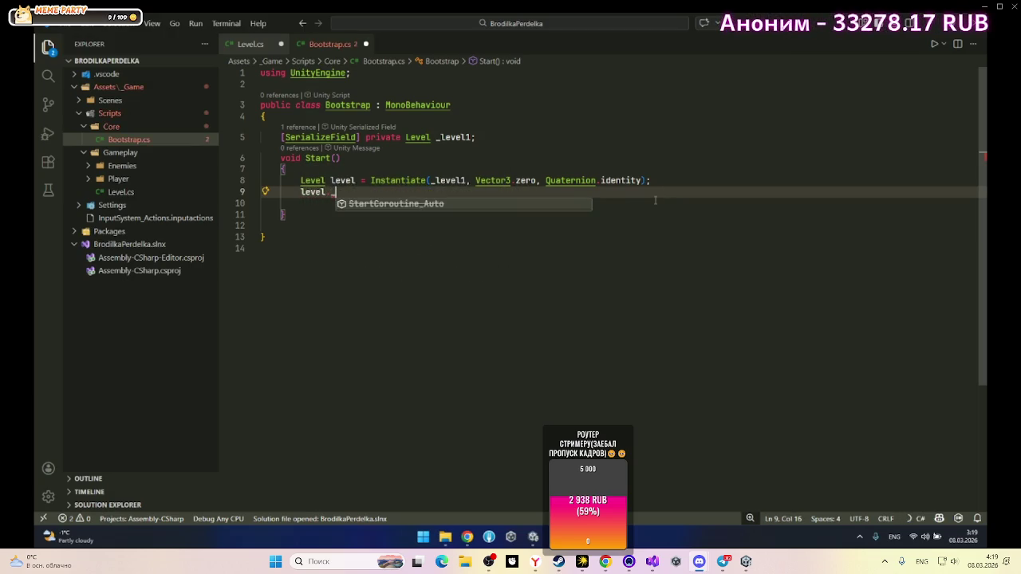
type("s")
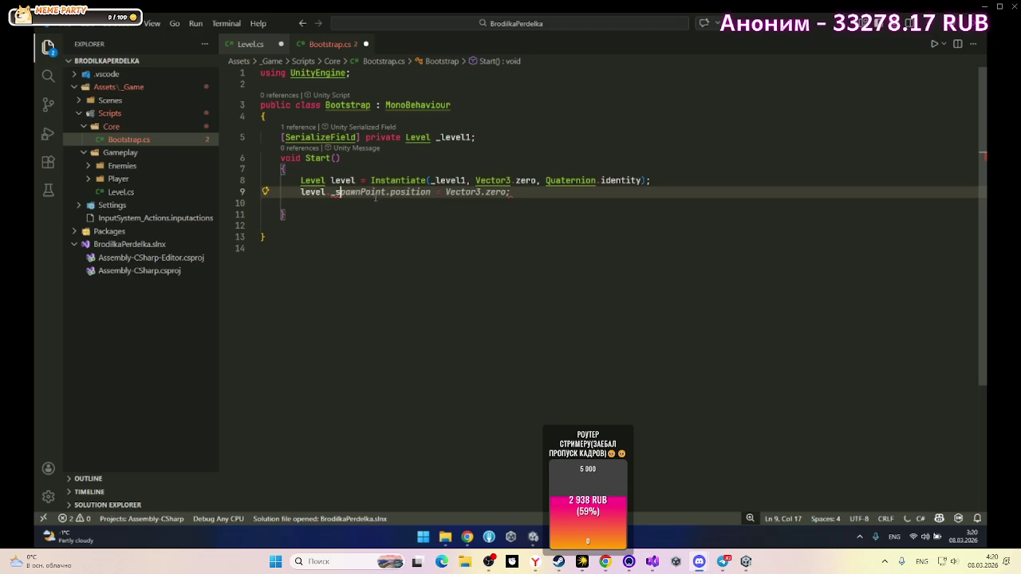
type("s")
type("awnPo")
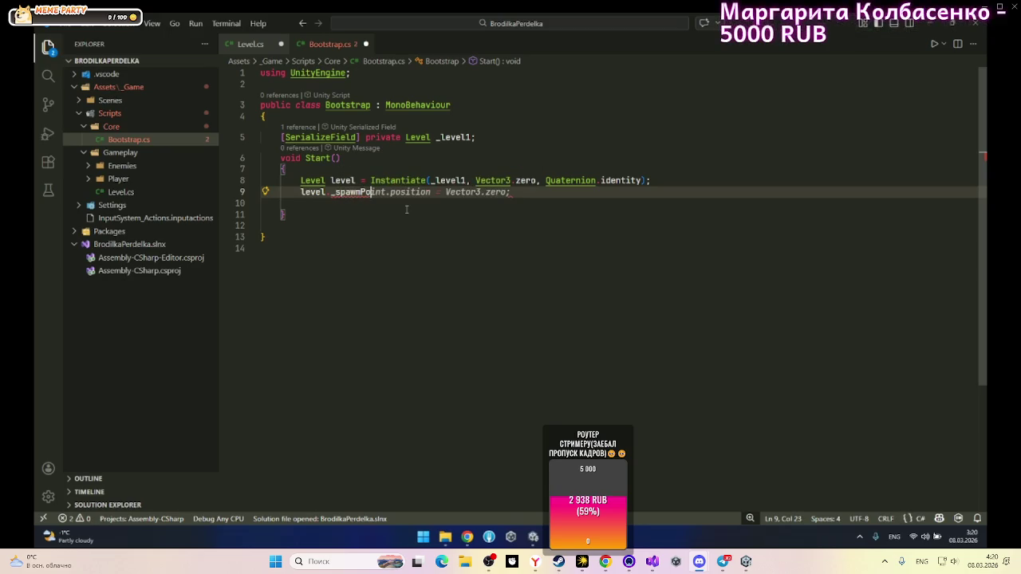
type("imt = ")
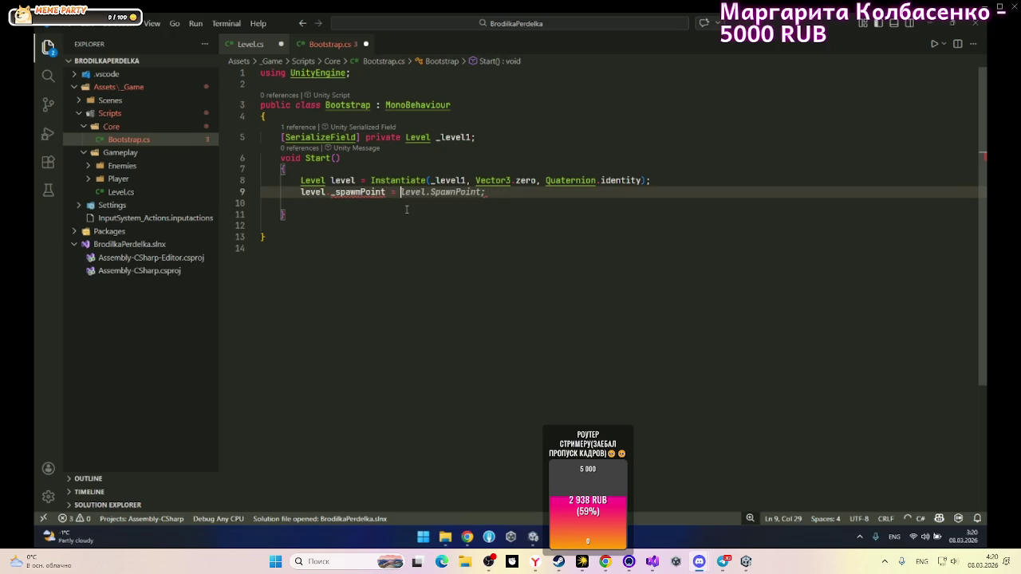
type("1;")
left_click(421, 214)
left_click(410, 192)
key("BackSpace")
key("BackSpace")
key("BackSpace")
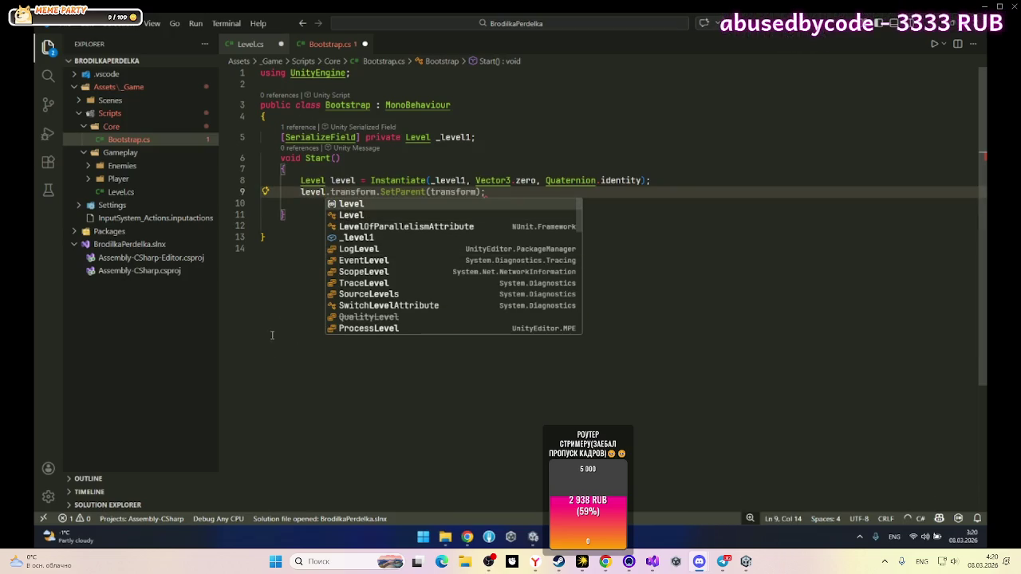
type(".Sp")
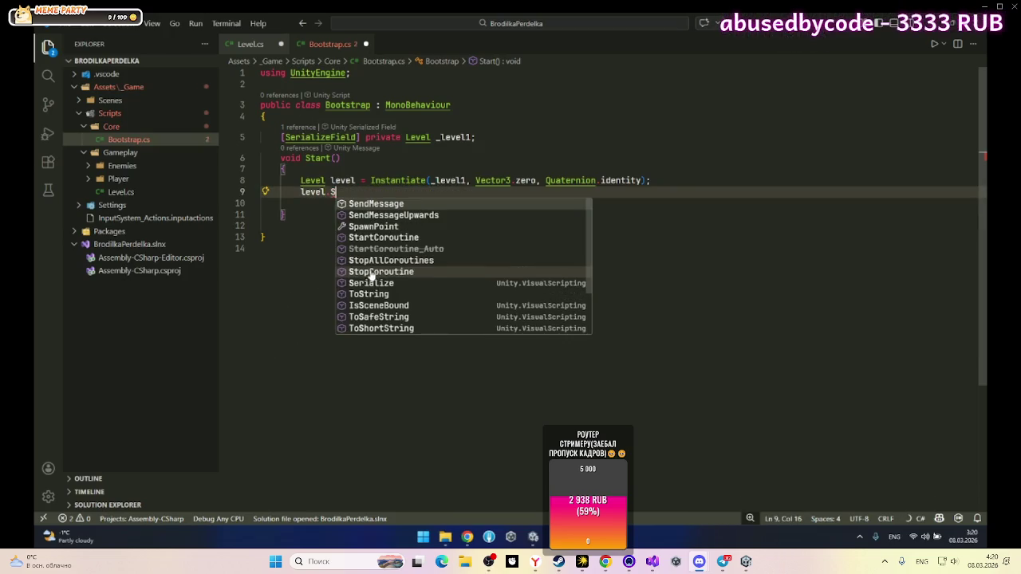
key("Tab")
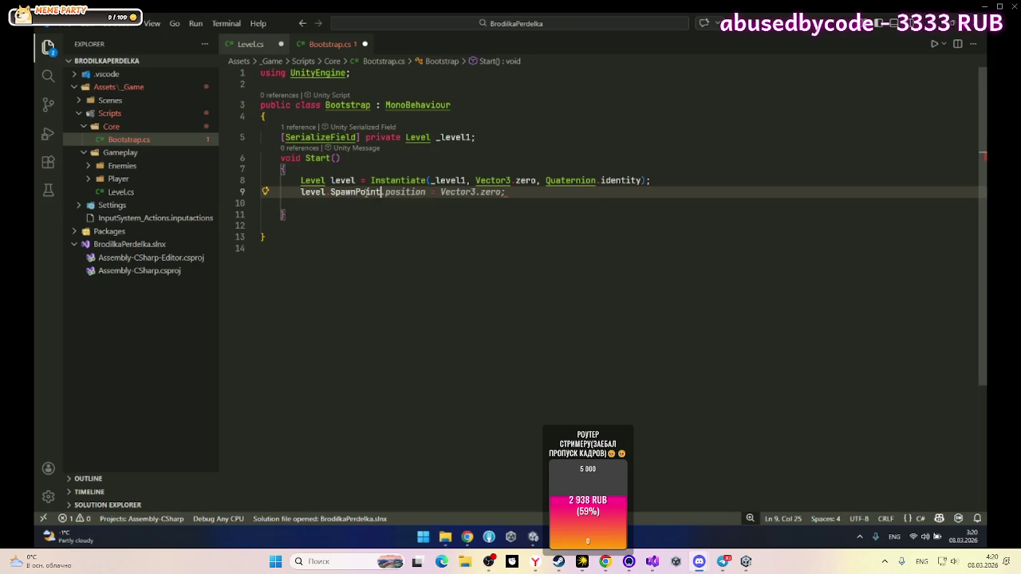
Step: Check the _spawnPoint field in Level.cs, then return to line 9 in Bootstrap.cs
mouse_move(371, 195)
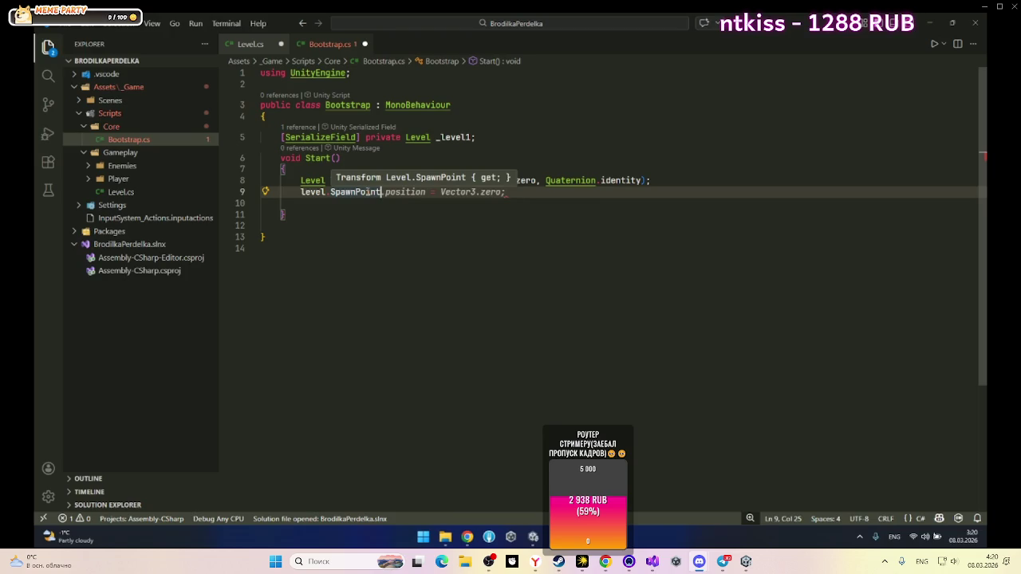
left_click(403, 214)
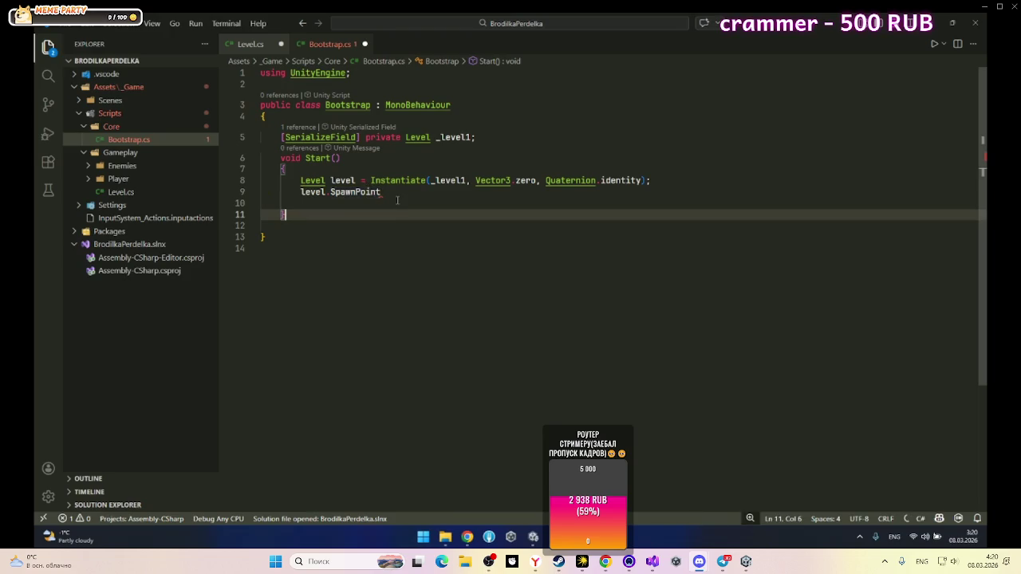
left_click(393, 196)
key("BackSpace")
key("BackSpace")
key("BackSpace")
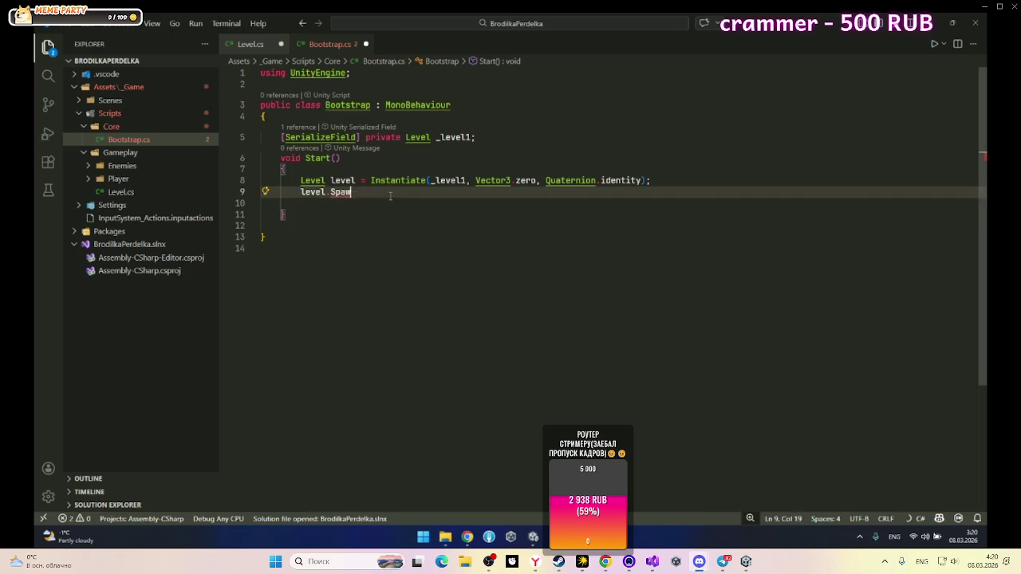
key("BackSpace")
left_click(312, 180, "ctrl")
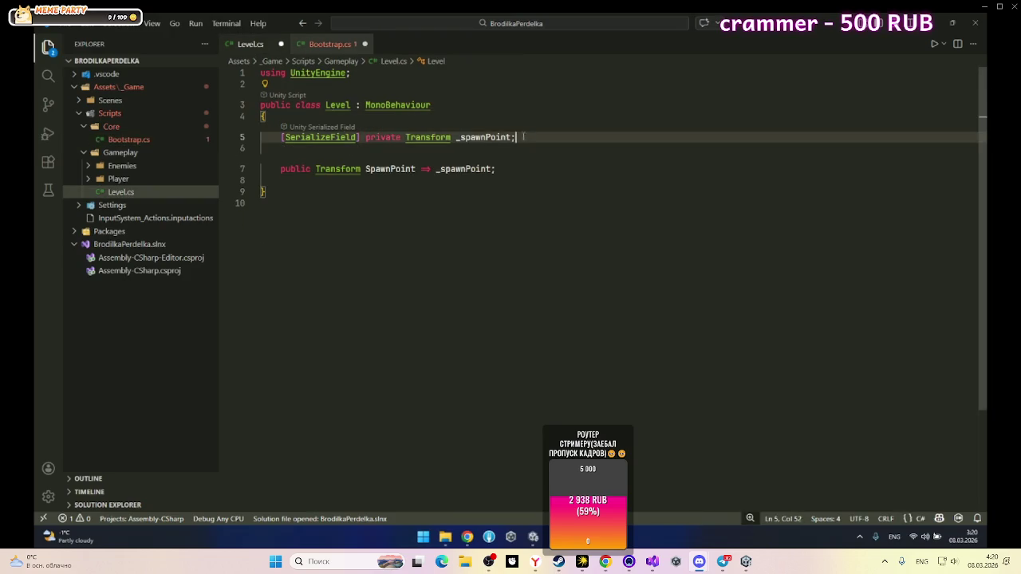
left_click_drag(517, 137, 280, 137)
double_click(484, 137)
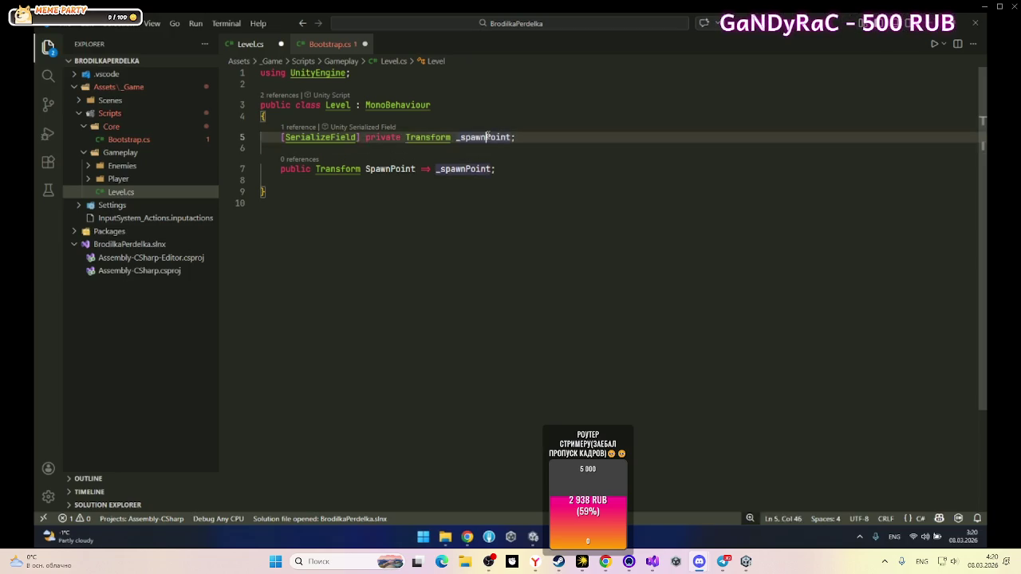
left_click(313, 46)
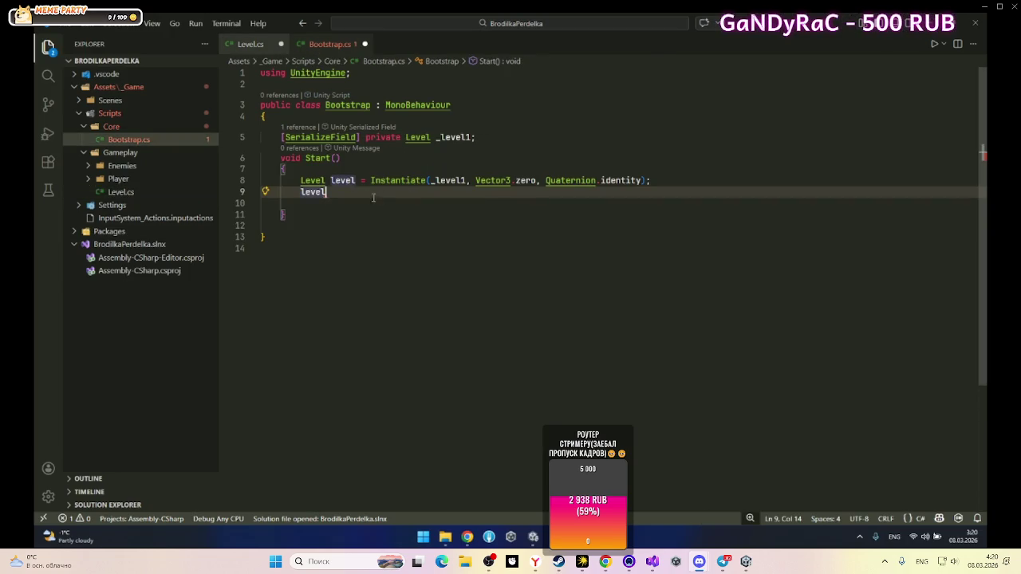
type(".")
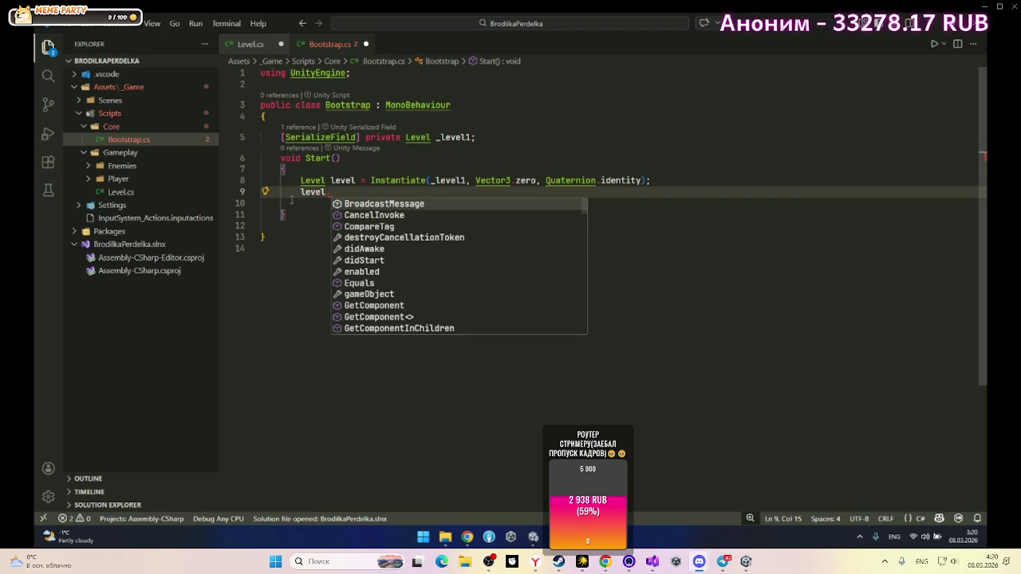
Step: Review the SpawnPoint property in Level.cs, then complete level.SpawnPoint on line 9
key("ctrl+Tab")
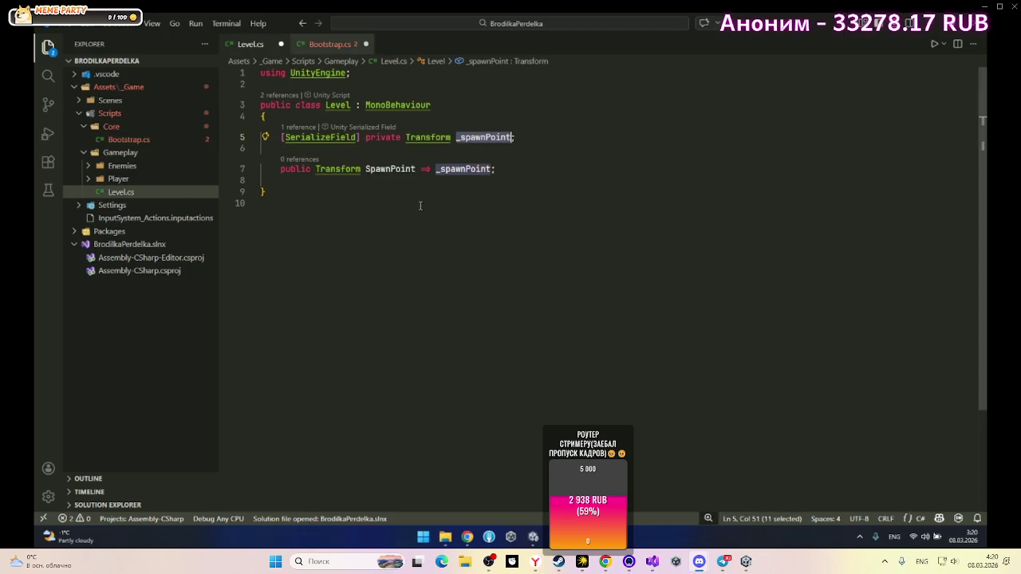
double_click(391, 168)
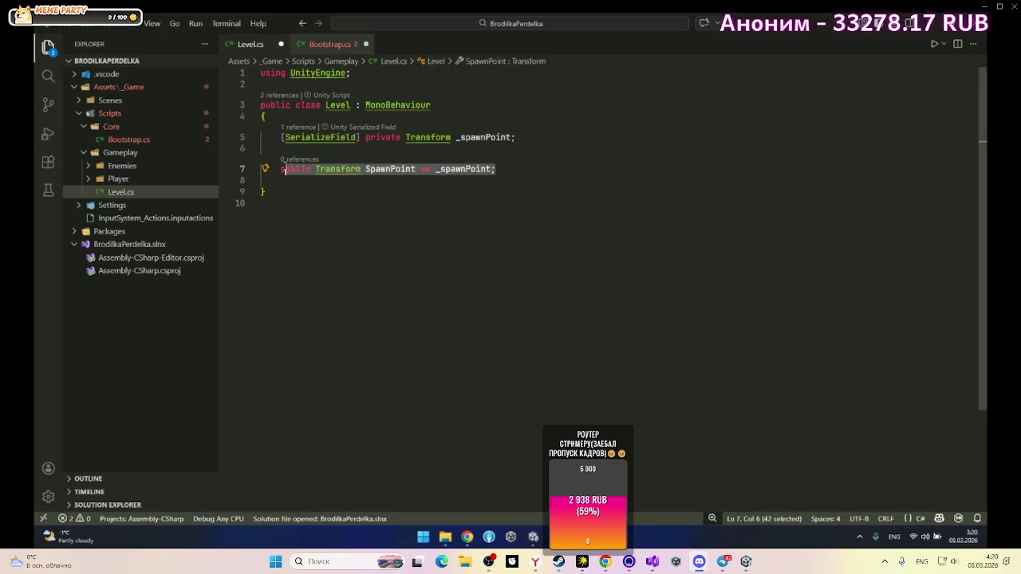
left_click(381, 180)
double_click(369, 170)
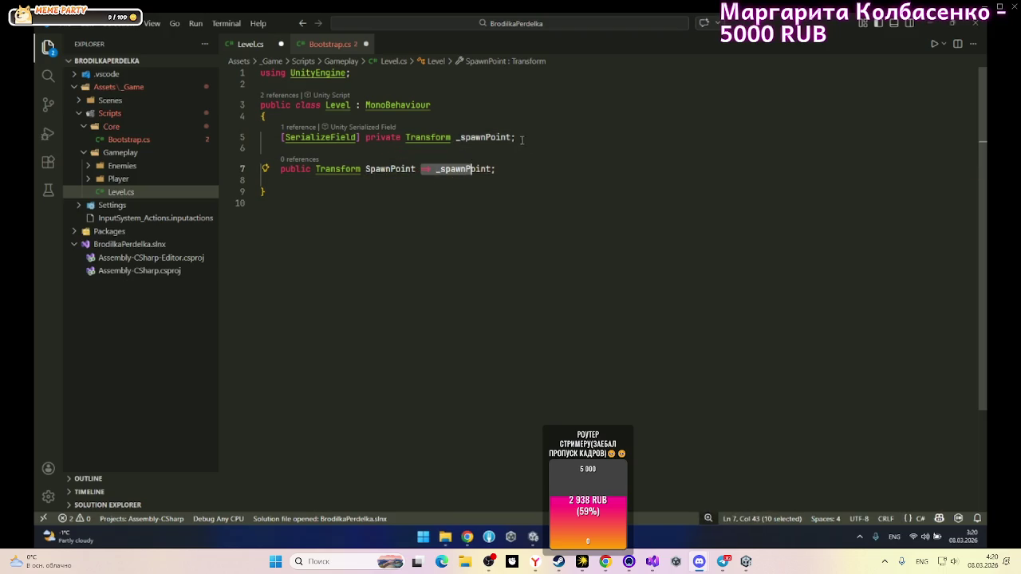
left_click_drag(517, 137, 456, 137)
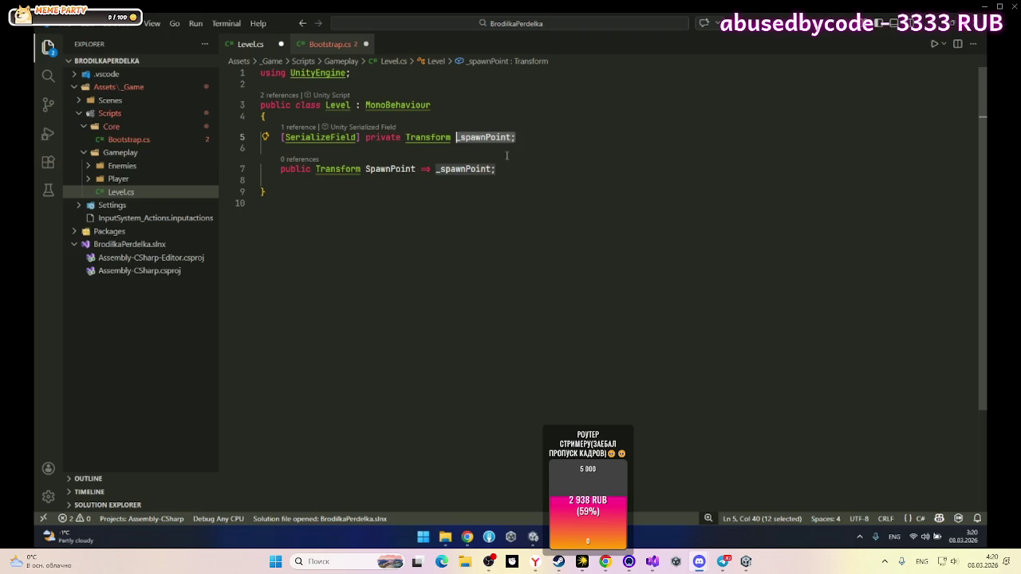
triple_click(389, 173)
left_click(416, 175)
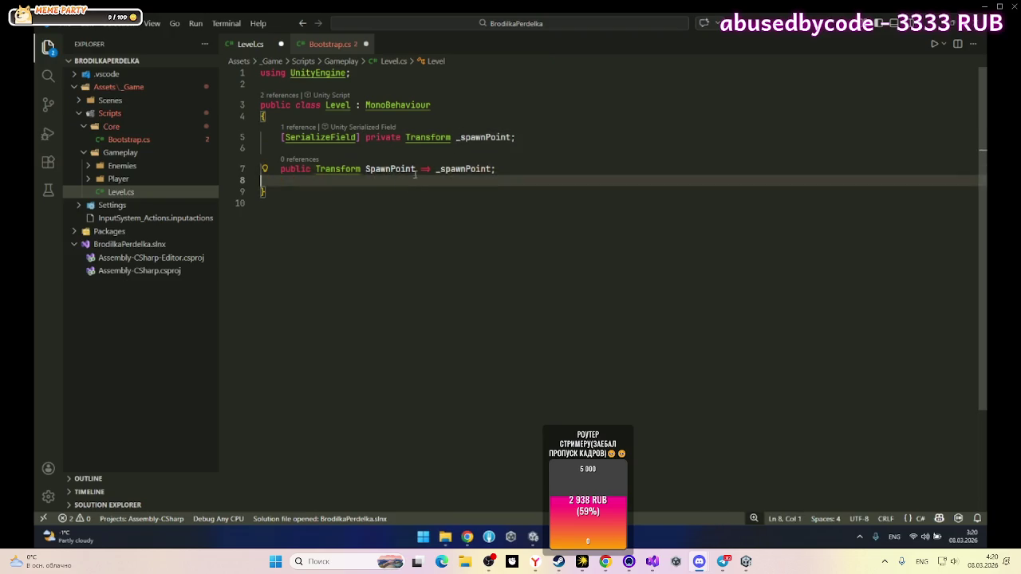
double_click(402, 170)
key("ctrl+Tab")
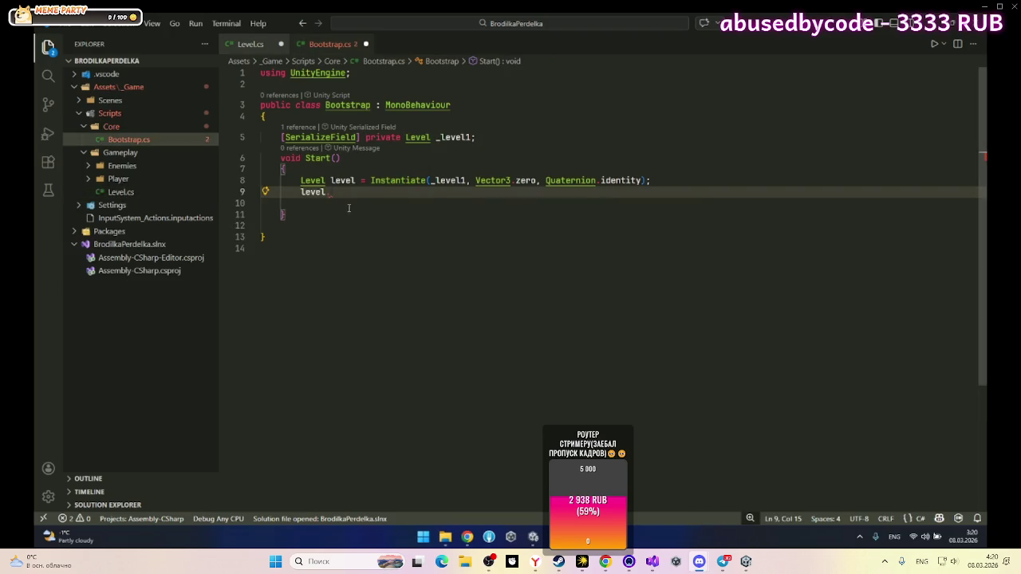
type("Sp")
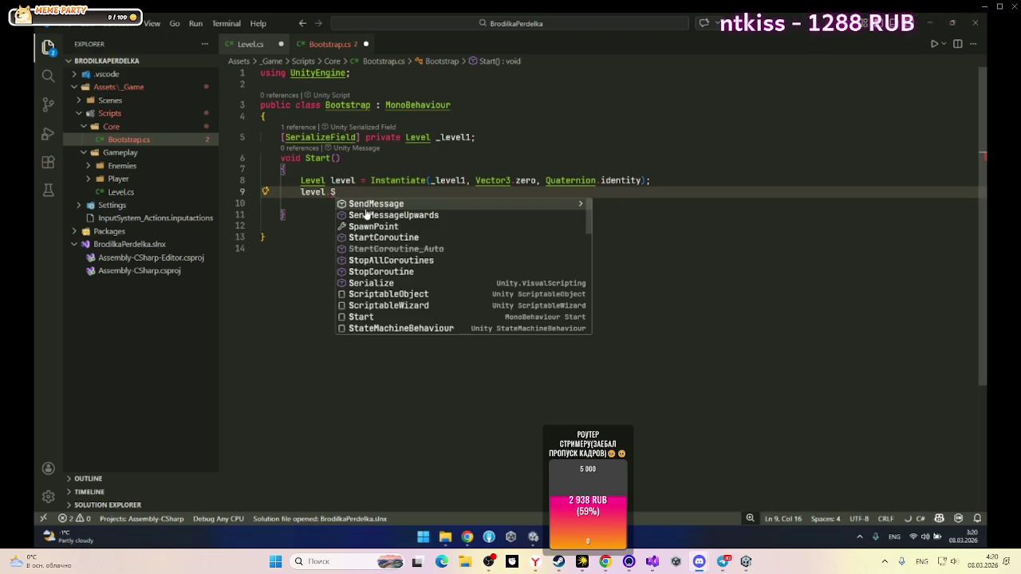
key("Tab")
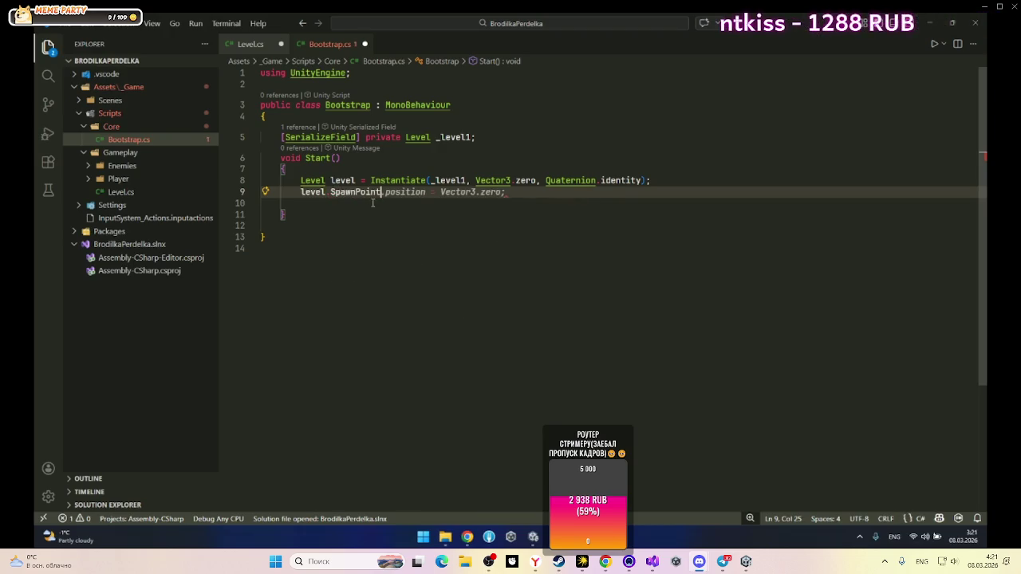
mouse_move(375, 192)
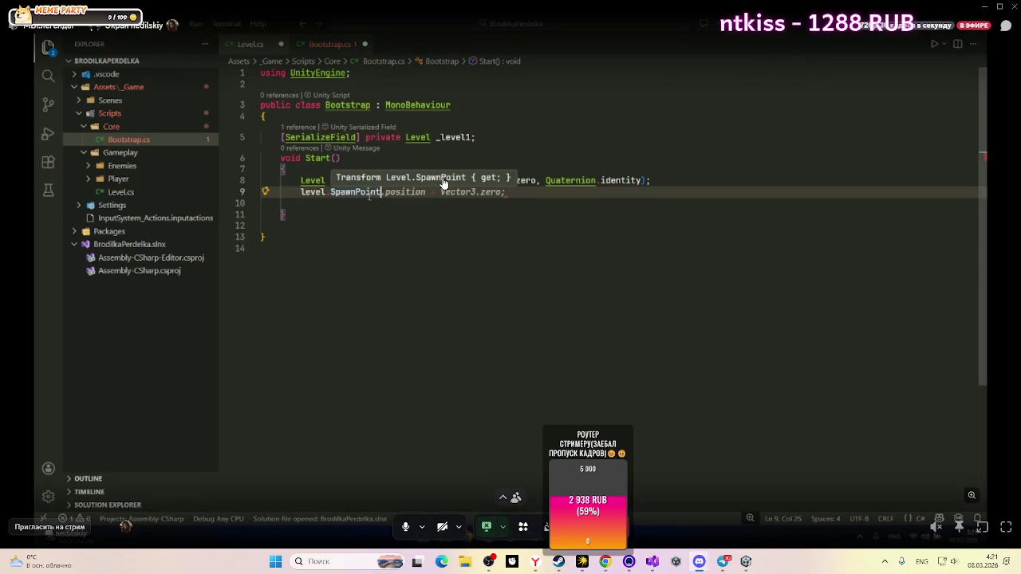
left_click(655, 565)
Step: Insert an empty line after the Instantiate call in BootsTrap.cs's Start
left_click(23, 42)
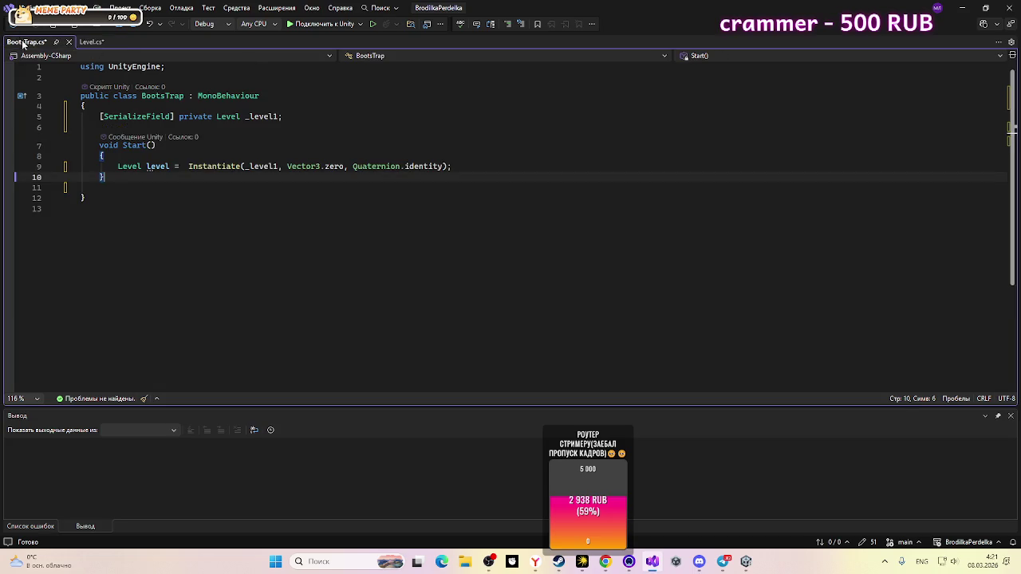
left_click(493, 170)
key("Return")
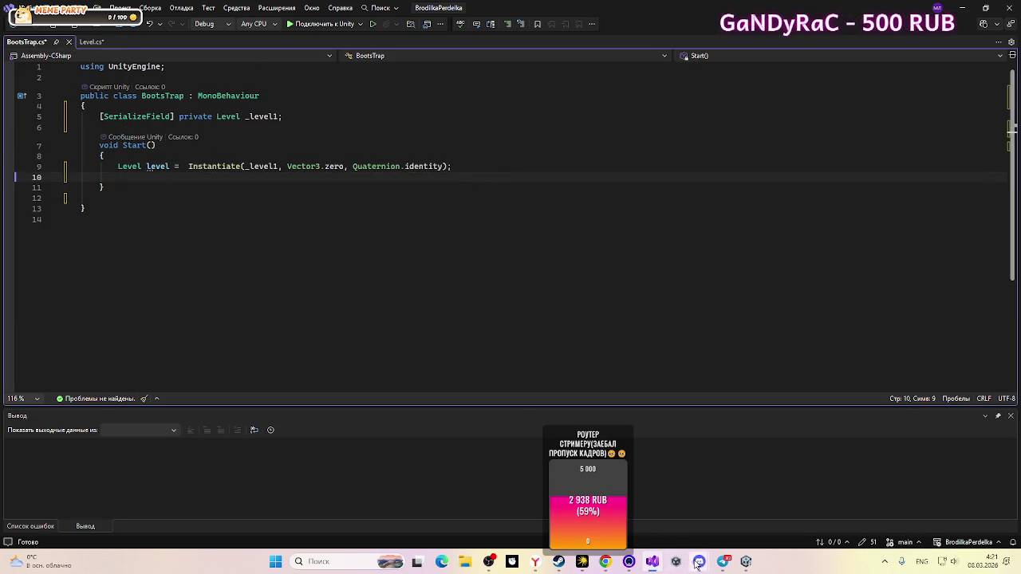
mouse_move(676, 561)
left_click(694, 517)
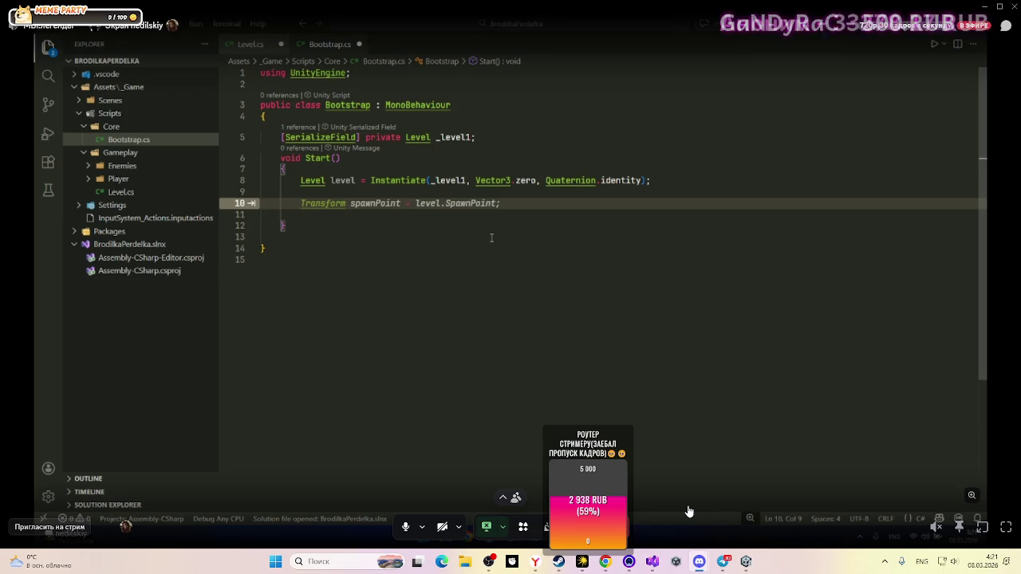
Step: Try the suggested spawnPoint line, then undo it, keeping only the Instantiate line
key("Tab")
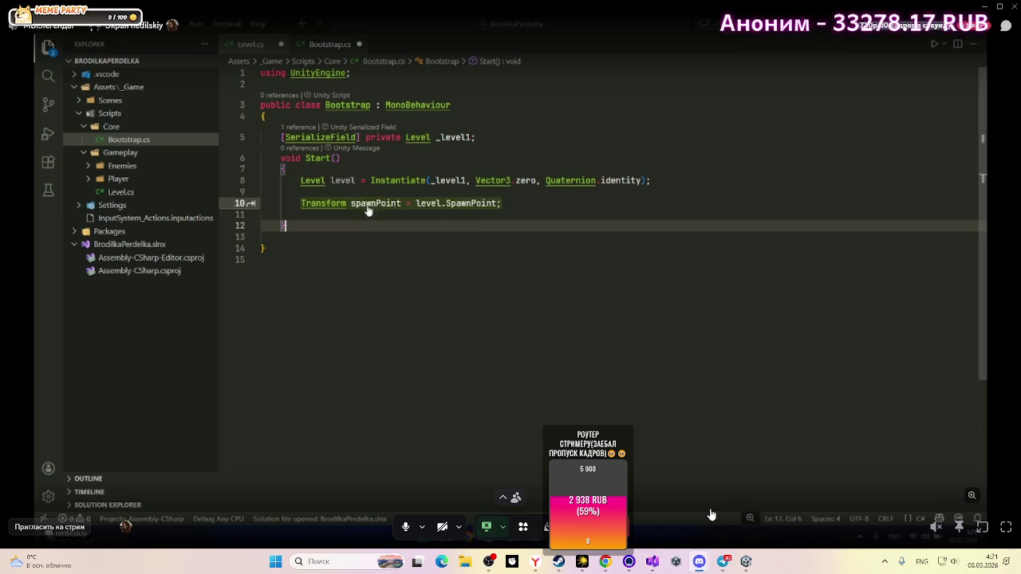
key("Up")
key("Up")
key("Up")
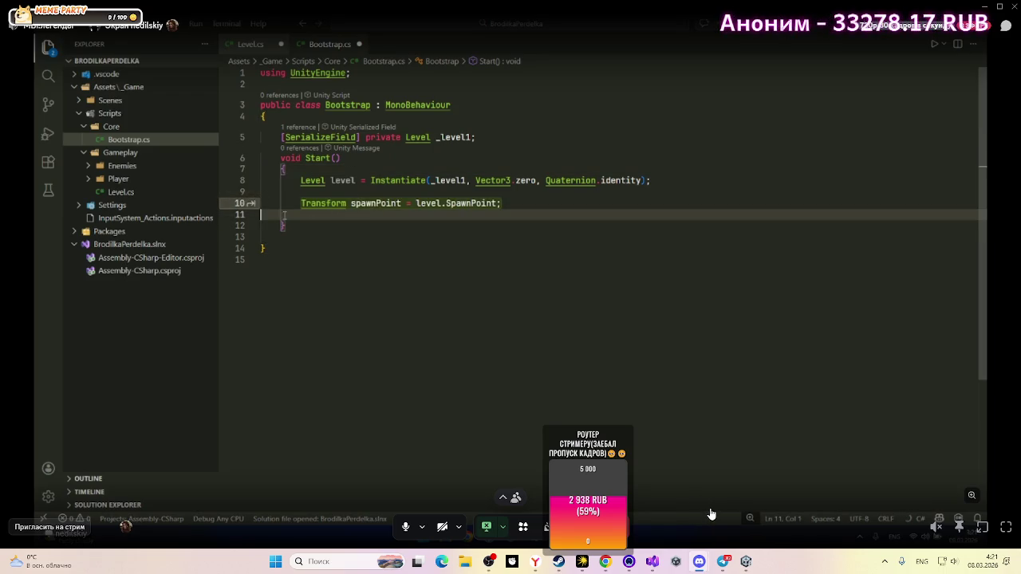
left_click(271, 205)
key("ctrl+z")
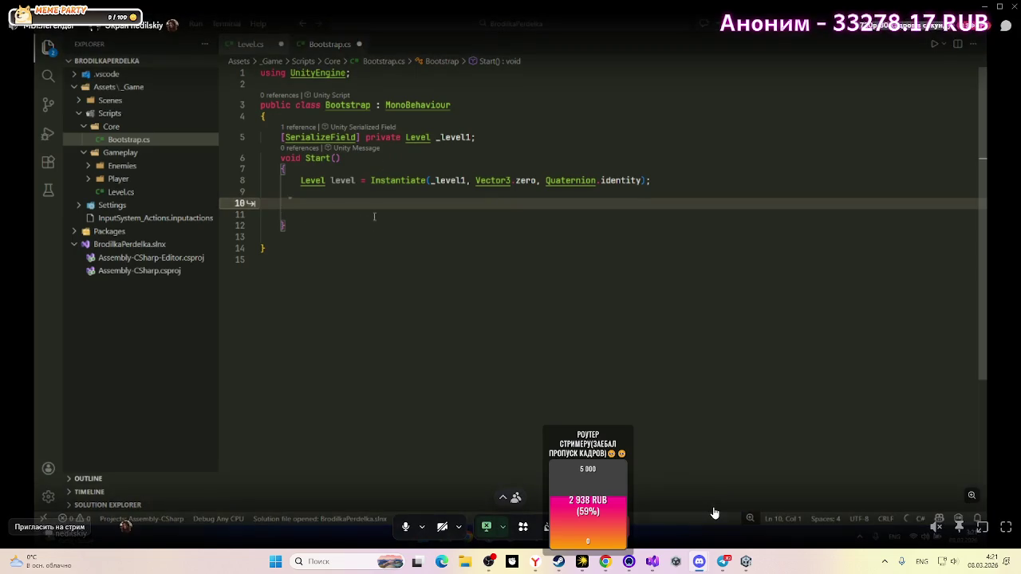
left_click(448, 107)
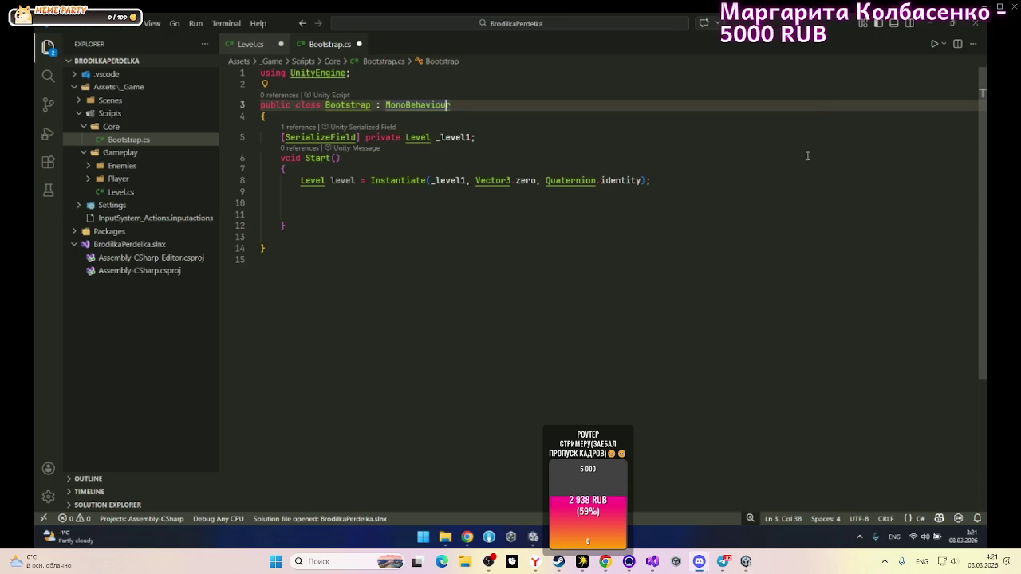
left_click(806, 180)
Step: Navigate the Project window from Scripts/Core to Assets/_game/Scripts/gameplay
key("alt+Tab")
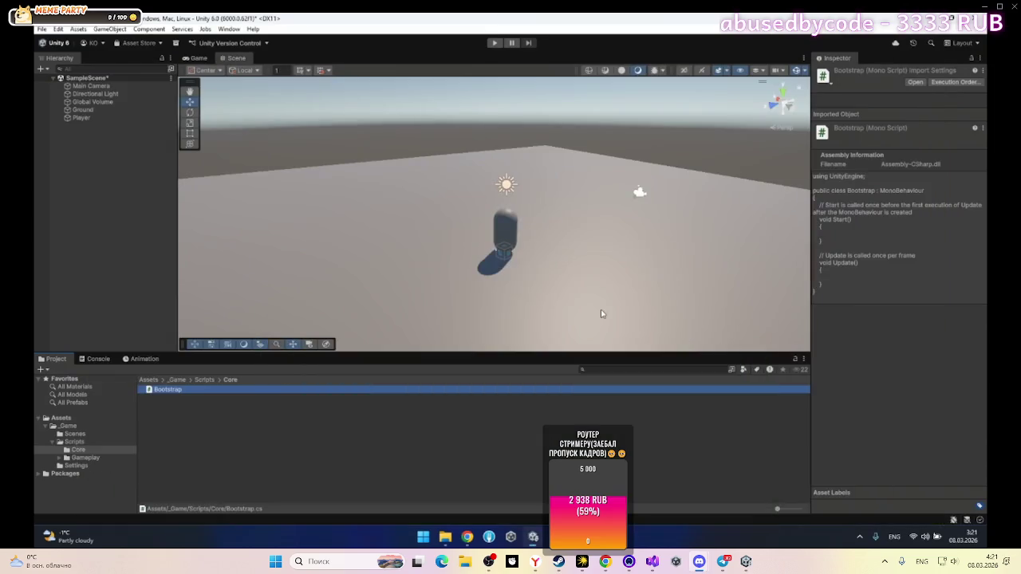
left_click(205, 381)
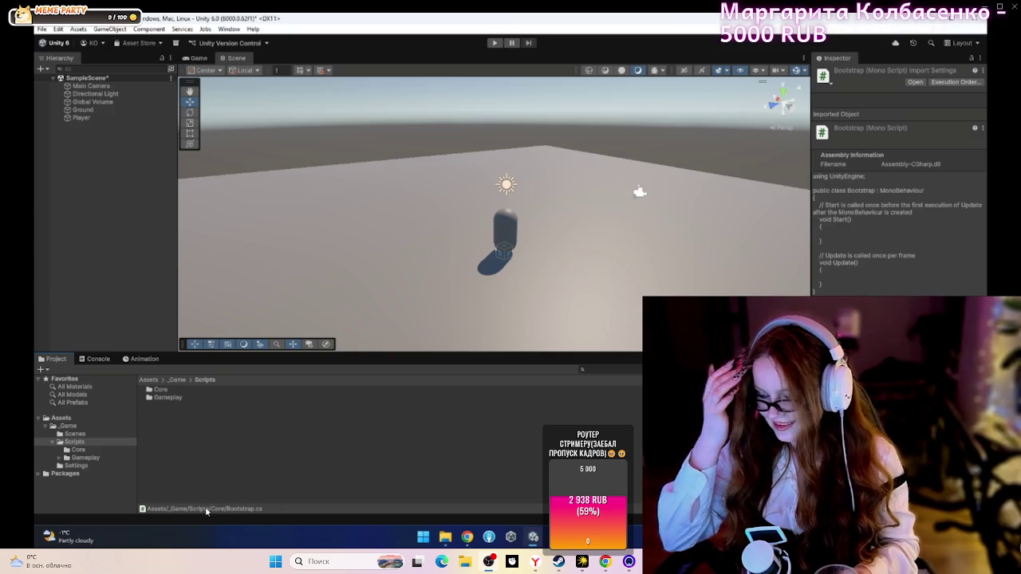
left_click(146, 415)
left_click(166, 398)
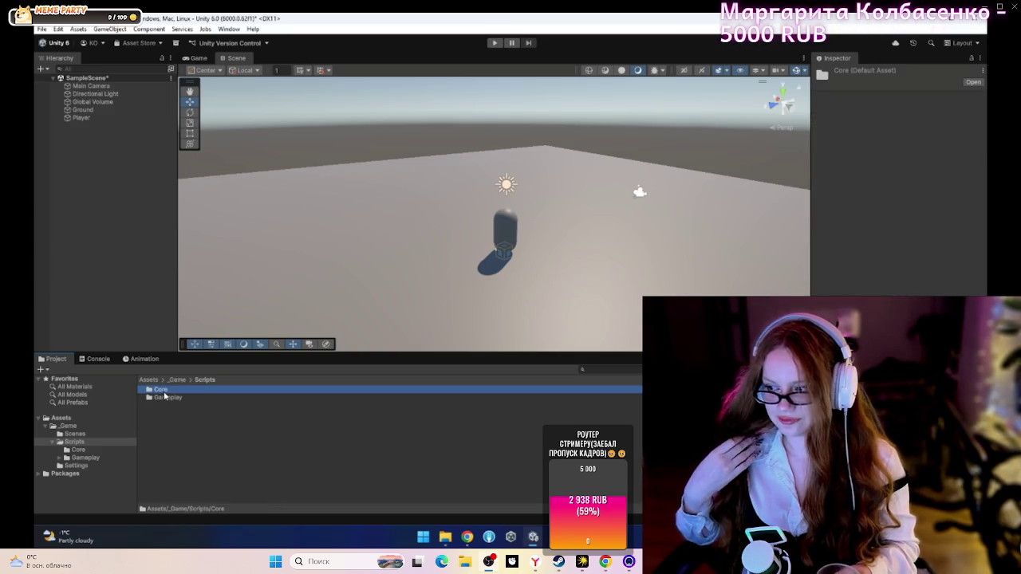
double_click(175, 399)
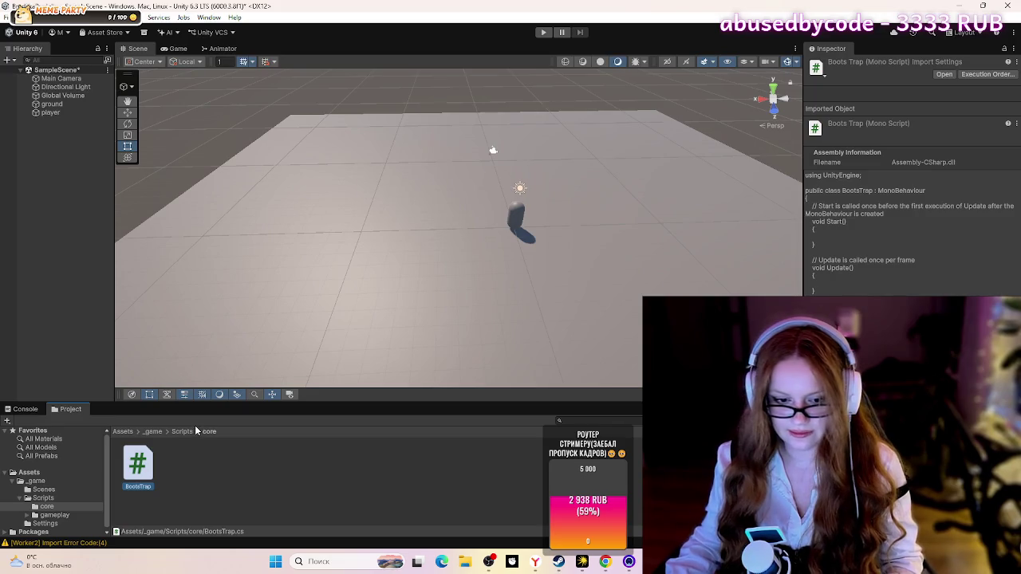
left_click(150, 434)
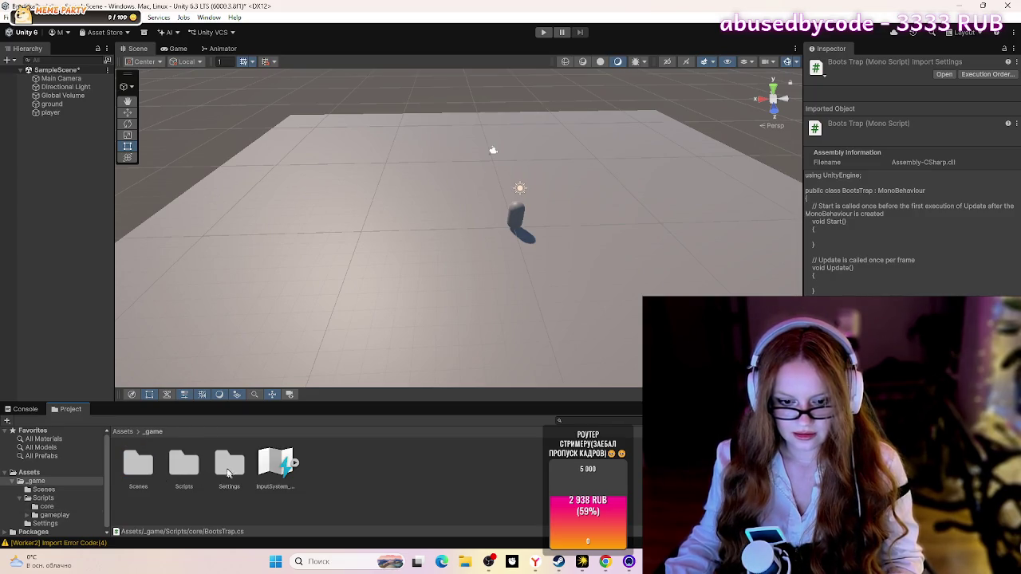
double_click(169, 468)
double_click(186, 465)
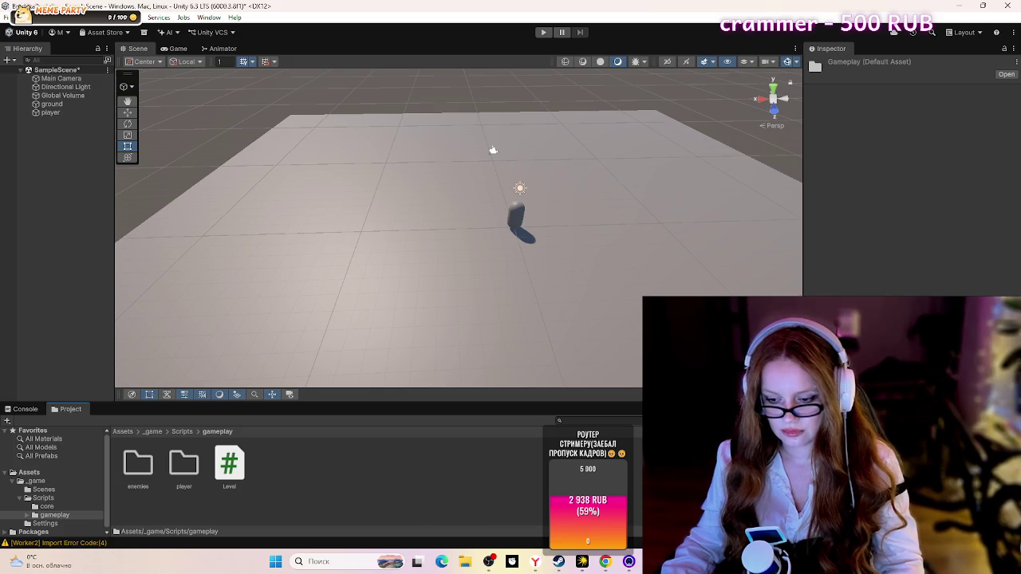
right_click(364, 442)
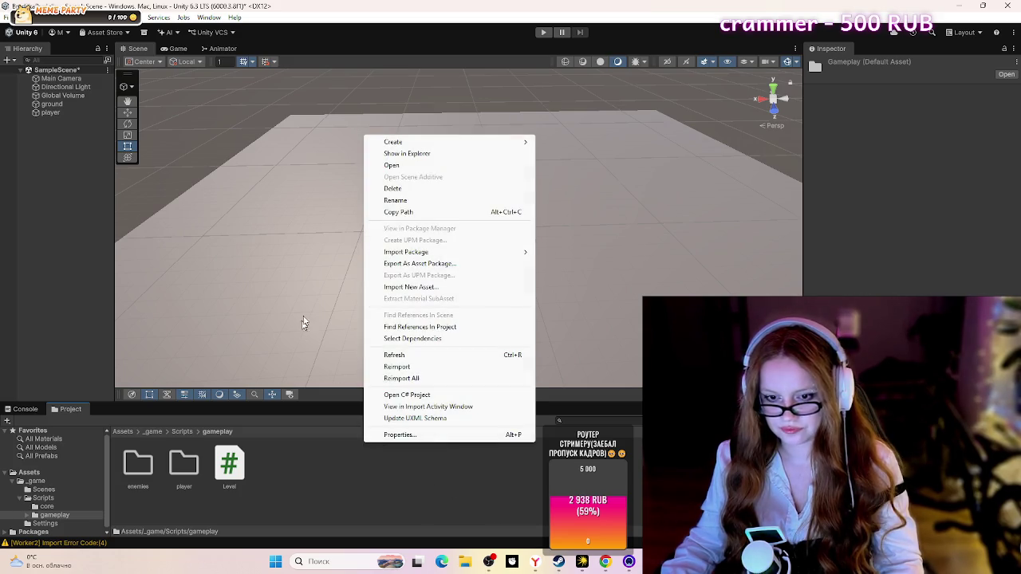
Step: Create a MonoBehaviour script in gameplay, name it Entity, and open it
mouse_move(414, 142)
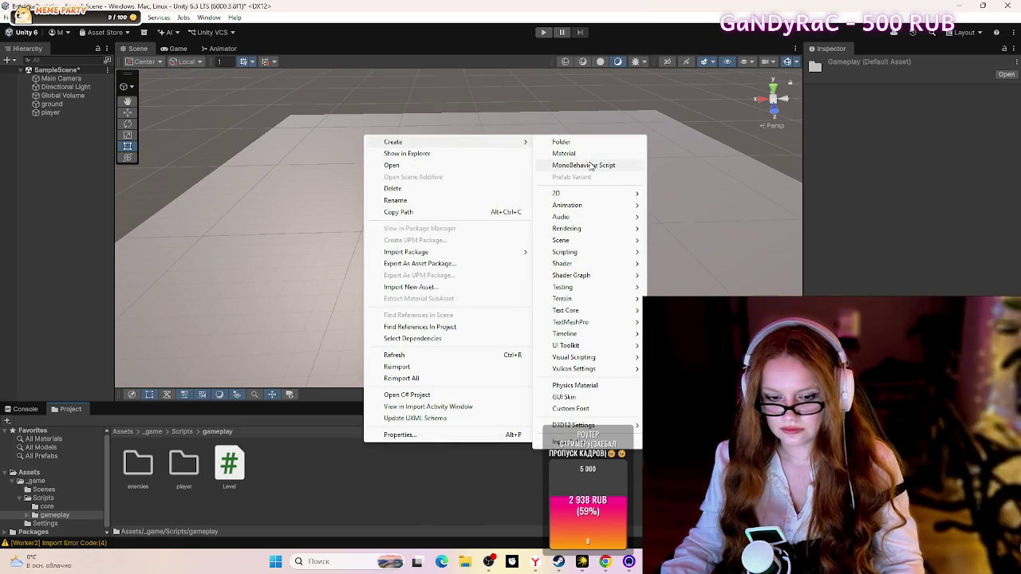
left_click(591, 165)
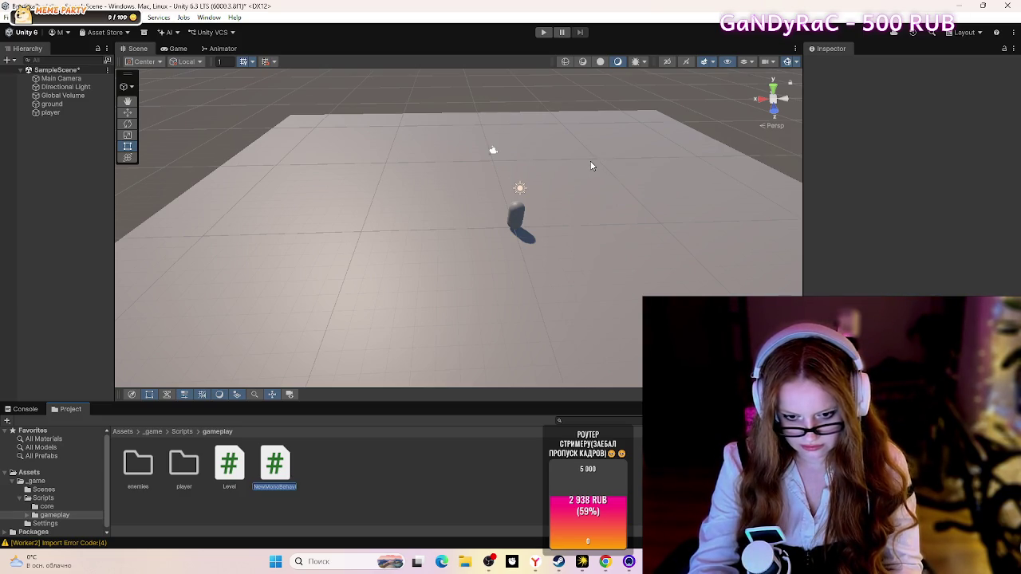
key("BackSpace")
type("nty")
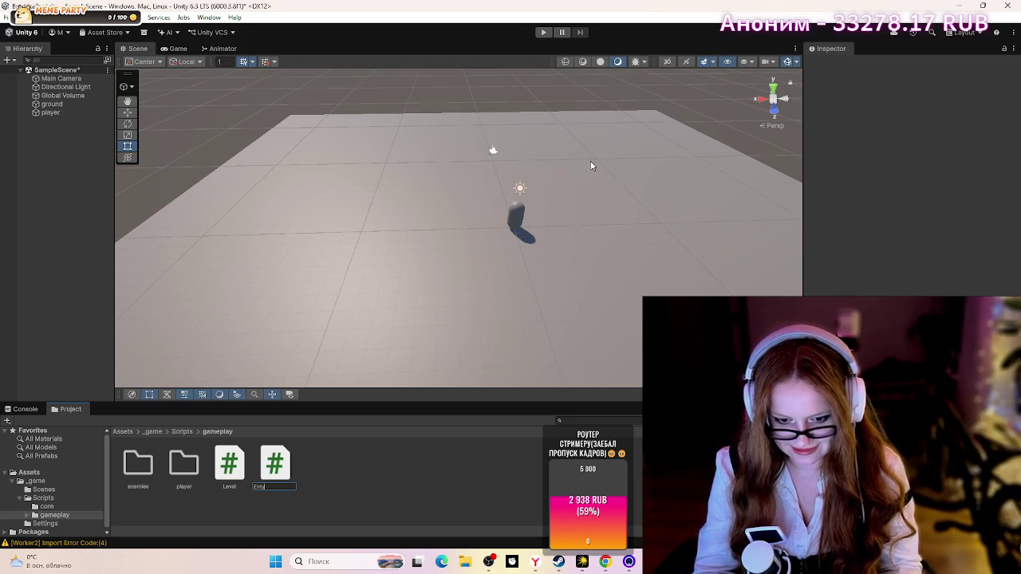
key("BackSpace")
key("BackSpace")
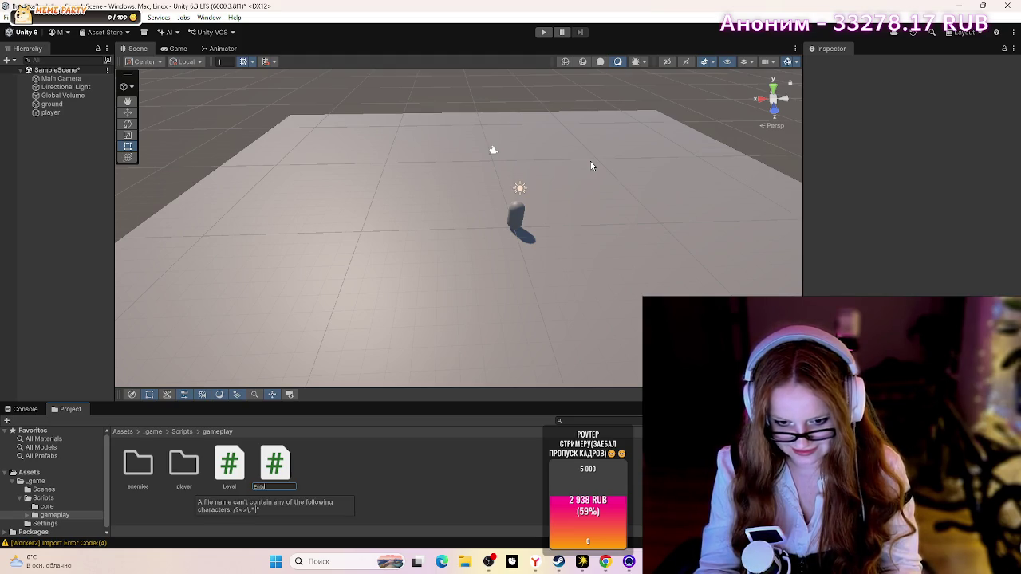
type("tity")
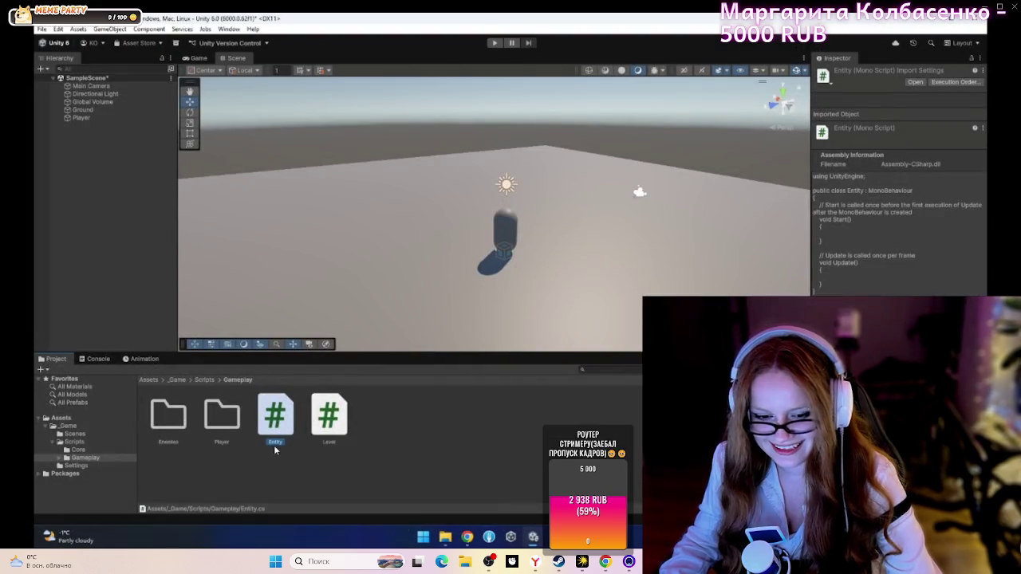
double_click(284, 451)
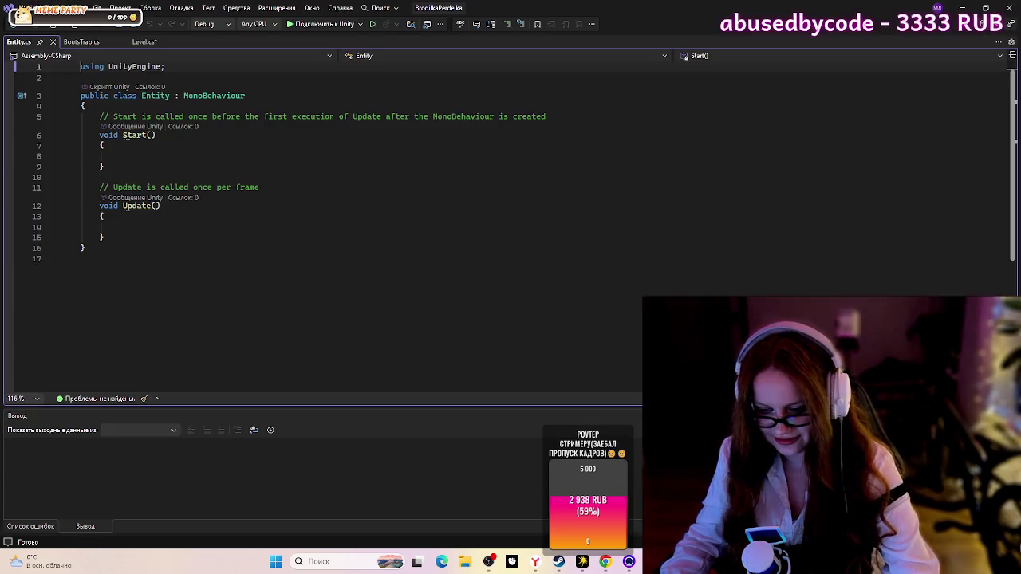
Step: Open Entity.cs in Visual Studio and declare it 'public abstract class Entity : MonoBehaviour'
key("alt+Tab")
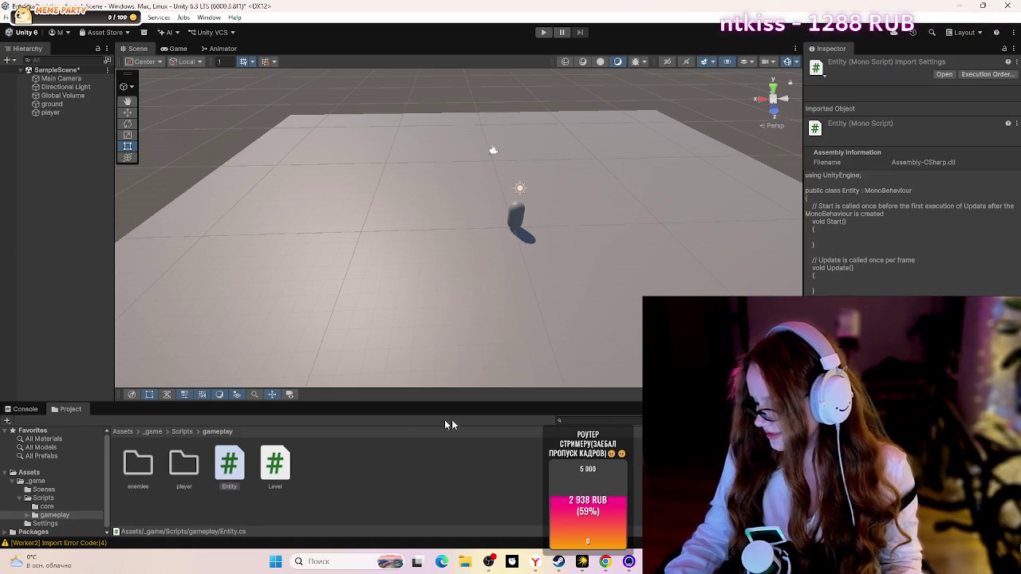
left_click(244, 470)
double_click(238, 464)
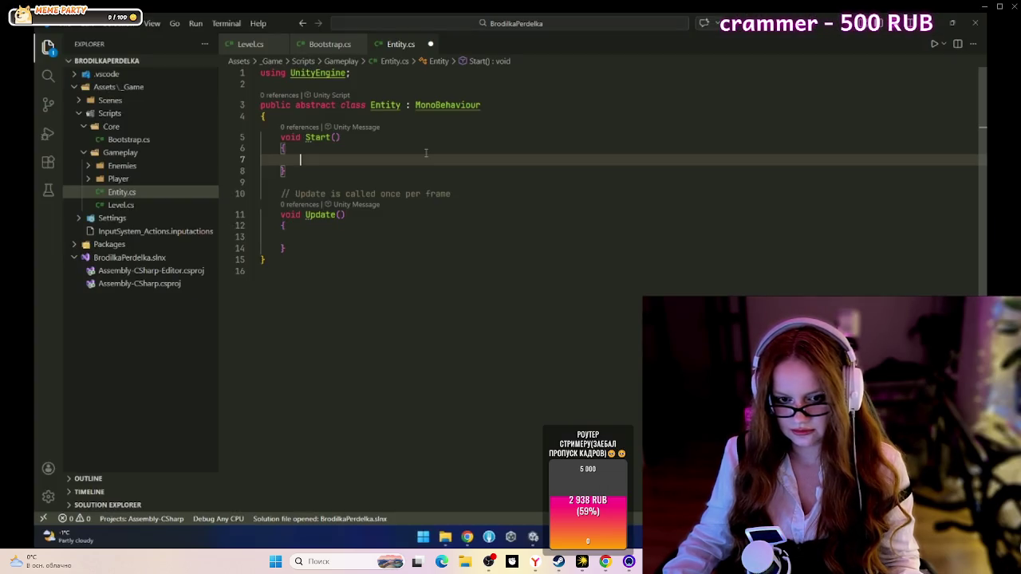
double_click(308, 105)
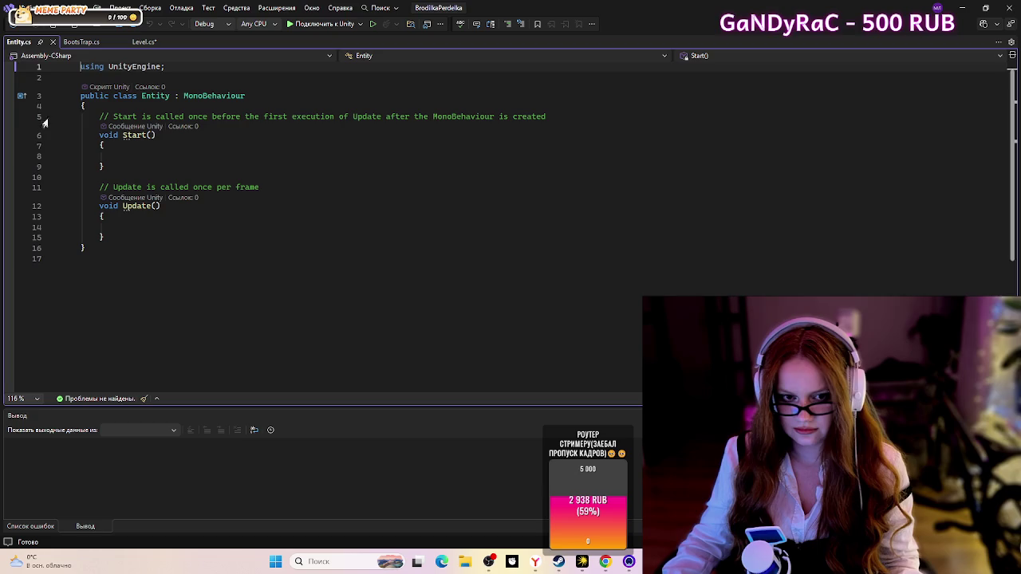
left_click(114, 96)
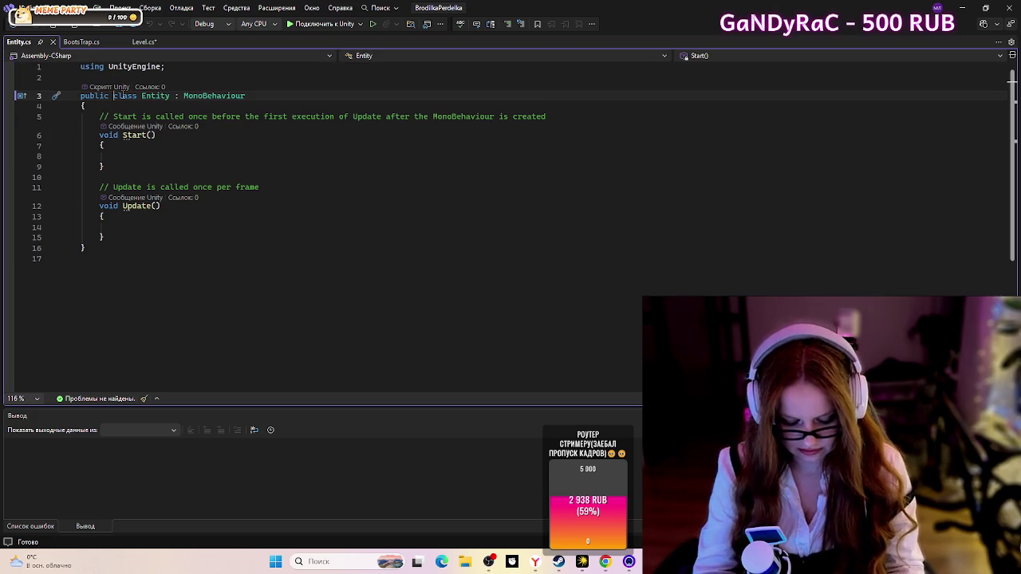
type("ab")
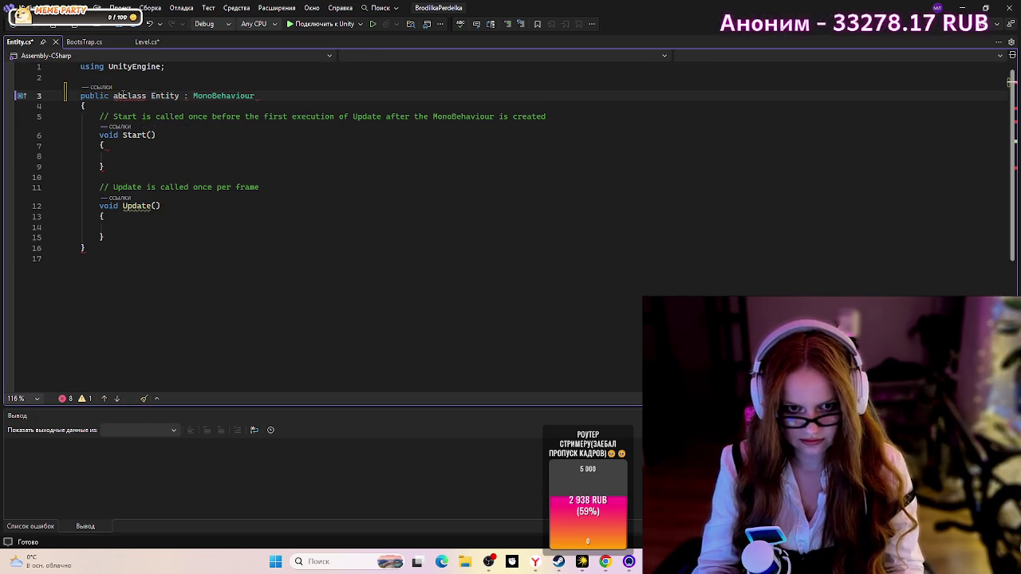
key("BackSpace")
key("BackSpace")
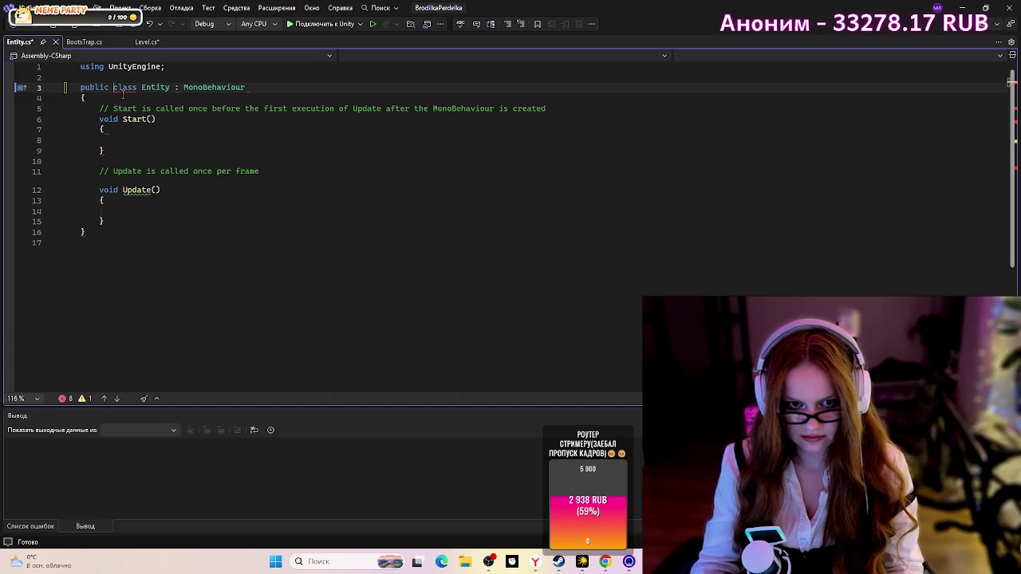
type("ads")
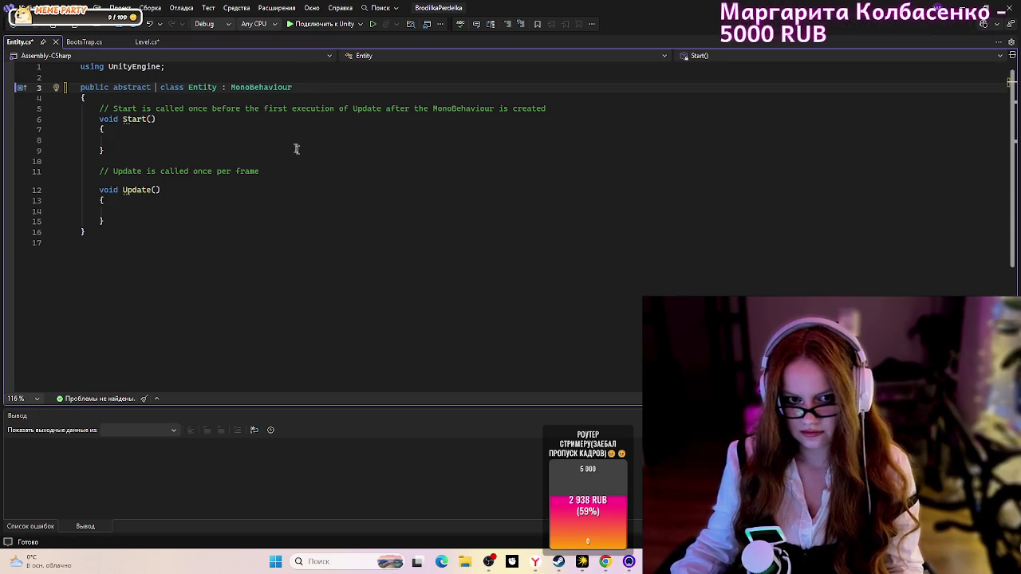
key("BackSpace")
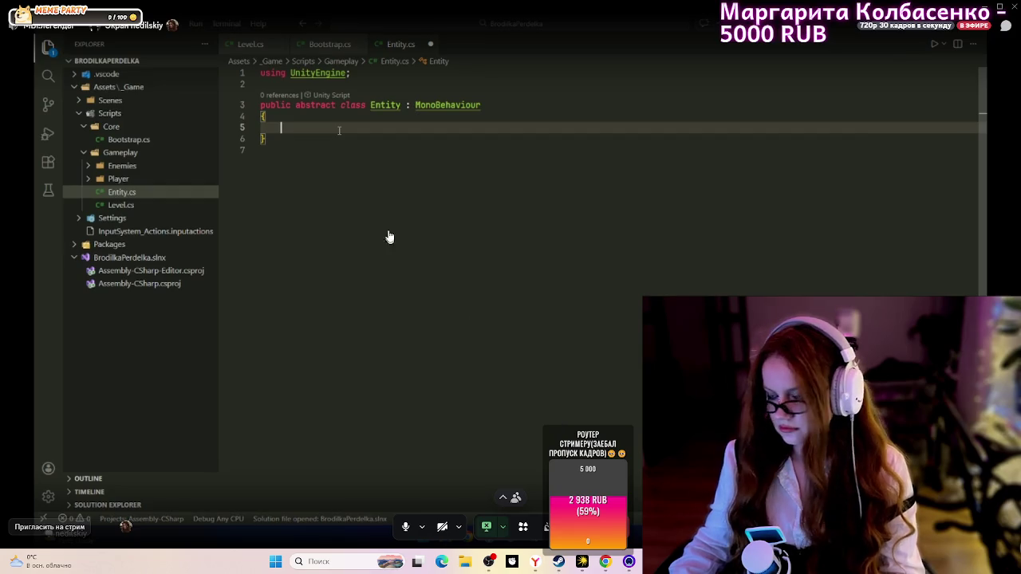
mouse_move(389, 24)
left_mouse_down()
mouse_move(592, 10)
mouse_move(694, 28)
mouse_move(414, 24)
mouse_move(435, 30)
left_mouse_up()
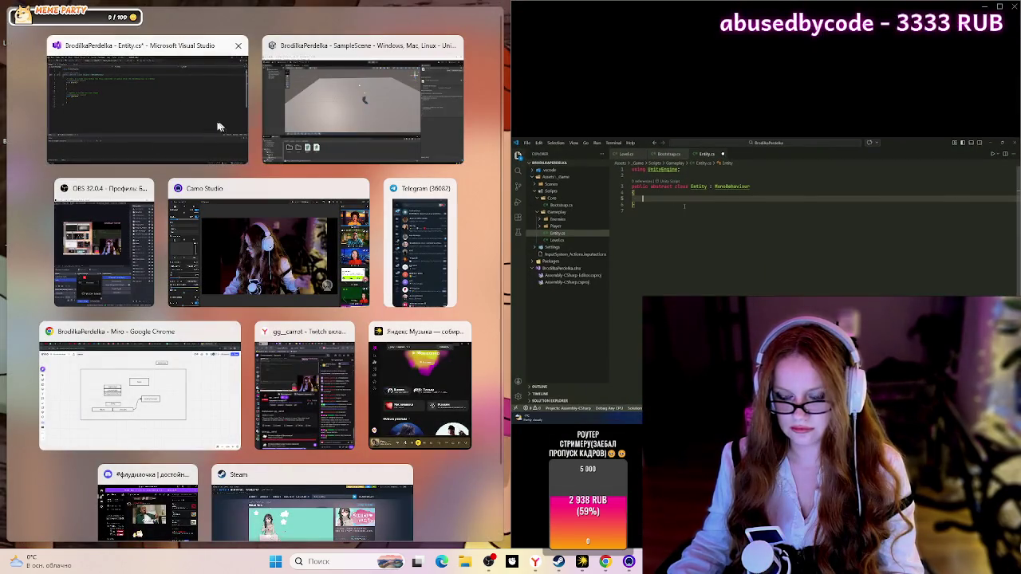
Step: Dock the Entity.cs editor on the left half and widen it beside the screen share
left_click(81, 115)
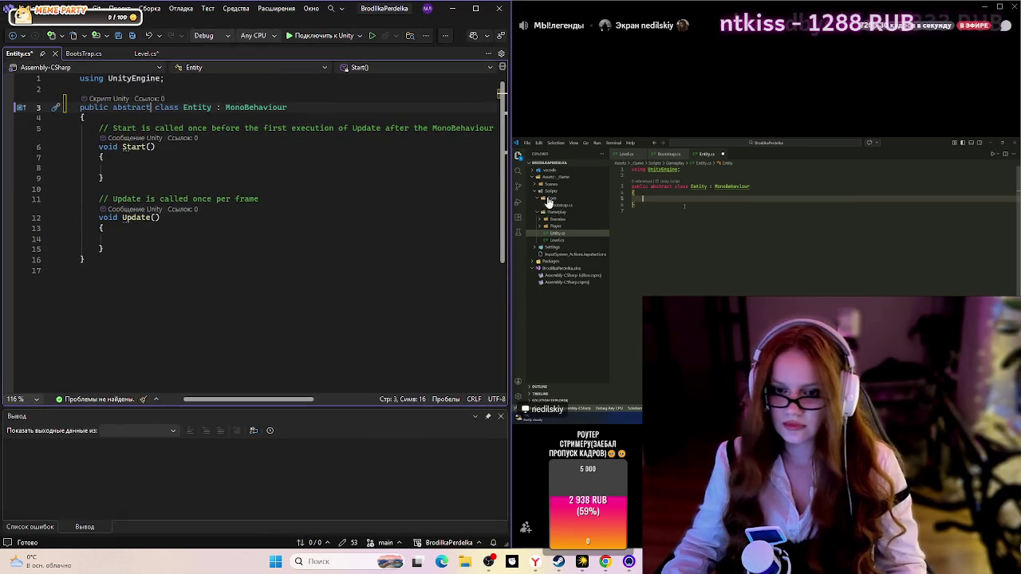
mouse_move(509, 241)
left_mouse_down()
mouse_move(522, 231)
mouse_move(559, 236)
mouse_move(452, 255)
left_mouse_up()
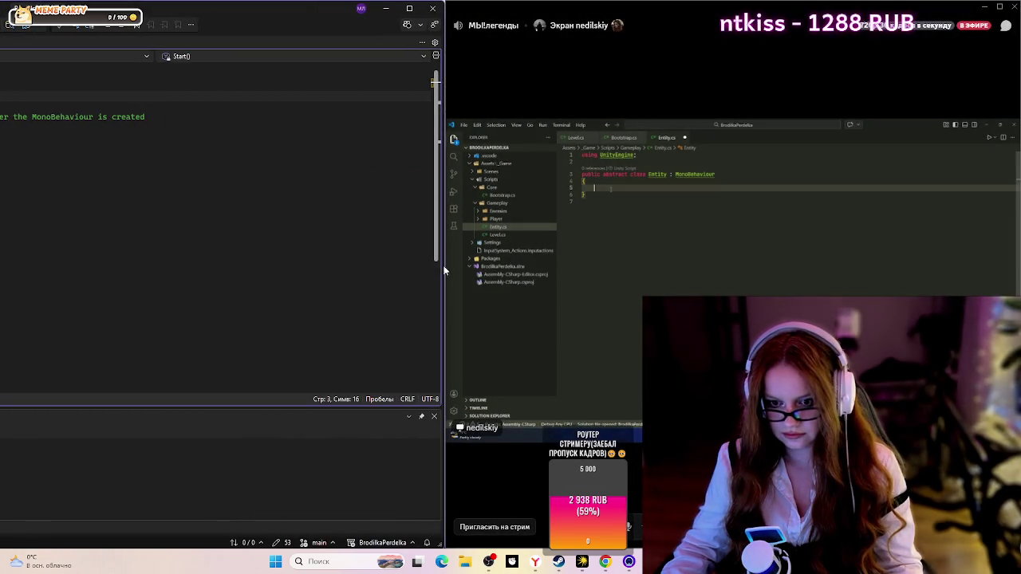
mouse_move(448, 265)
left_mouse_down()
mouse_move(531, 263)
mouse_move(582, 232)
left_mouse_up()
left_click(660, 68)
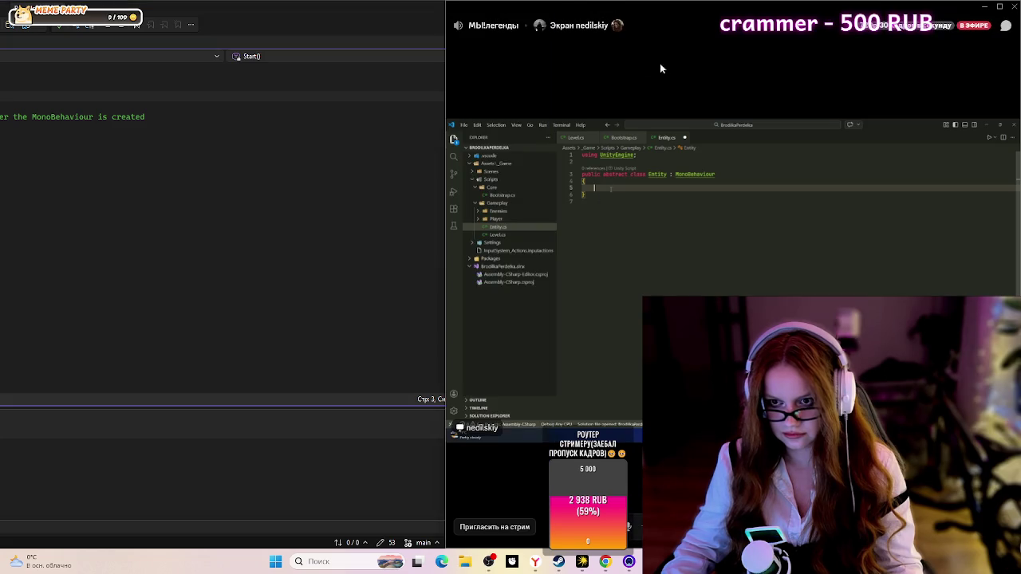
mouse_move(447, 118)
left_mouse_down()
mouse_move(572, 120)
mouse_move(561, 121)
left_mouse_up()
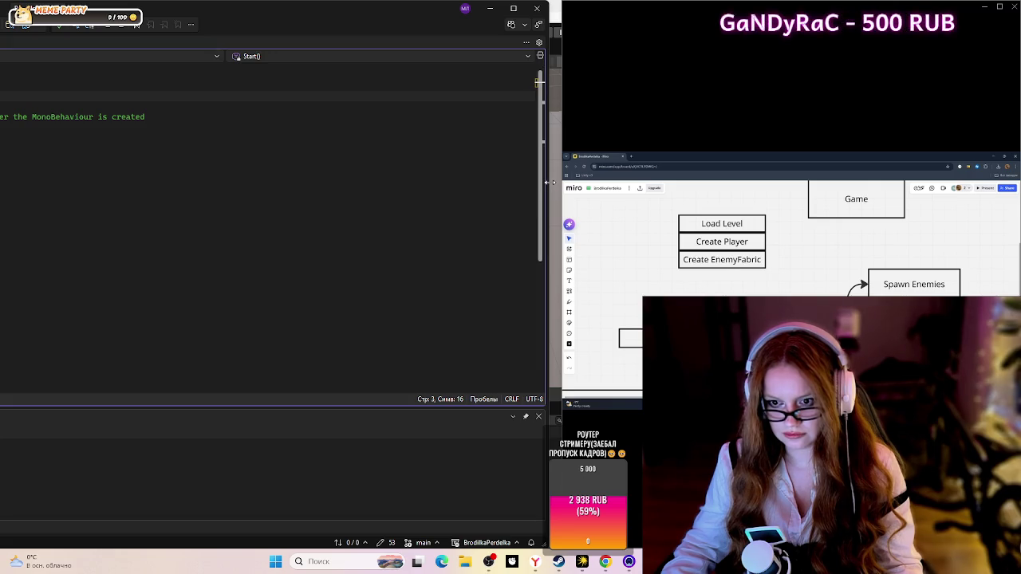
left_click_drag(548, 182, 567, 183)
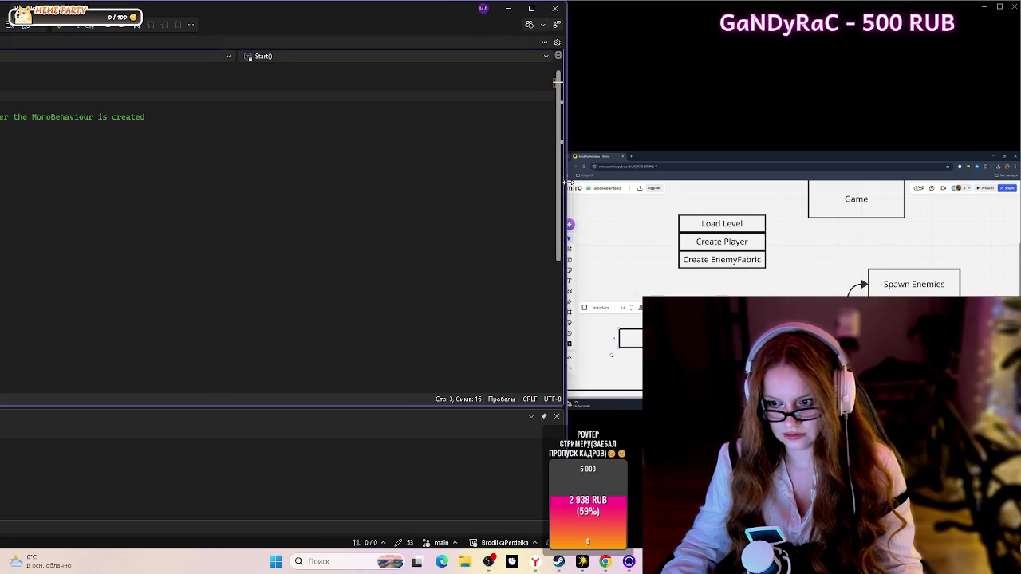
left_click(484, 245)
mouse_move(272, 16)
left_mouse_down()
mouse_move(378, 119)
mouse_move(239, 32)
mouse_move(283, 12)
mouse_move(289, 32)
left_mouse_up()
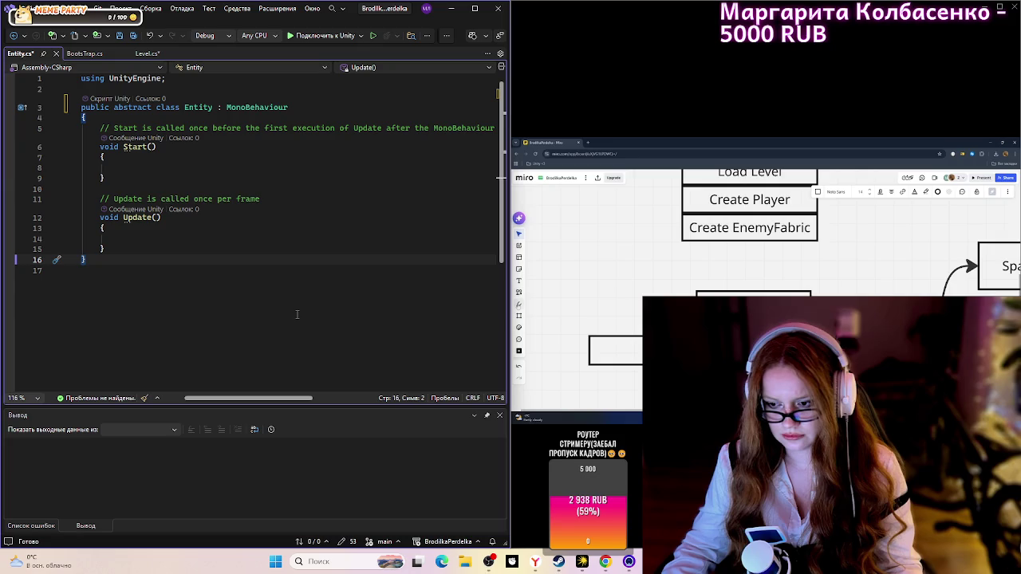
left_click(519, 292)
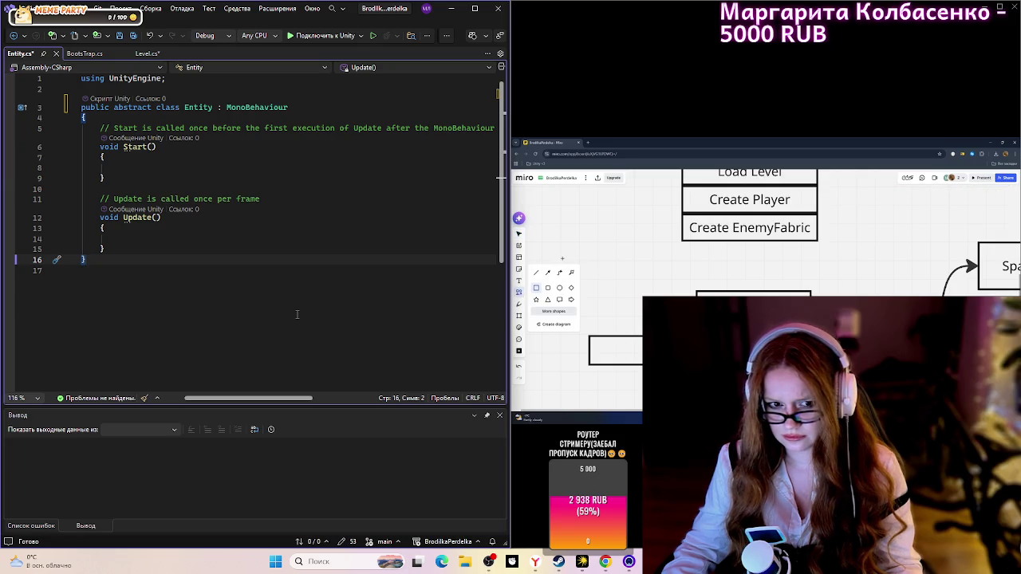
Step: Draw a new rectangle on the Miro board labelled 'Health System'
left_click_drag(577, 262, 634, 279)
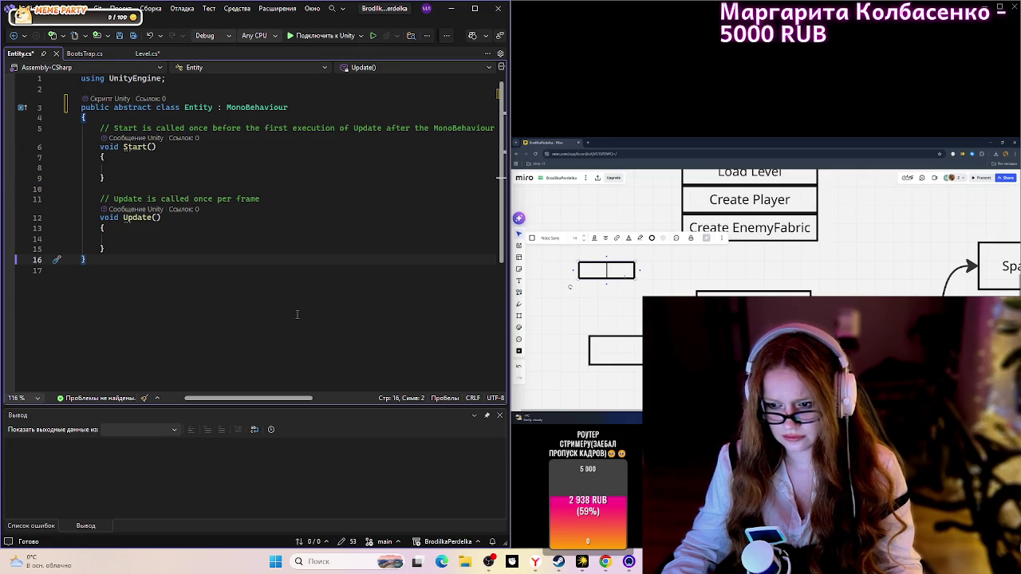
type("Hea")
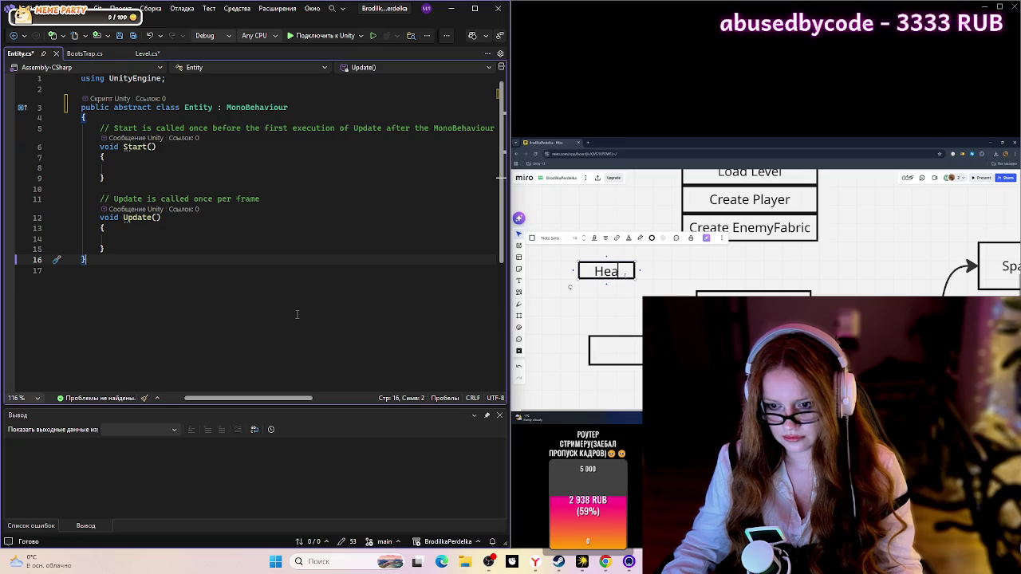
type("lth")
key("BackSpace")
key("BackSpace")
key("BackSpace")
type("Sysyem")
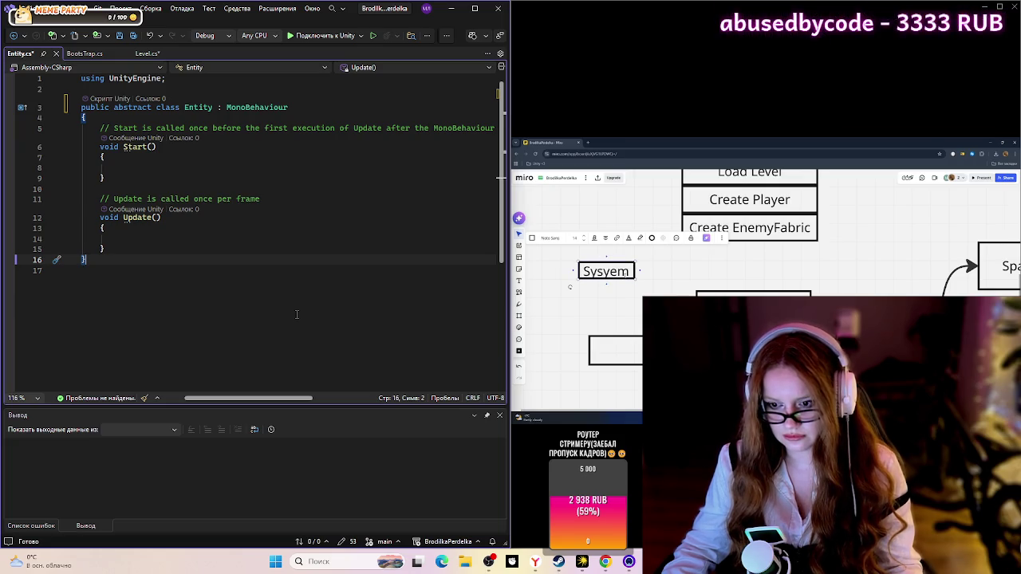
key("BackSpace")
key("BackSpace")
key("BackSpace")
type("tem")
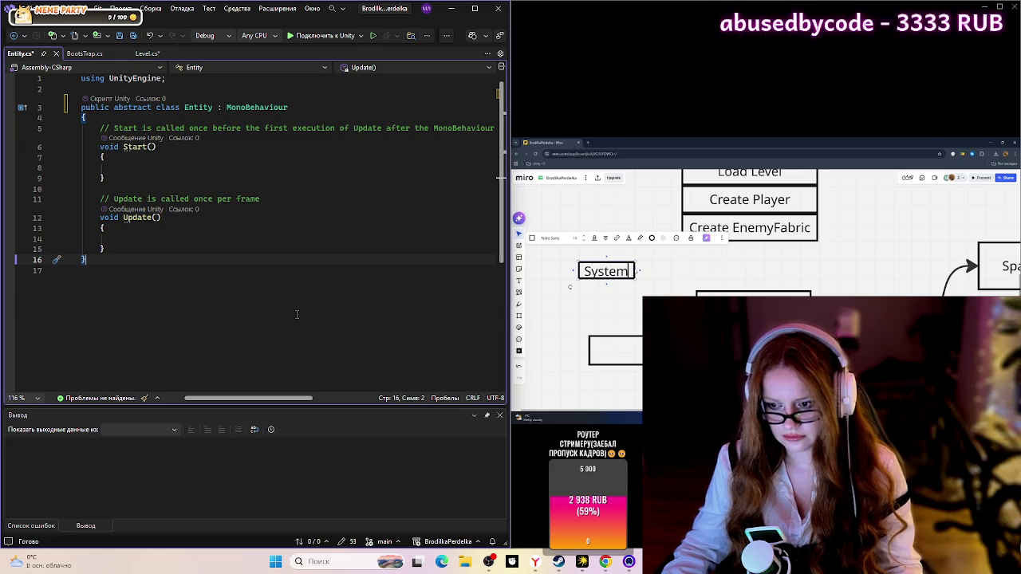
key("ctrl+a")
type("Health System")
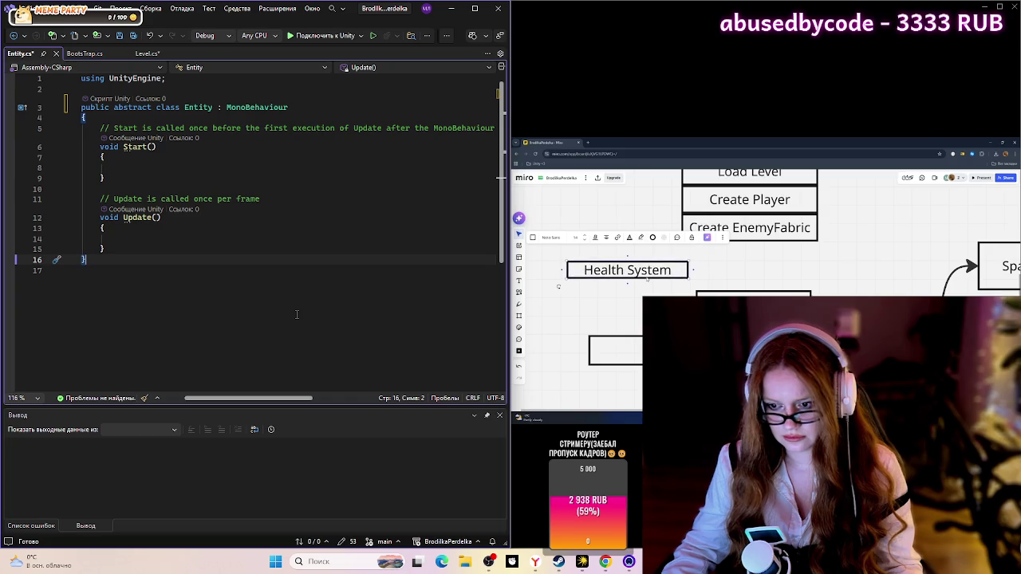
key("Escape")
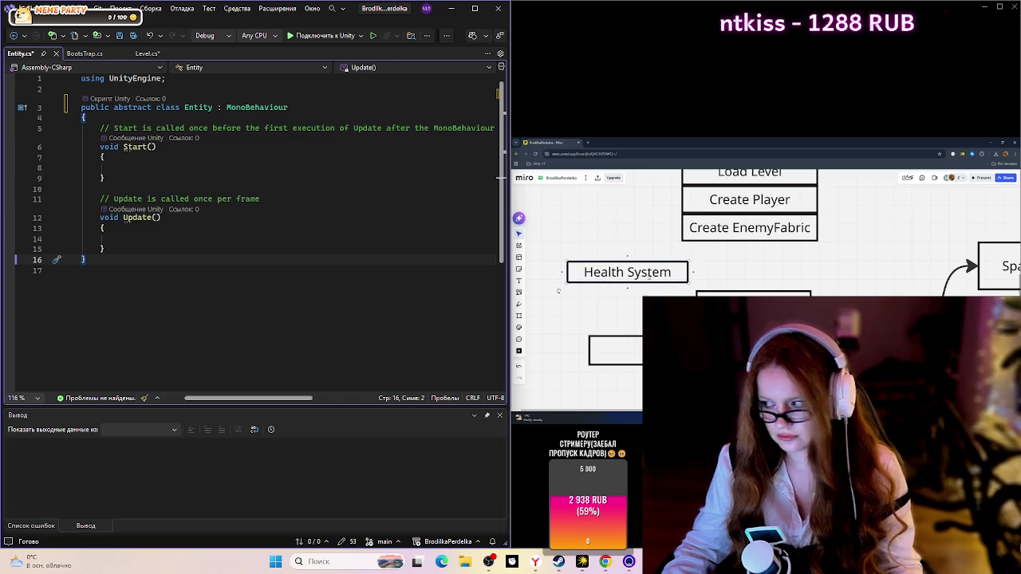
Step: Move the Health System box left of Entity and zoom out to view the diagram
mouse_move(648, 277)
left_mouse_down()
mouse_move(618, 281)
mouse_move(753, 288)
left_mouse_up()
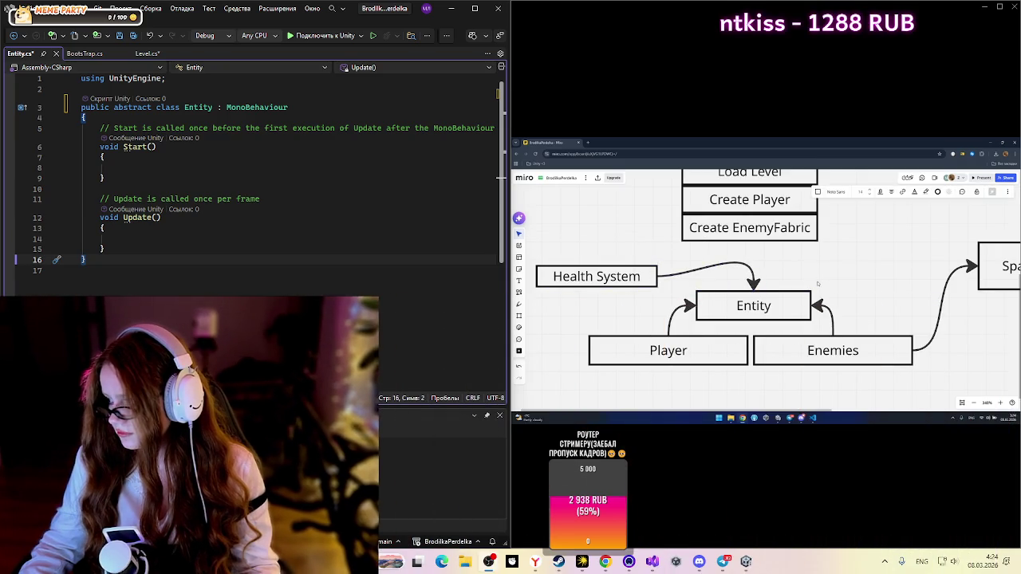
scroll(818, 284, "down", 3)
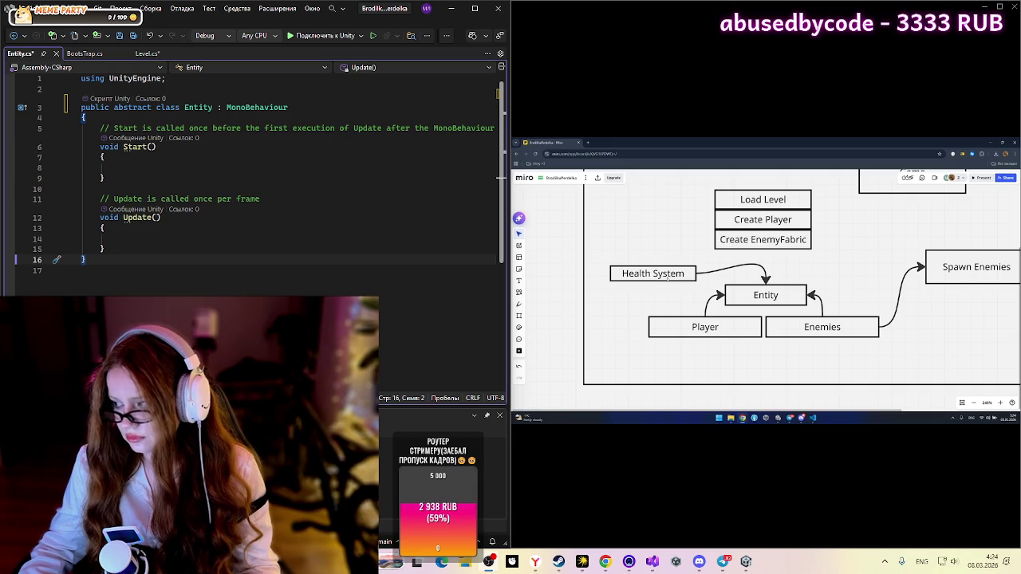
left_click_drag(668, 277, 666, 274)
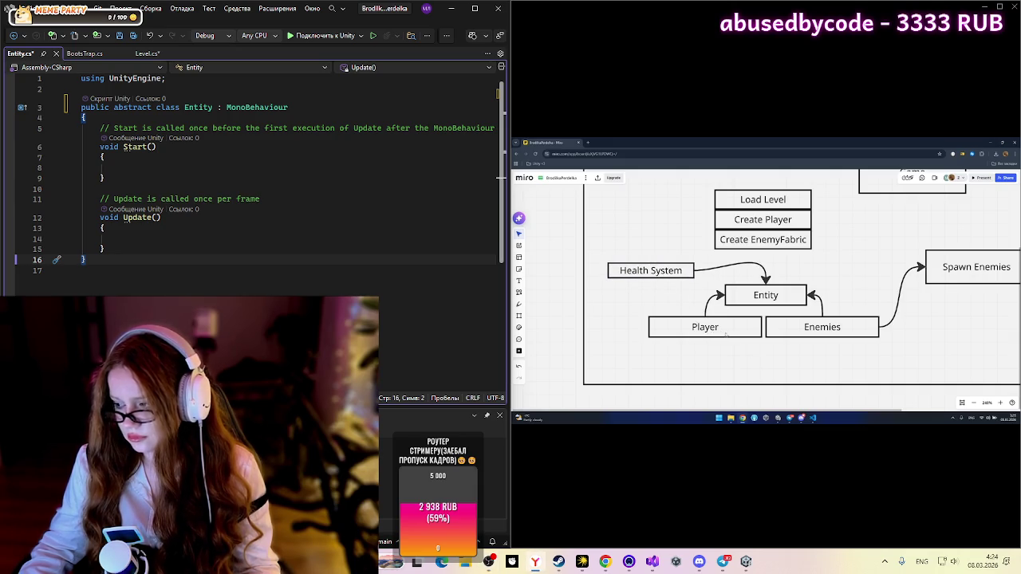
left_click(726, 336)
double_click(730, 332)
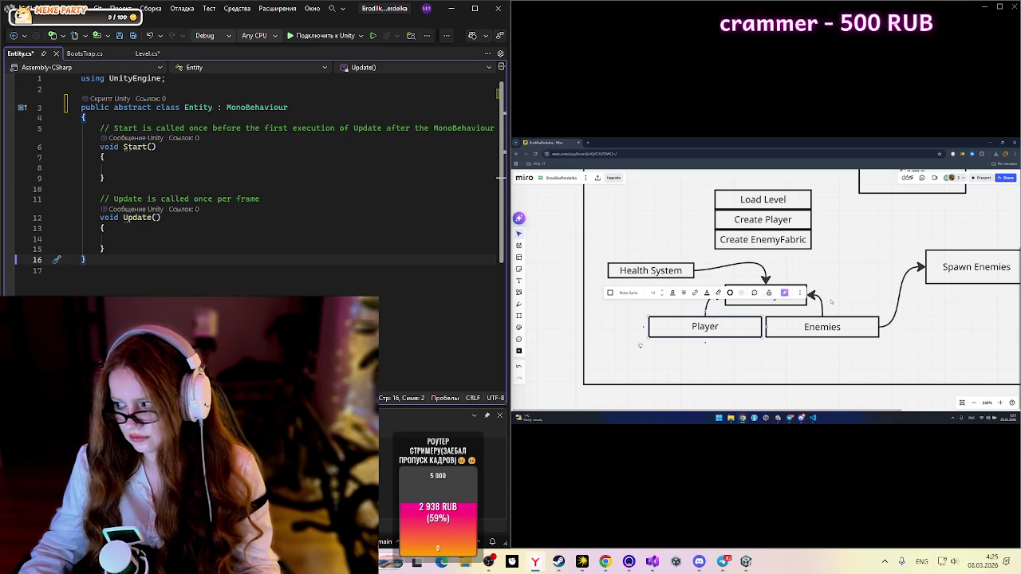
left_click(843, 306)
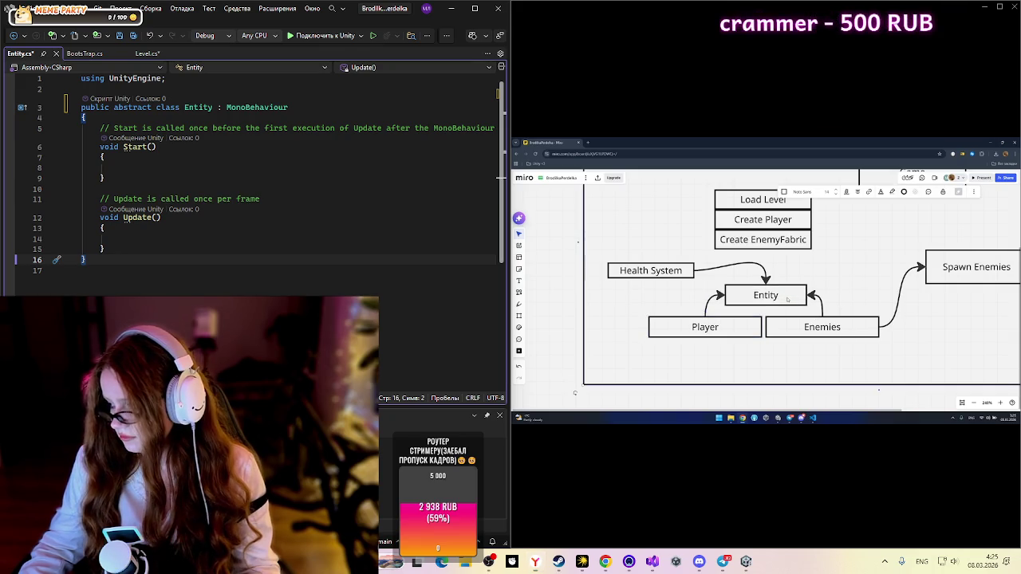
Step: Edit the Entity box's text and nudge the diagram frame slightly right
double_click(780, 296)
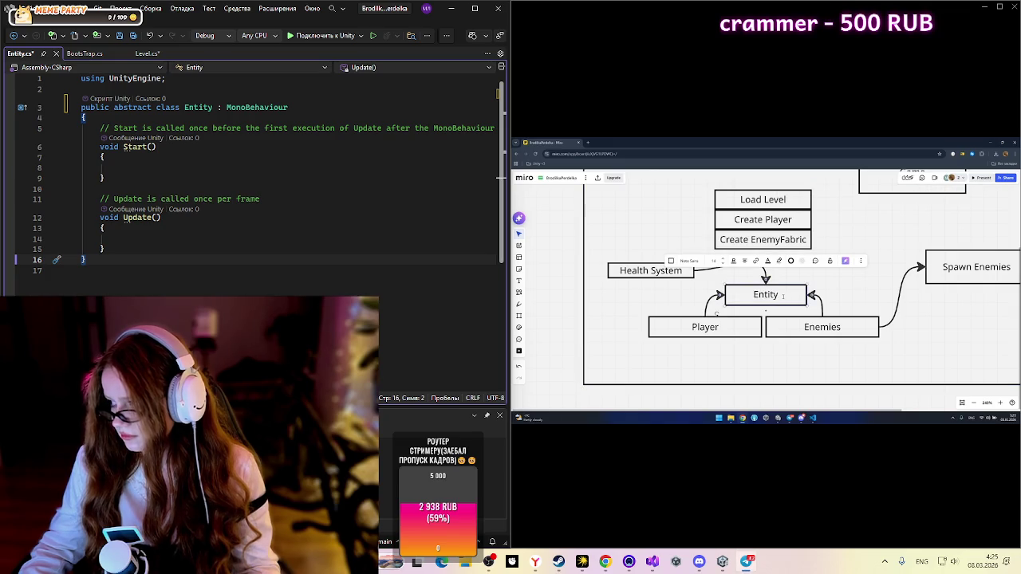
key("Return")
key("BackSpace")
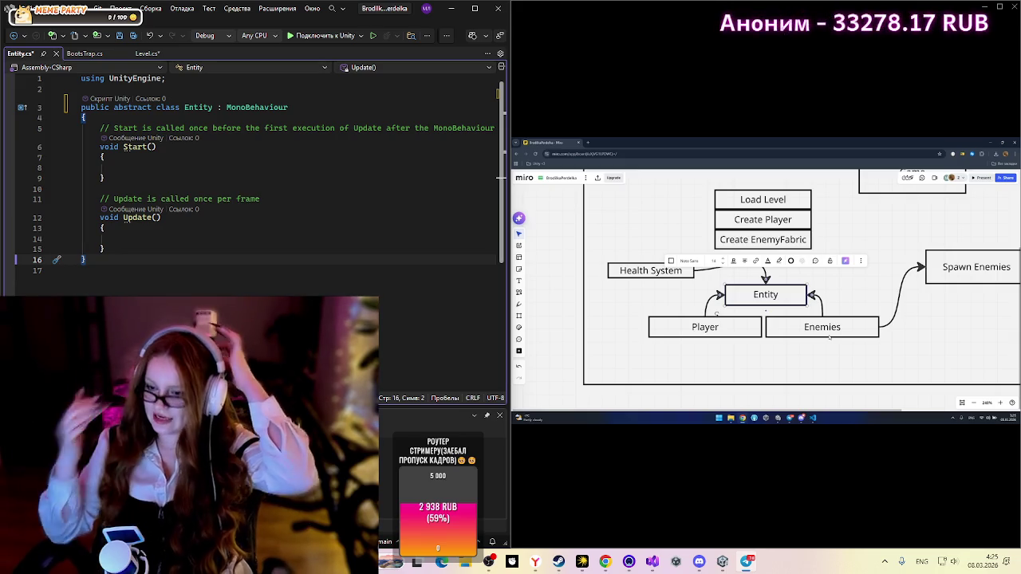
left_click(575, 392)
left_click_drag(837, 292, 840, 292)
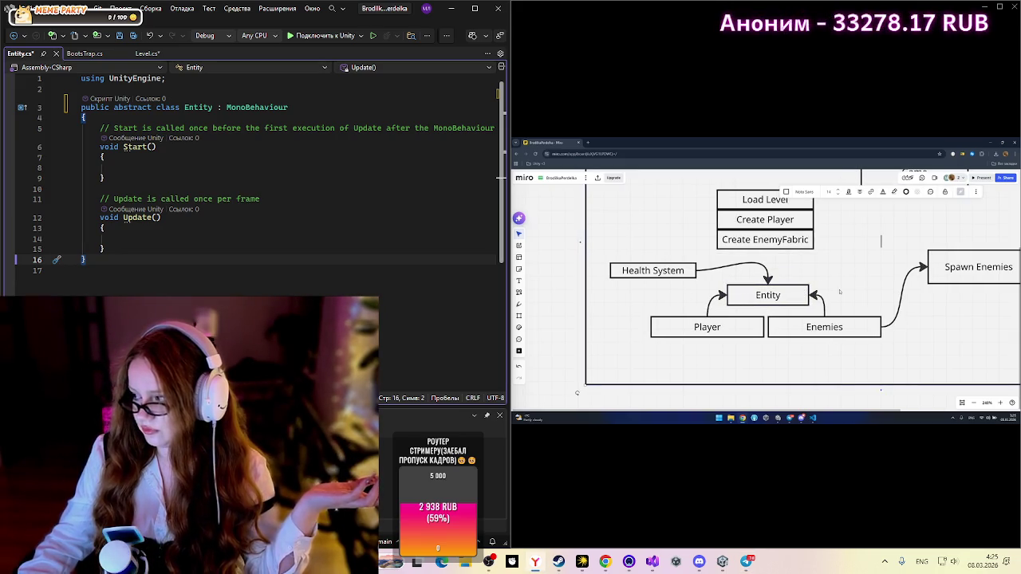
key("Escape")
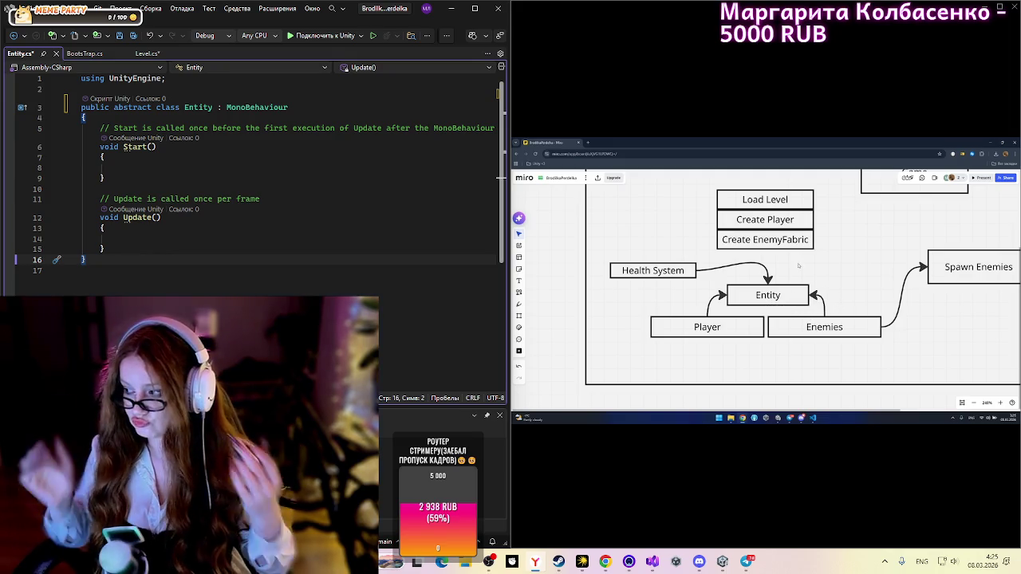
key("alt+Tab")
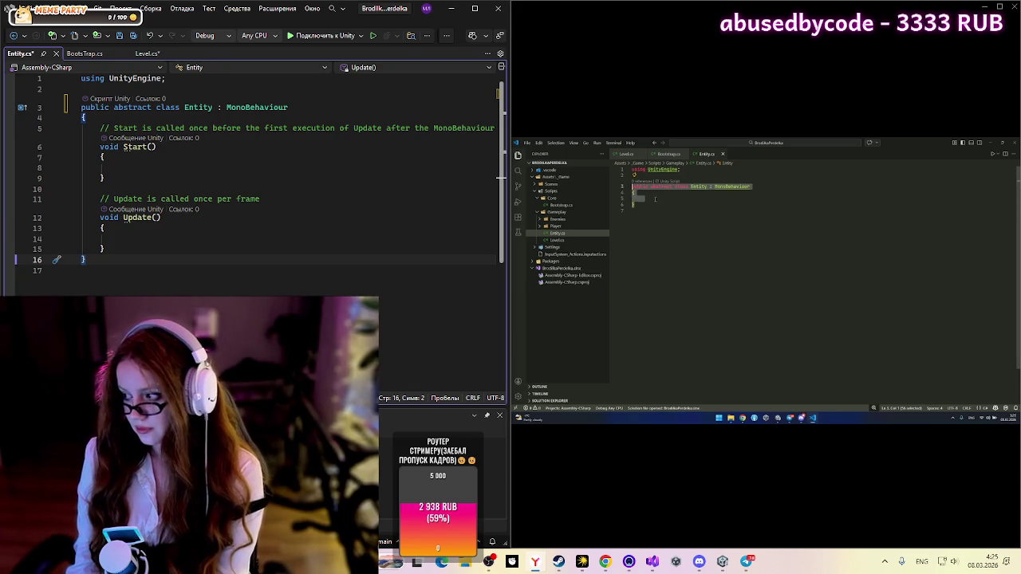
Step: Add Health System and Stats todo lines inside the Entity class notes
left_click(669, 199)
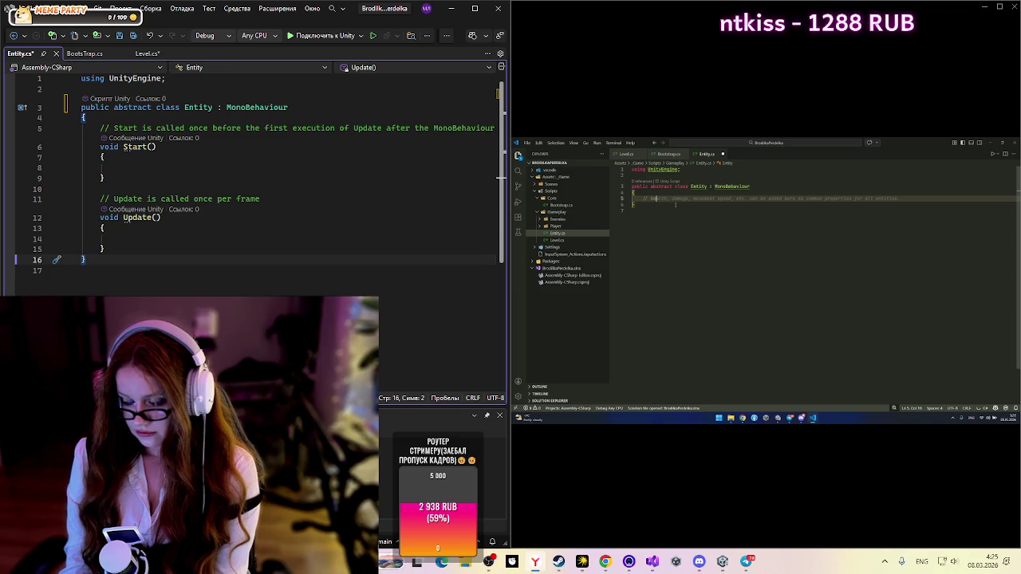
type("To")
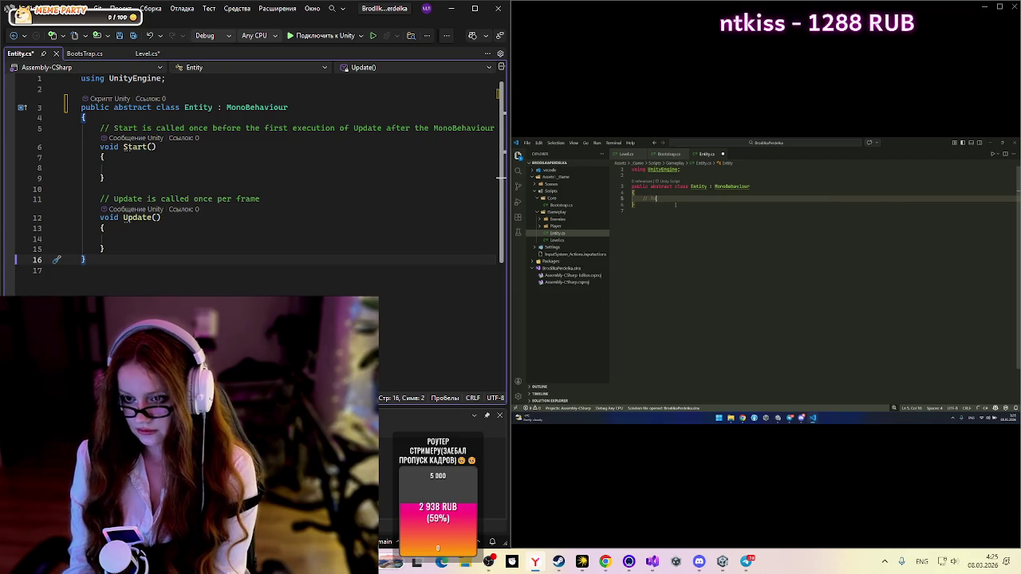
type("dodo Health System")
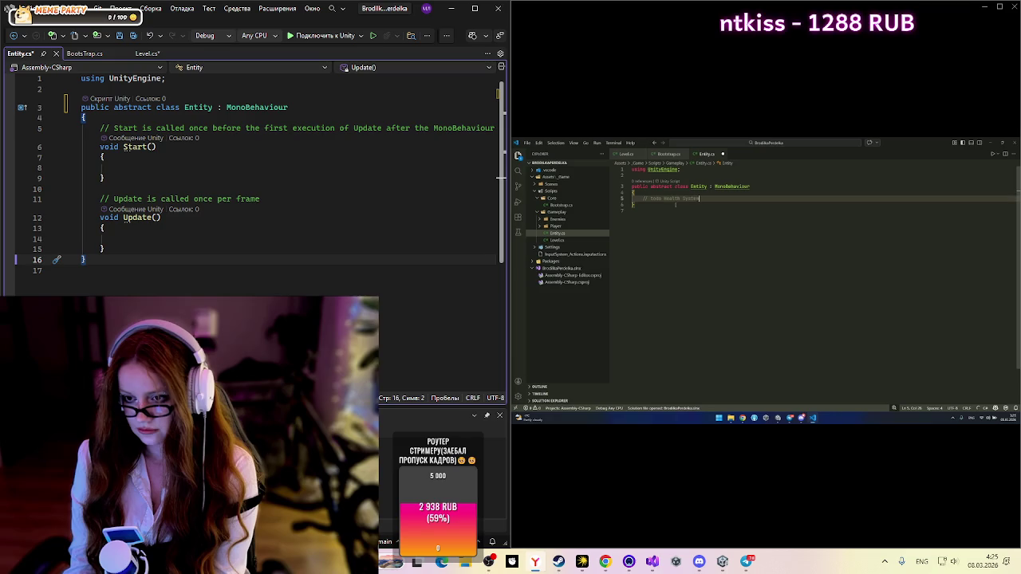
key("Return")
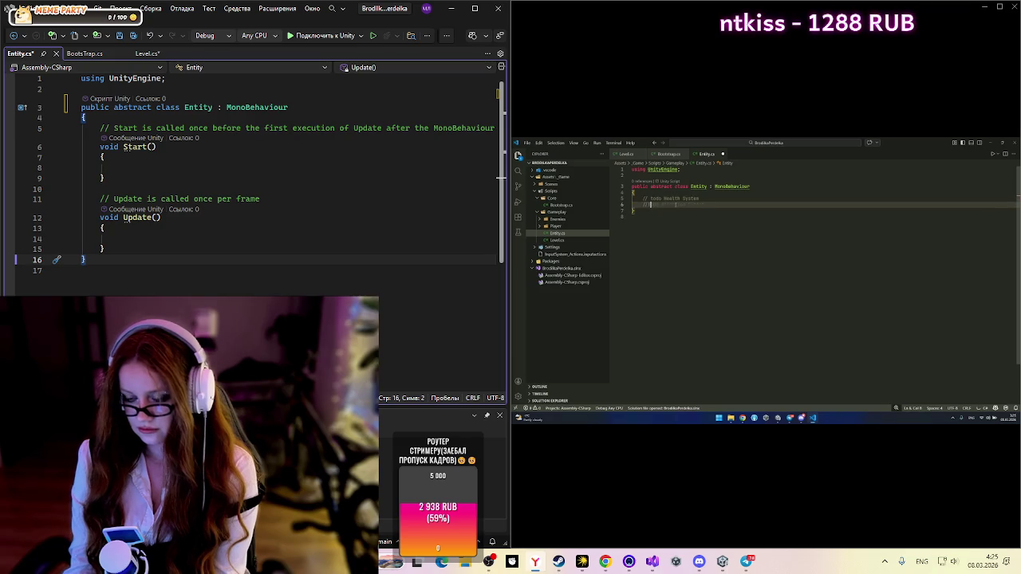
type("Todo")
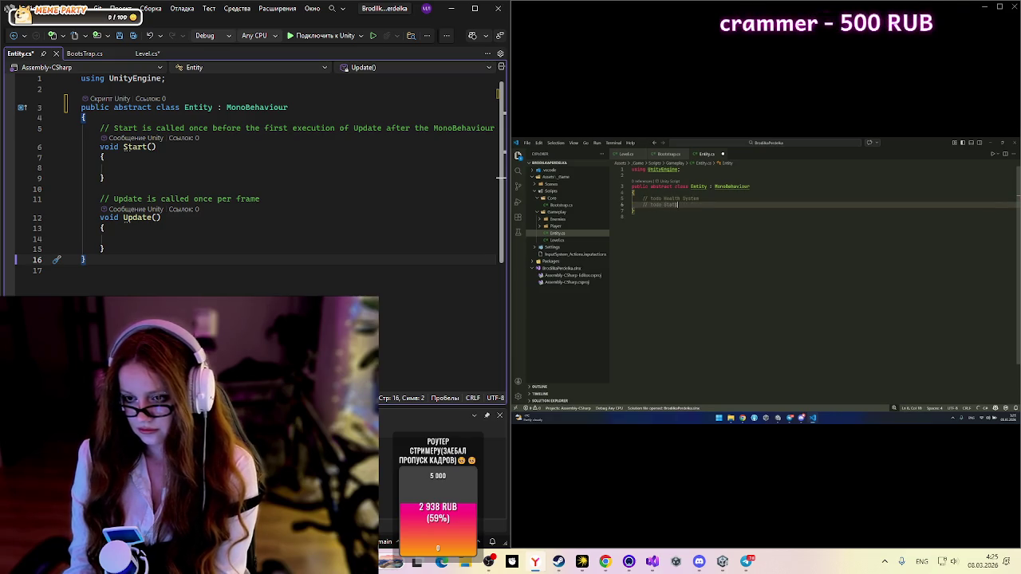
left_click(693, 214)
double_click(674, 204)
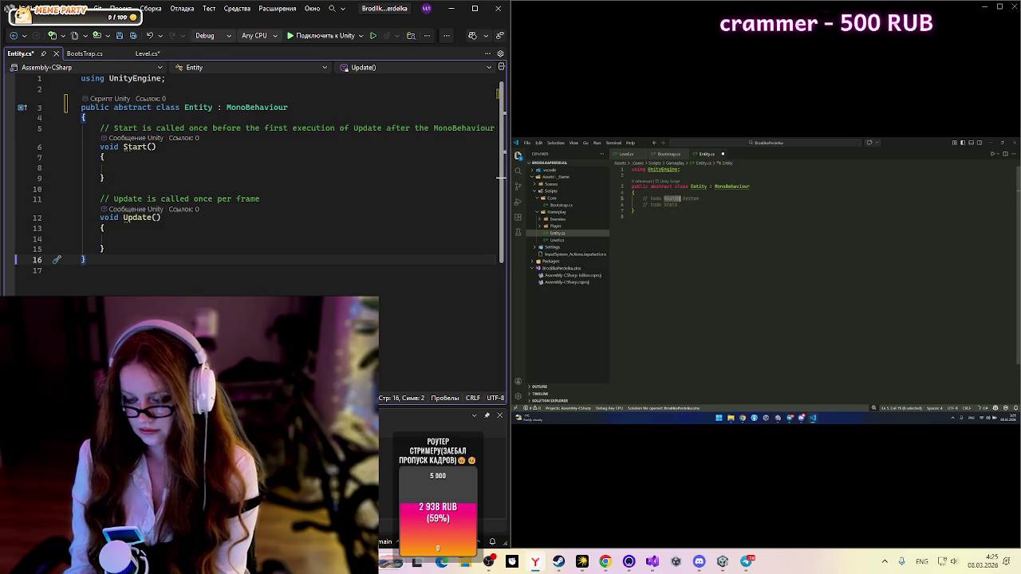
right_click(685, 203)
key("Escape")
left_click(710, 207)
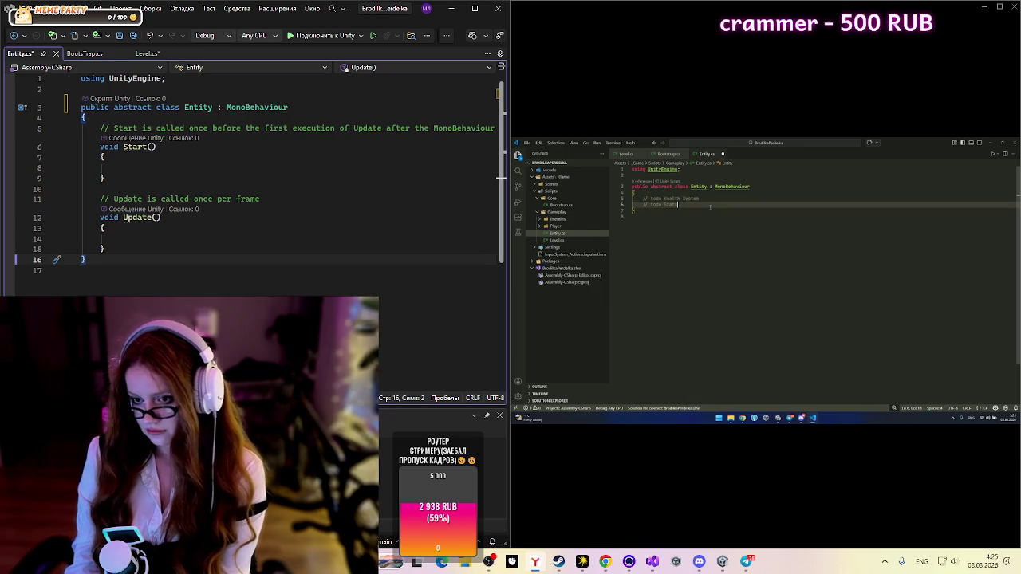
left_click_drag(713, 209, 632, 186)
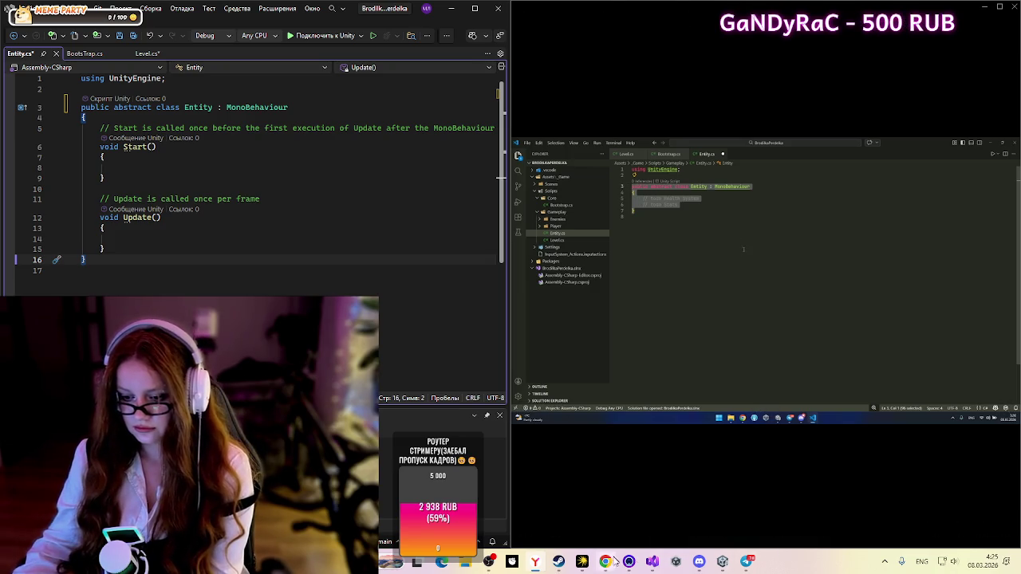
Step: Delete the Start and Update methods and leftover lines from Entity.cs in Visual Studio
left_click(652, 562)
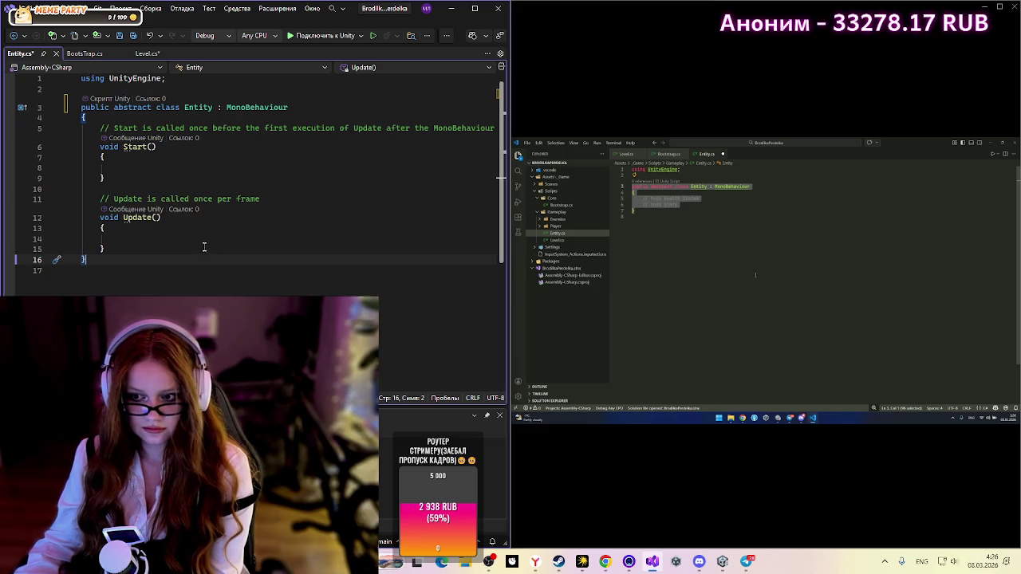
mouse_move(209, 230)
left_mouse_down()
mouse_move(76, 189)
mouse_move(41, 130)
left_mouse_up()
key("BackSpace")
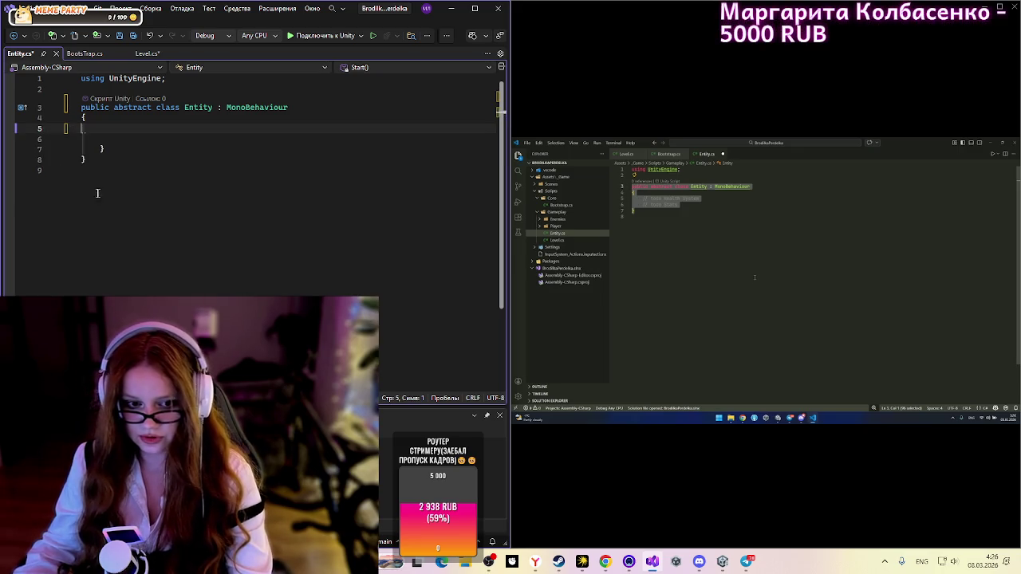
left_click(125, 152, "shift")
key("BackSpace")
key("Down")
key("End")
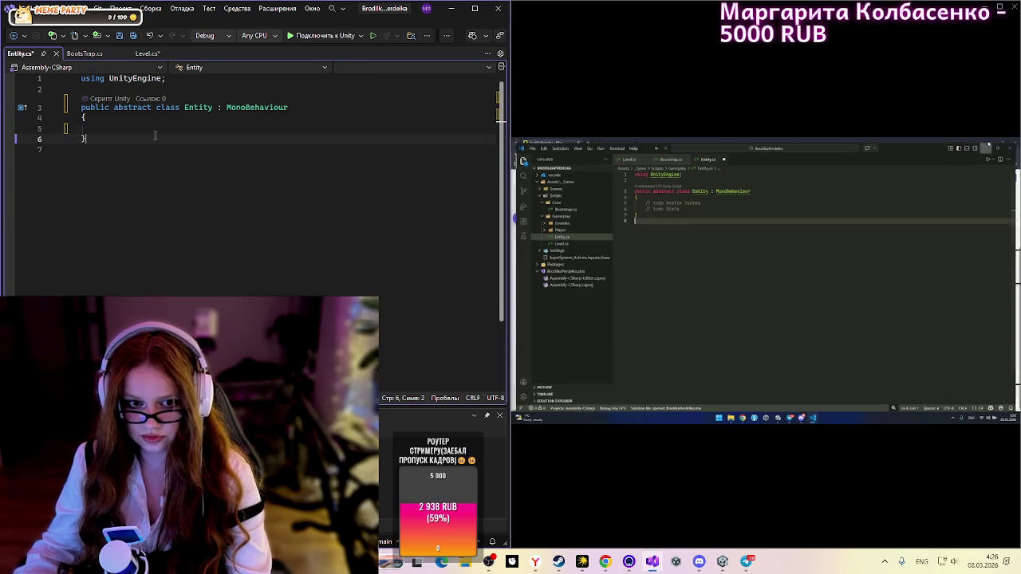
key("Down")
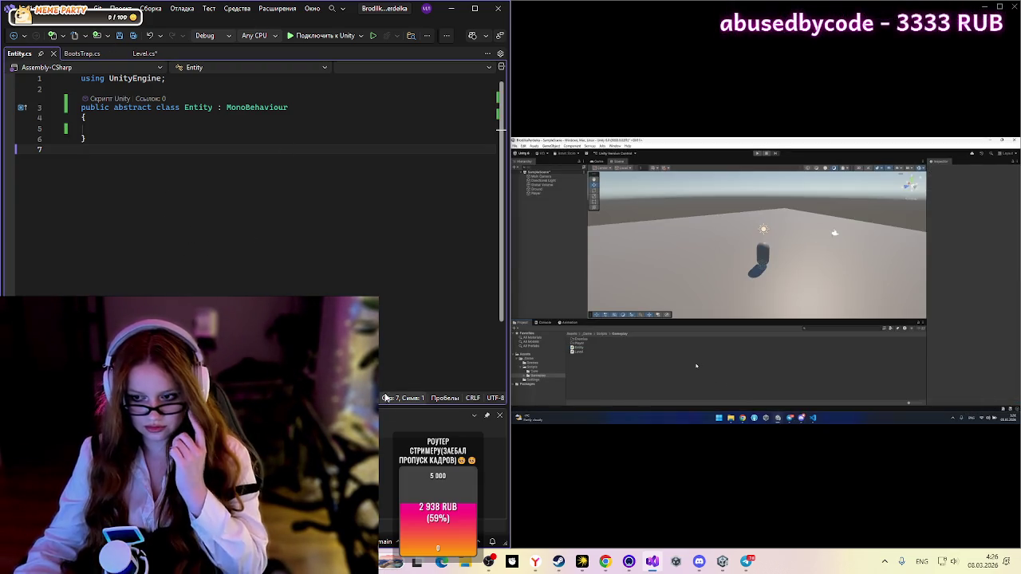
left_click(722, 563)
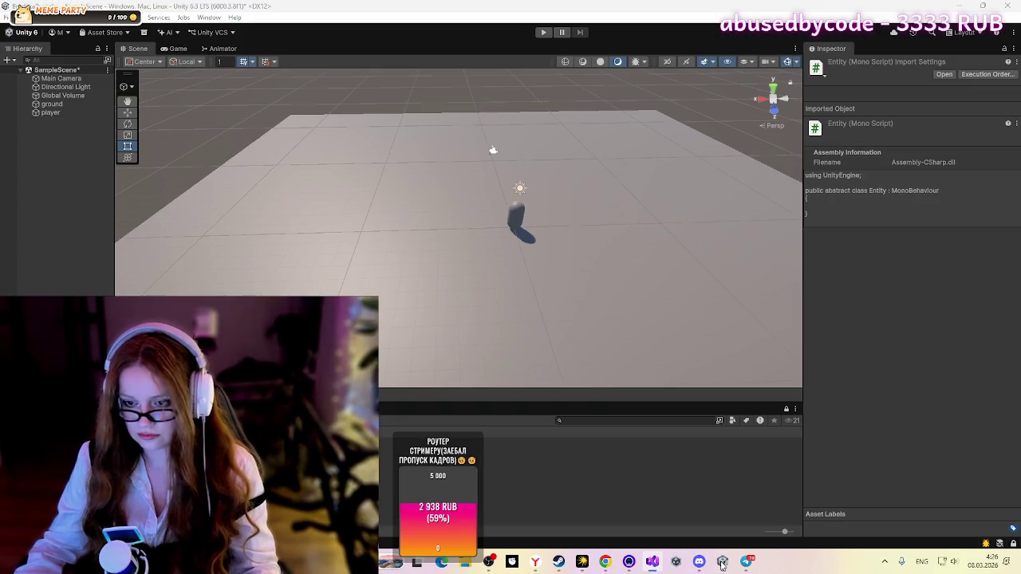
Step: Create an empty C# script named Player from the Project window
mouse_move(700, 563)
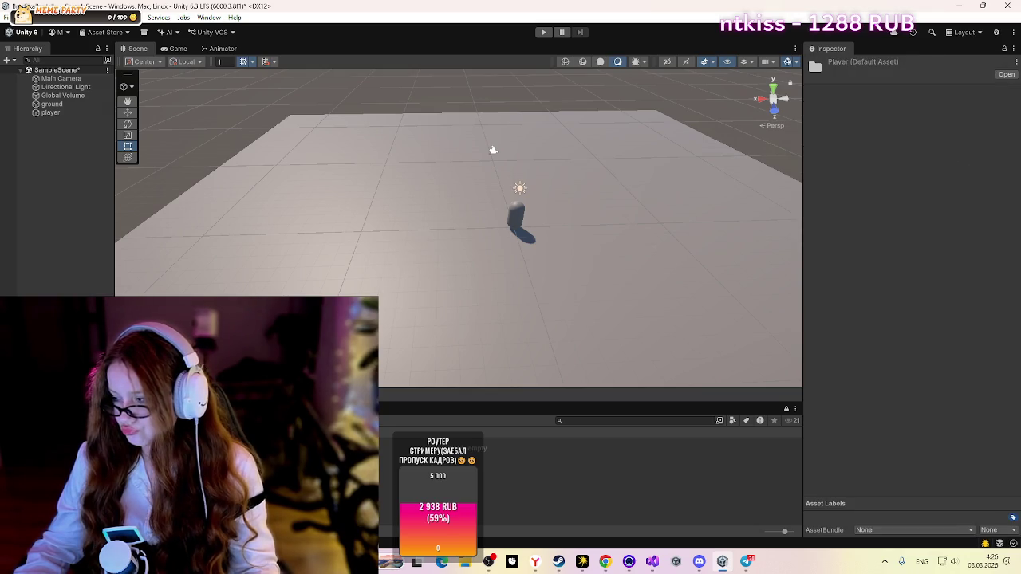
right_click(372, 459)
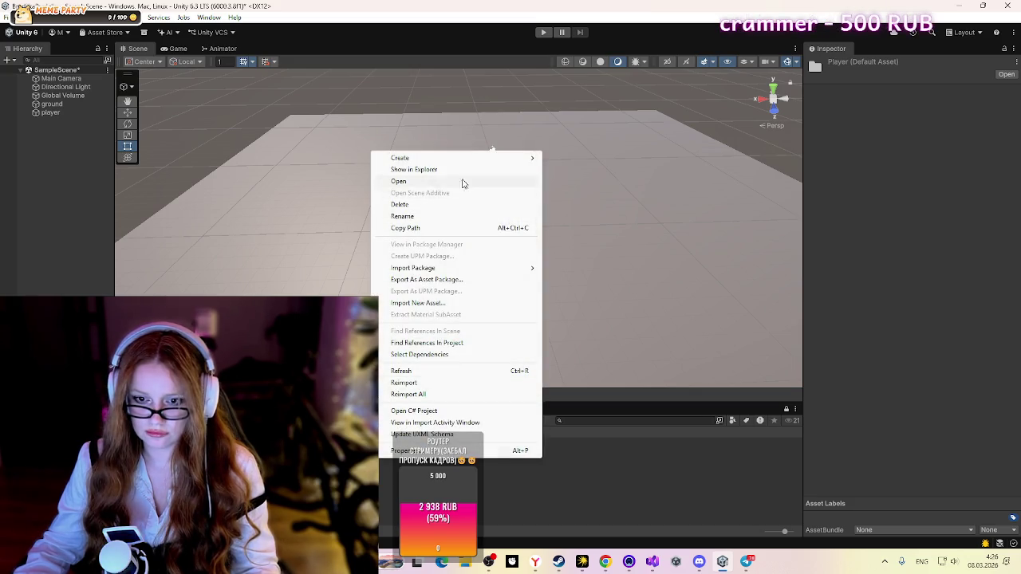
mouse_move(461, 159)
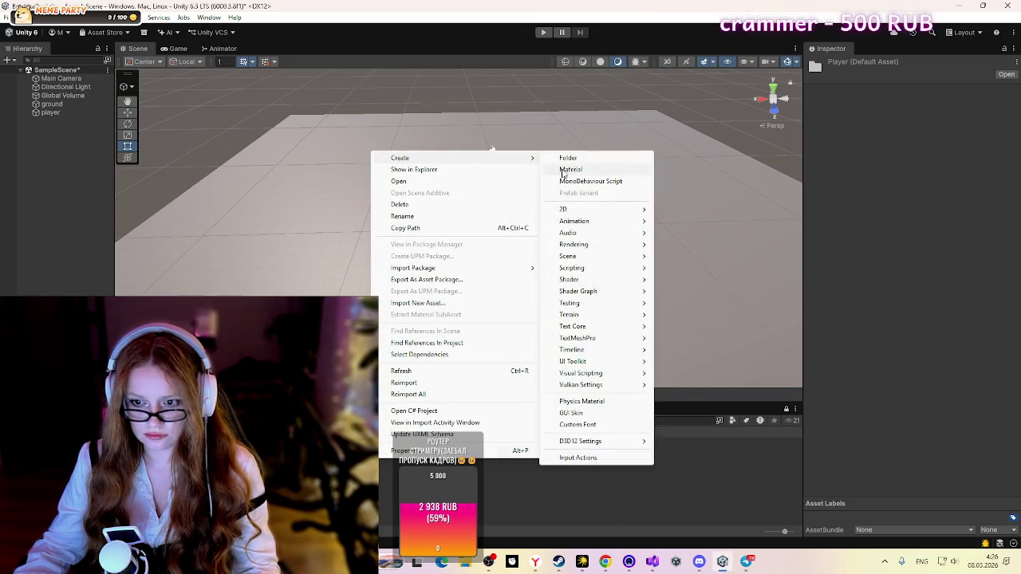
mouse_move(595, 294)
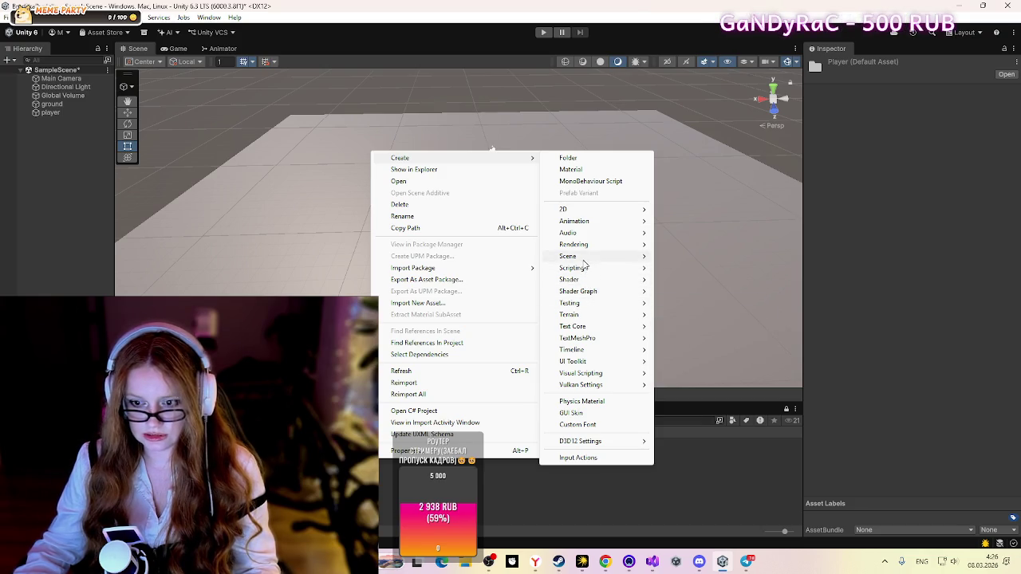
mouse_move(585, 272)
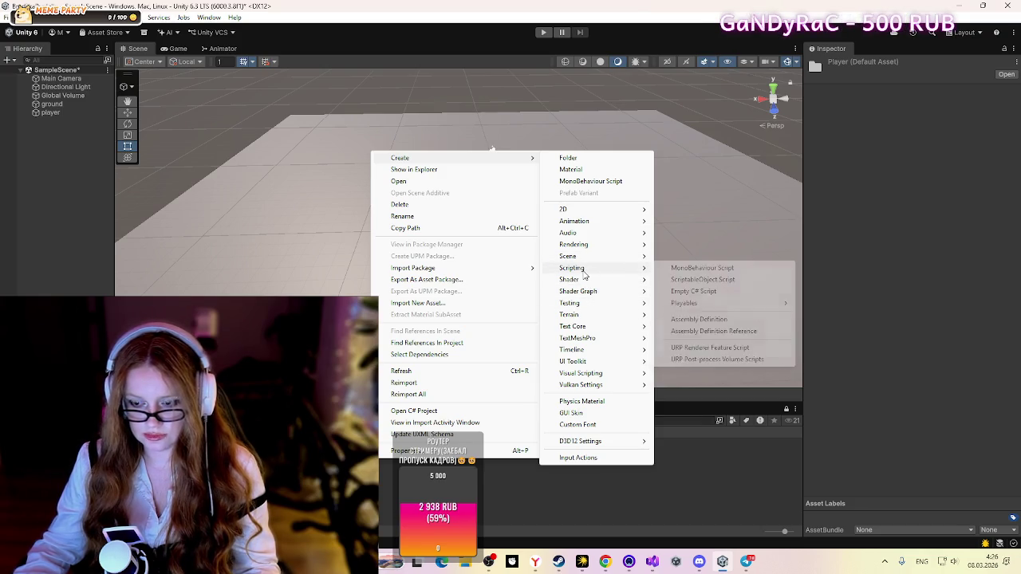
left_click(706, 292)
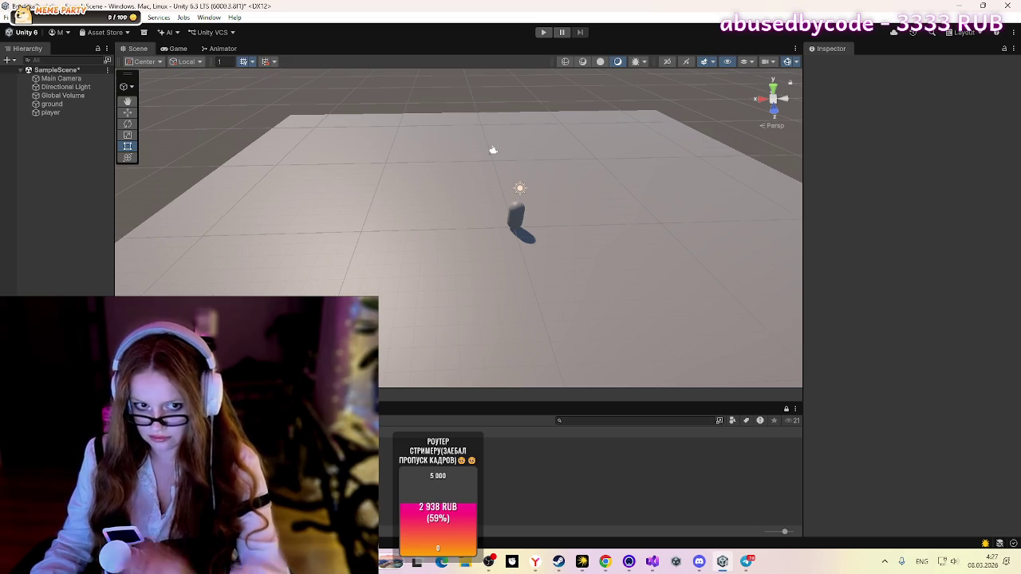
key("Return")
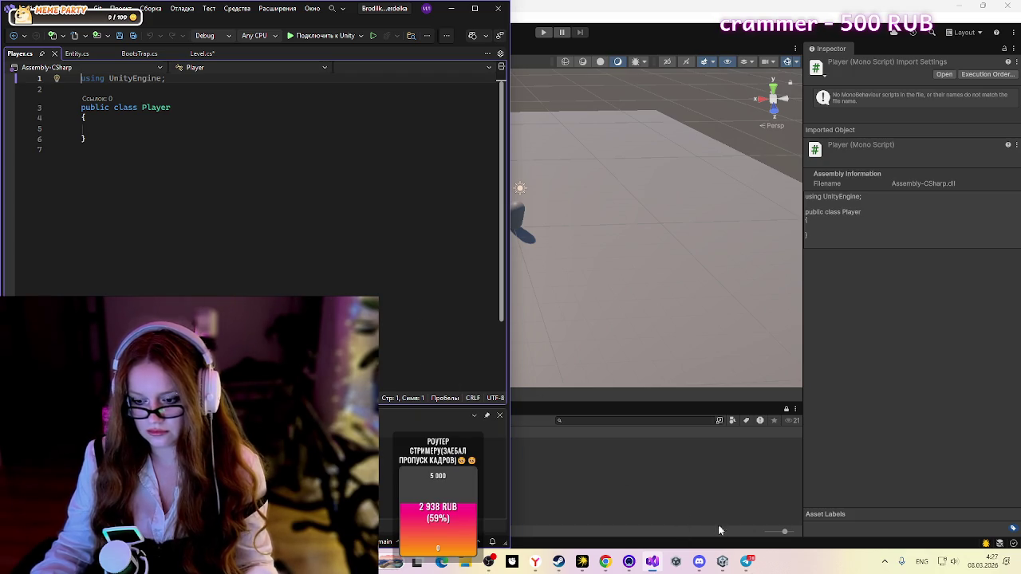
Step: Make the Player class inherit from Entity
left_click(976, 4)
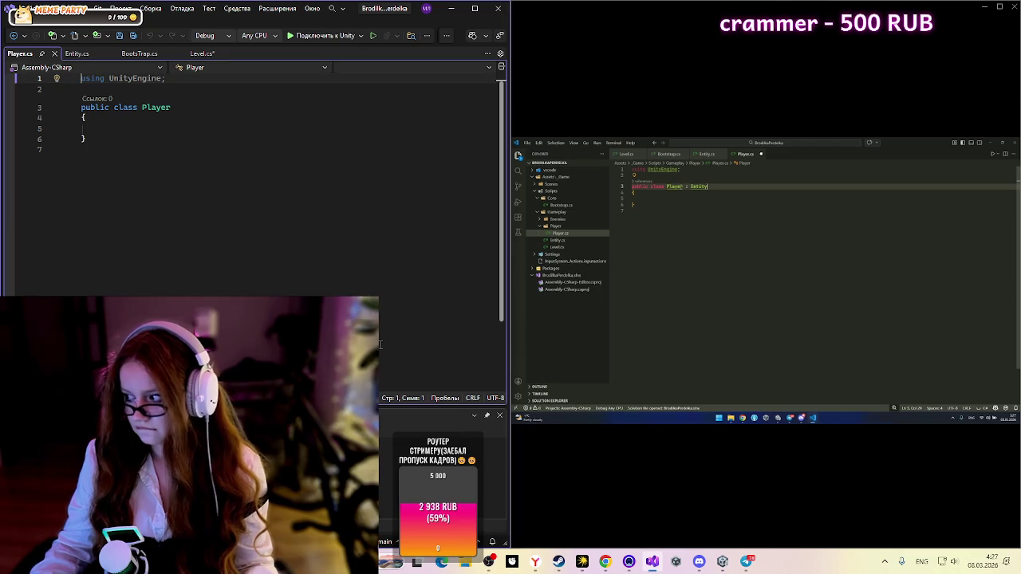
key("ctrl+shift+Left")
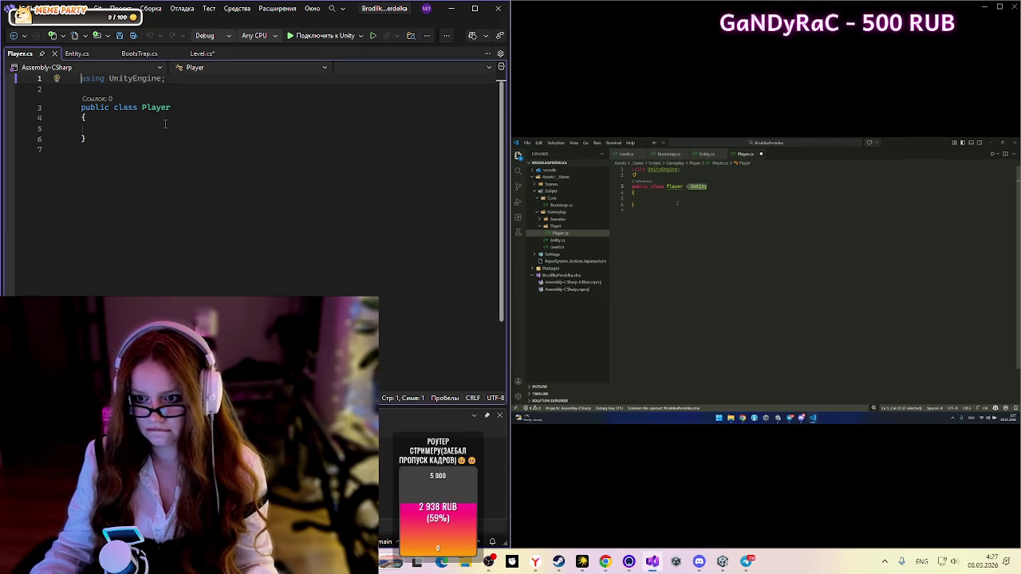
left_click(182, 106)
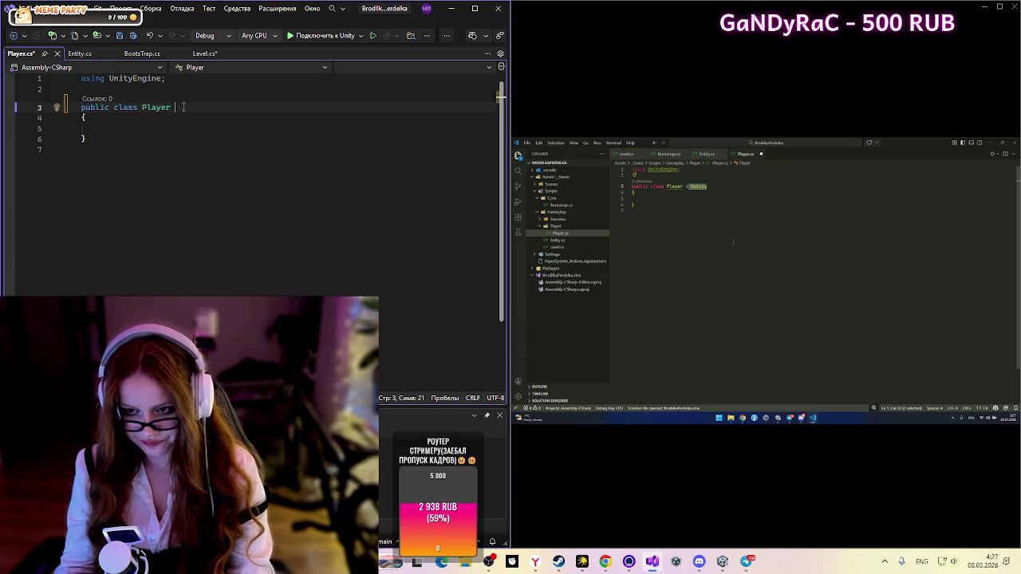
type(":")
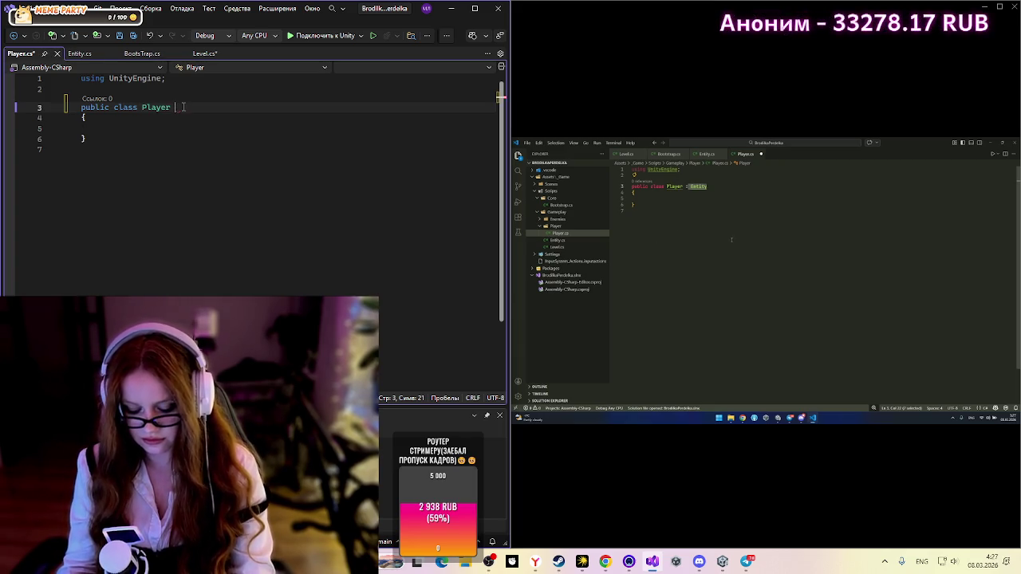
type(";")
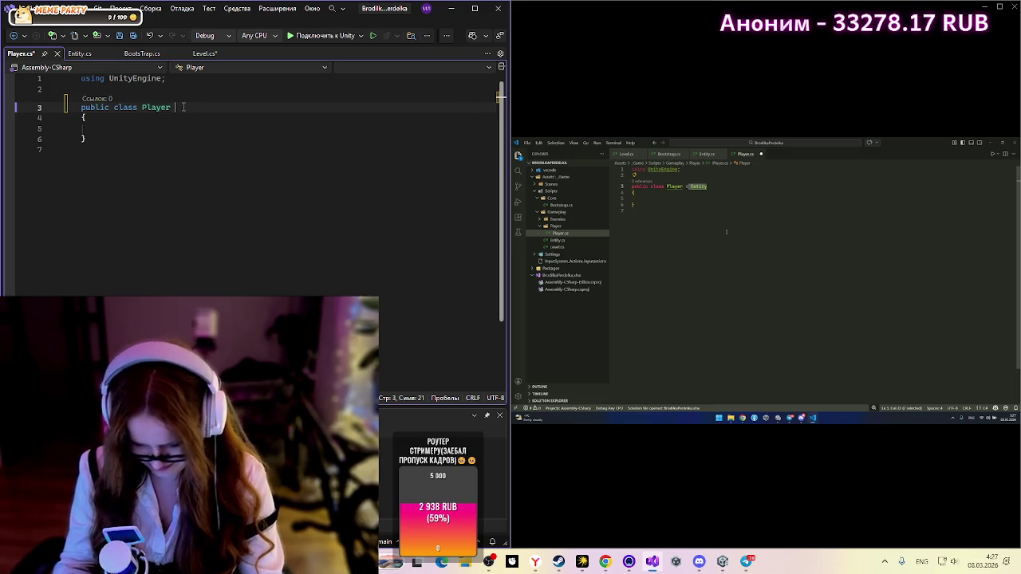
type(" : ")
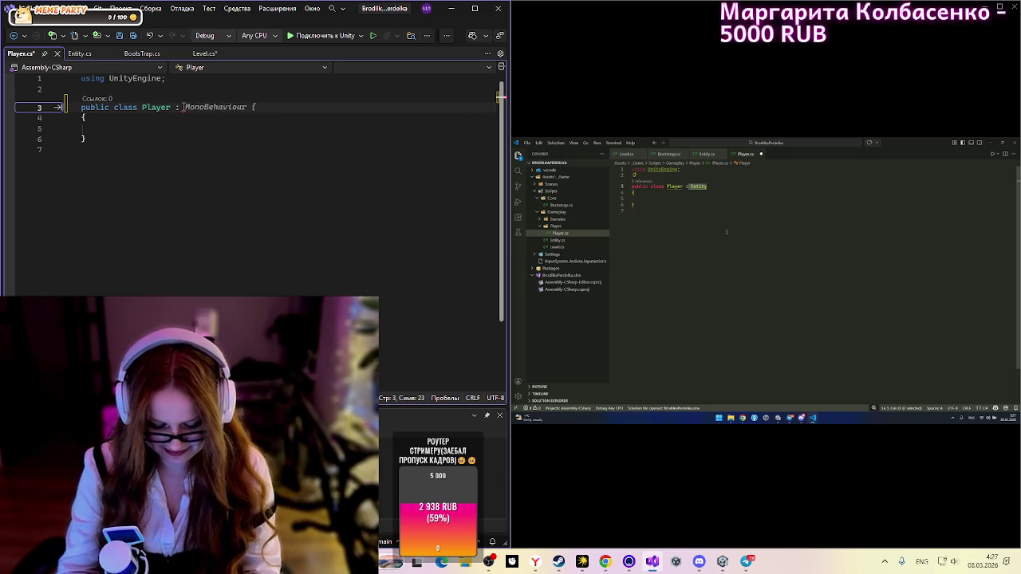
type("Ent")
key("Tab")
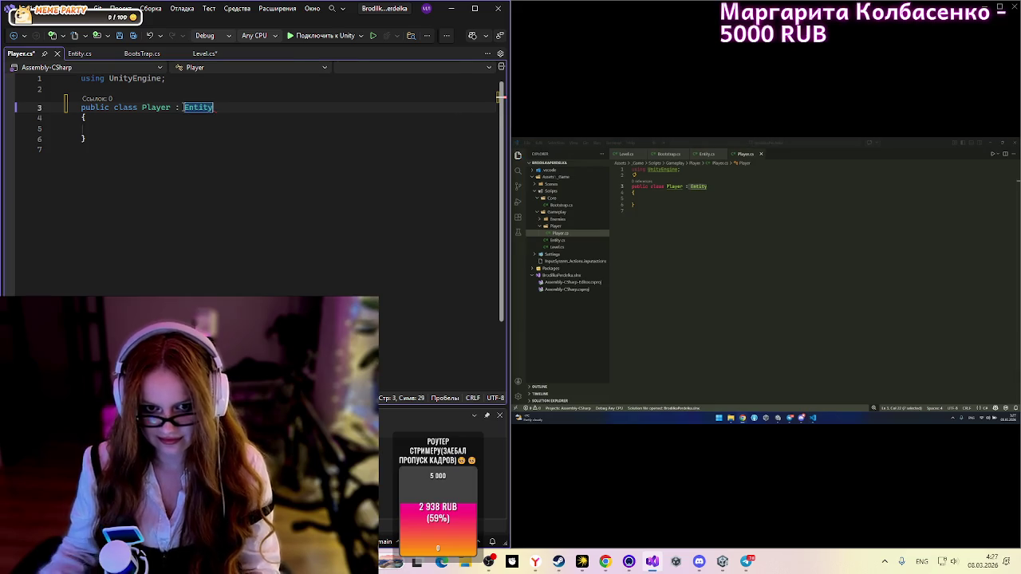
Step: Add a [SerializeField] private float _moveSpeed field set to 5f in Player
key("Down")
key("Down")
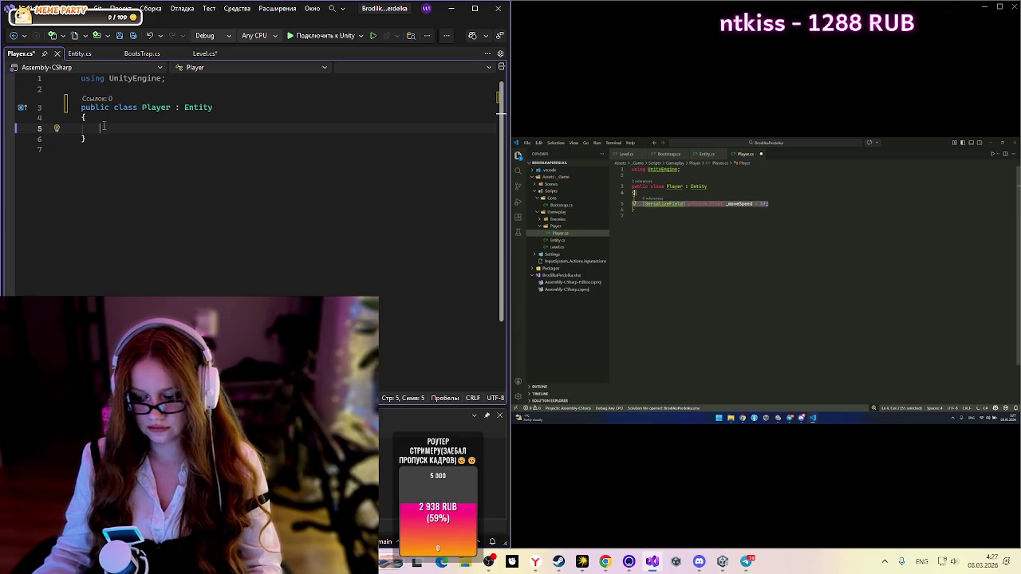
type("[")
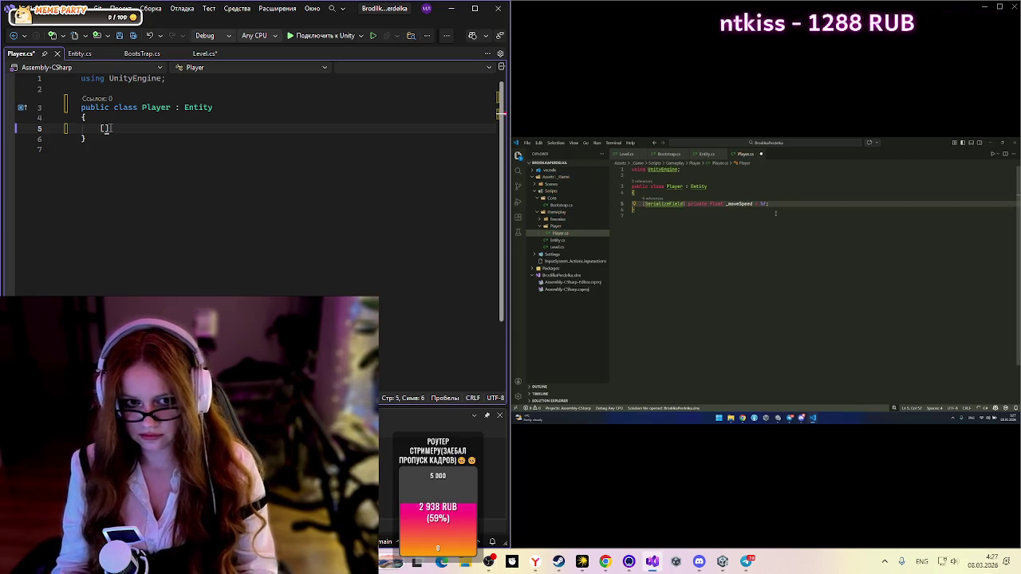
type("Serial")
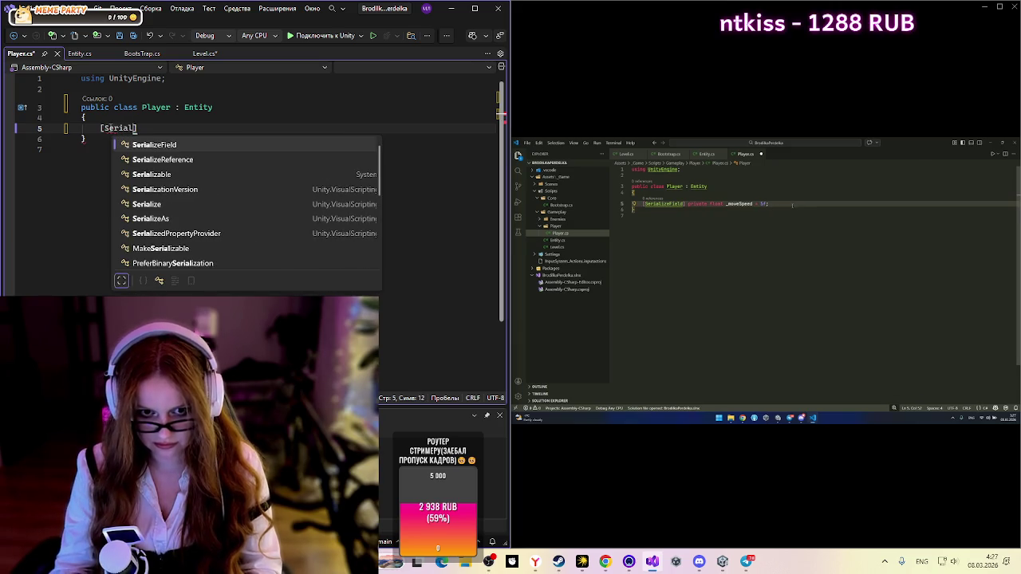
key("Tab")
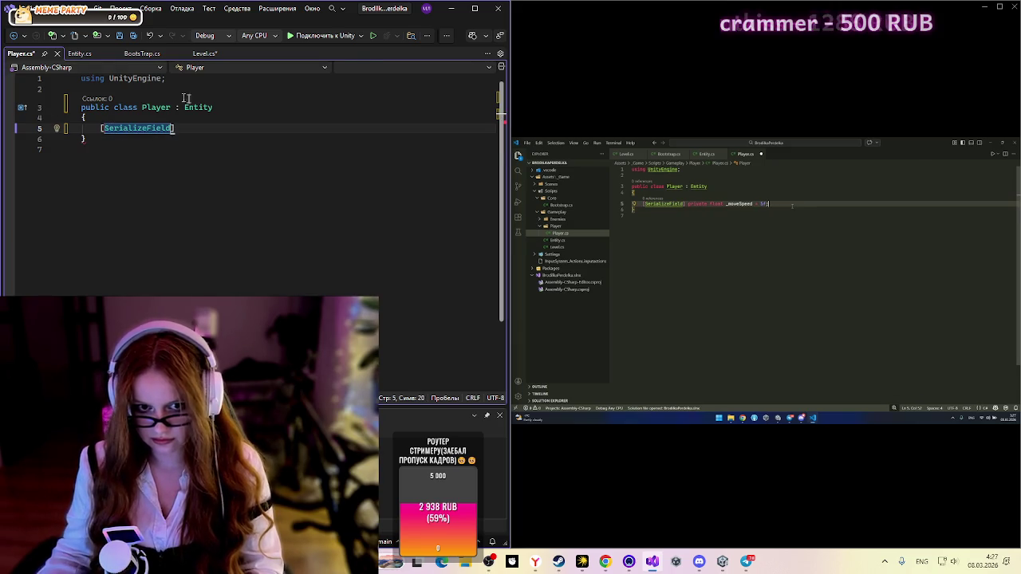
type("] private float _moveSpeed =")
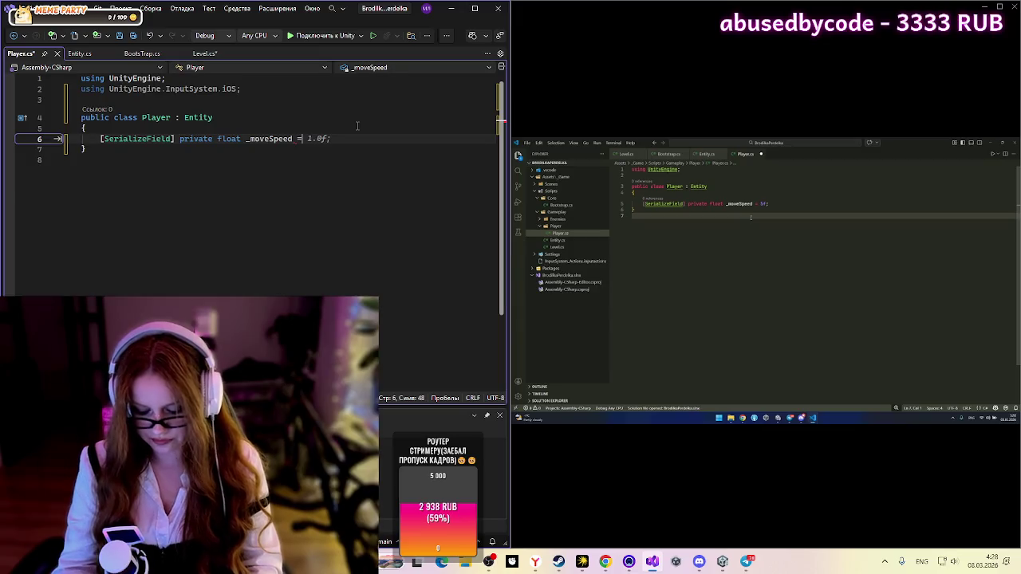
type("5gf")
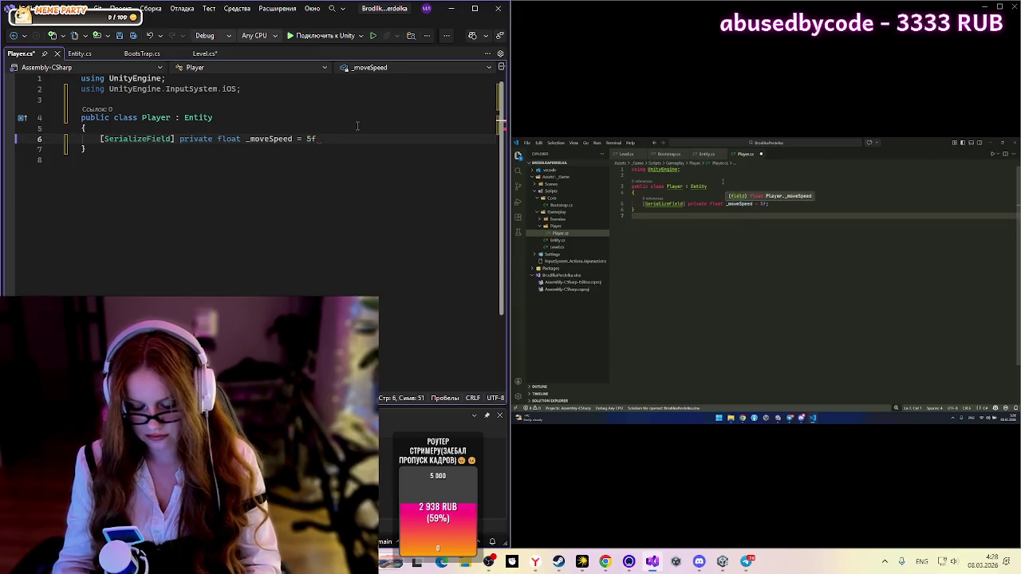
type(";")
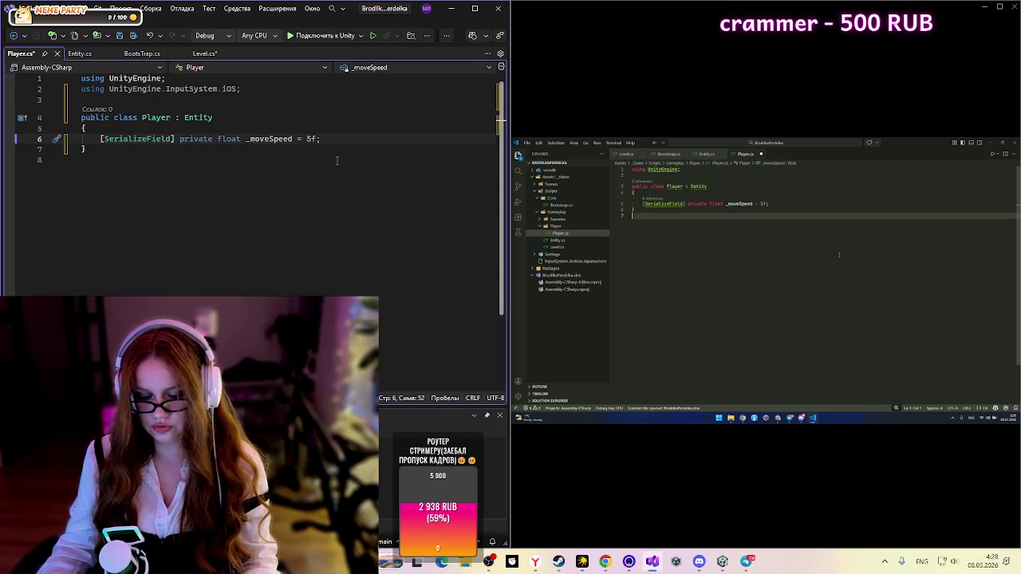
key("Return")
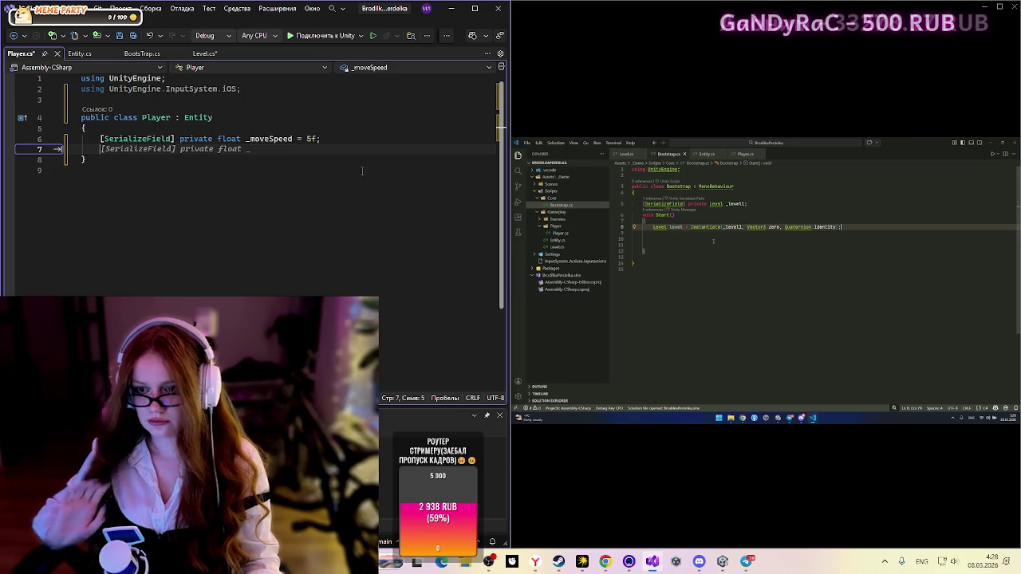
Step: Begin a new line in BootsTrap's Start method with the Player type
left_click(138, 54)
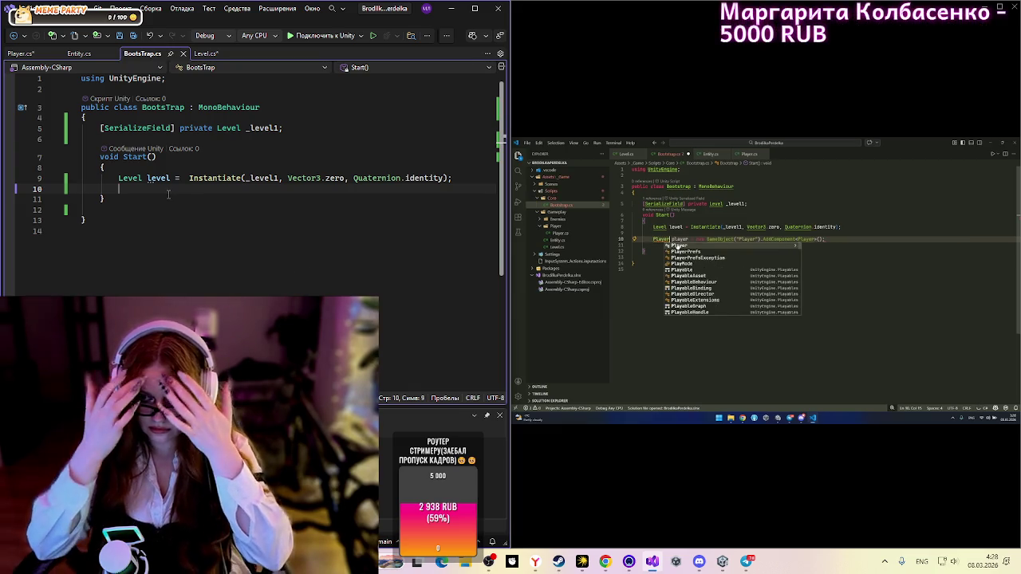
type("Pl")
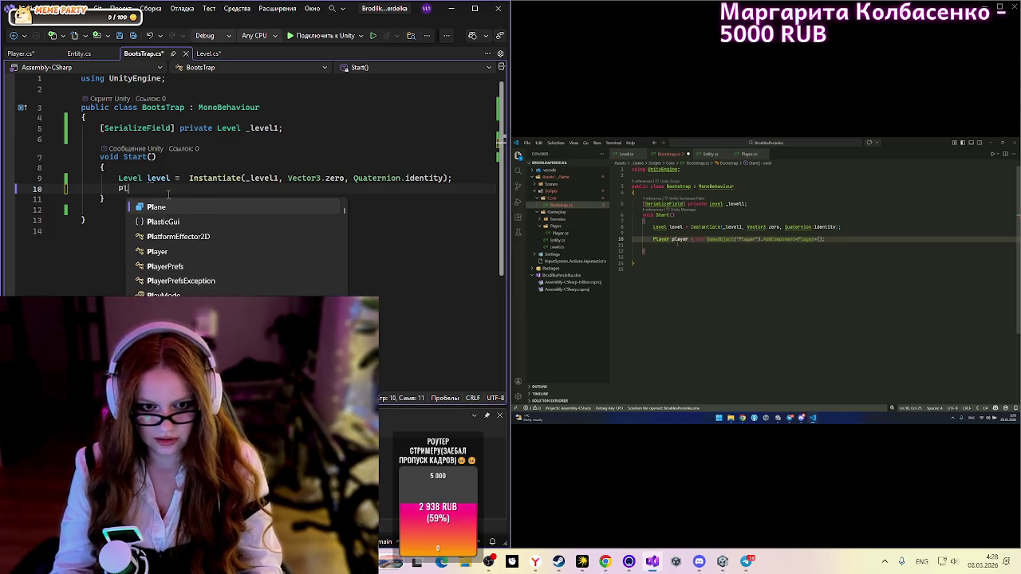
key("Down")
key("Down")
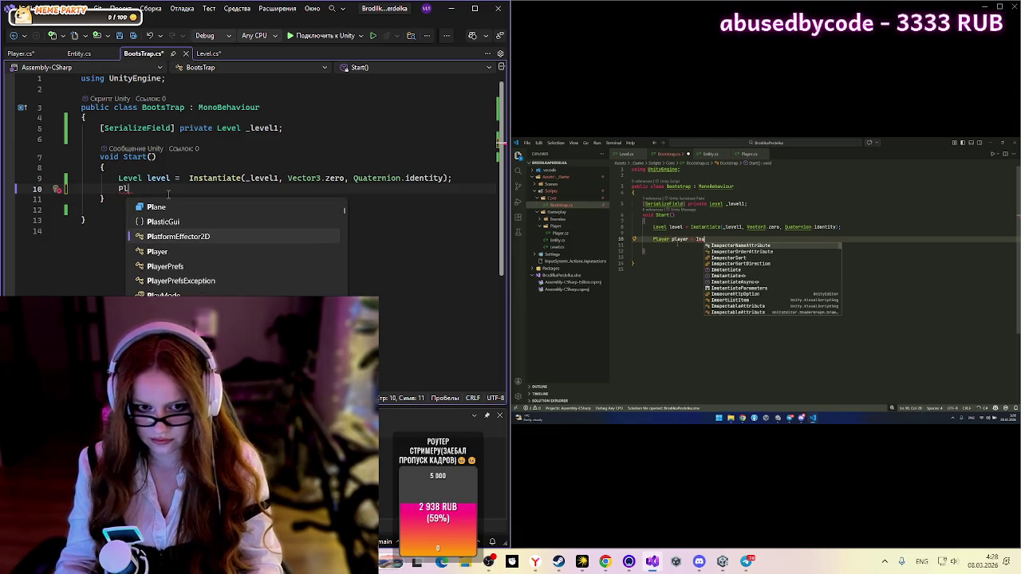
key("Down")
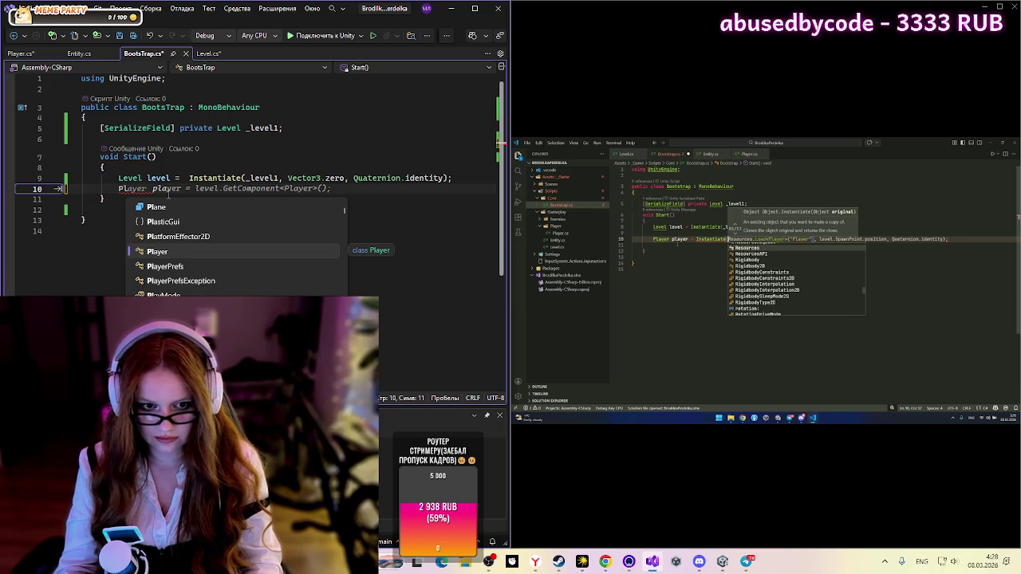
key("Tab")
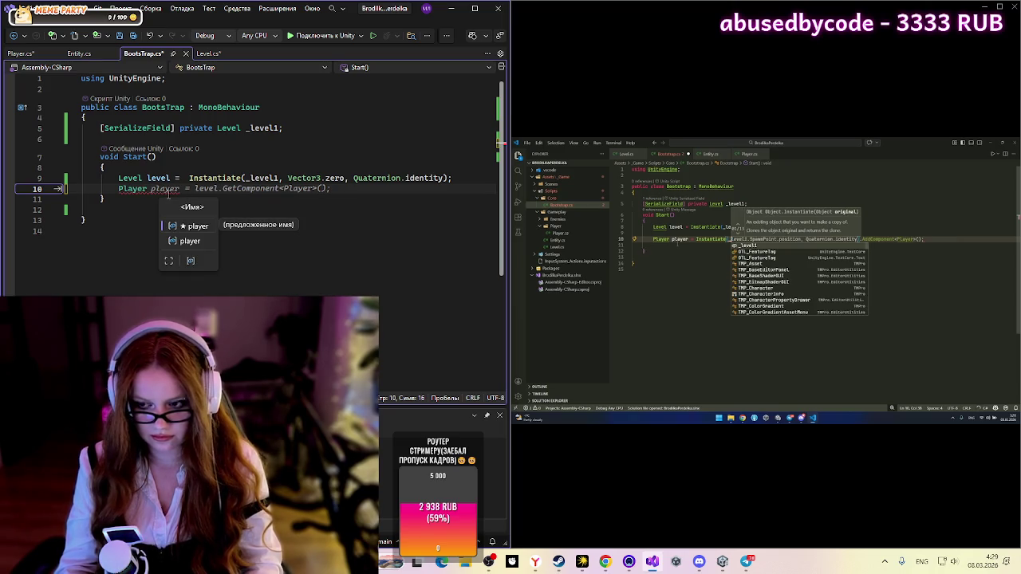
Step: Complete the line as 'Player player = Instantiate(' using IntelliSense
type("player ")
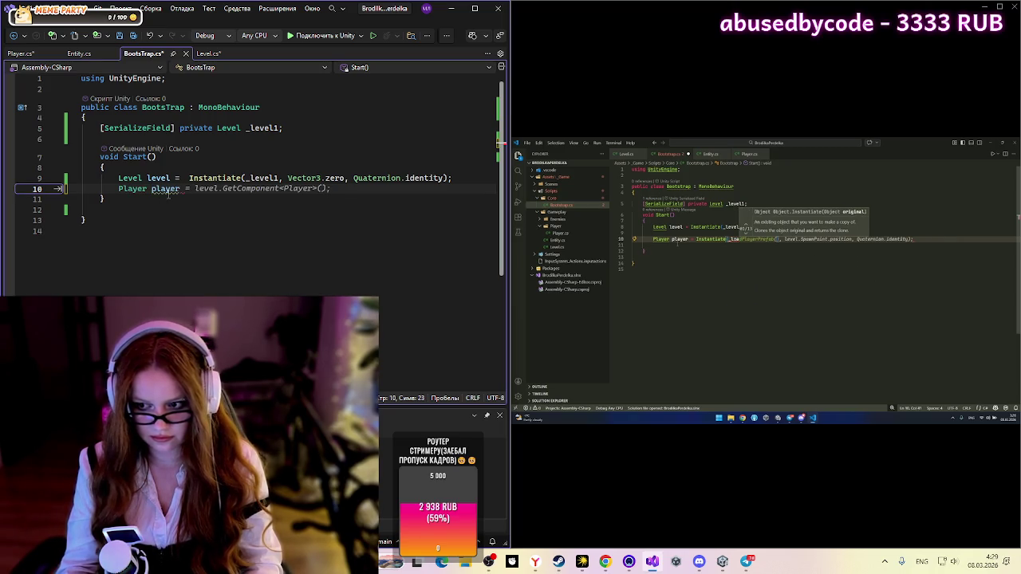
type("= ")
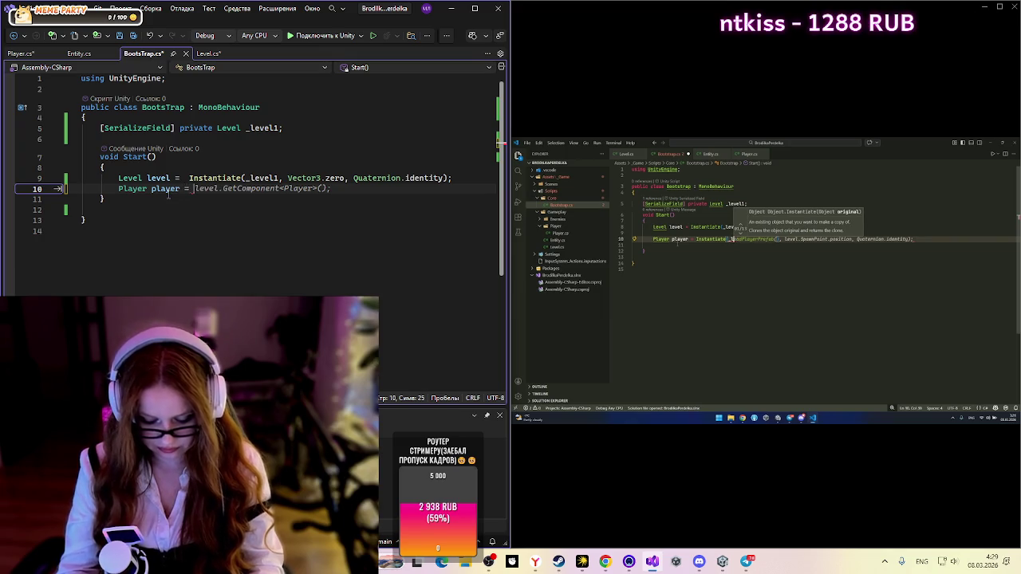
type("INSTA")
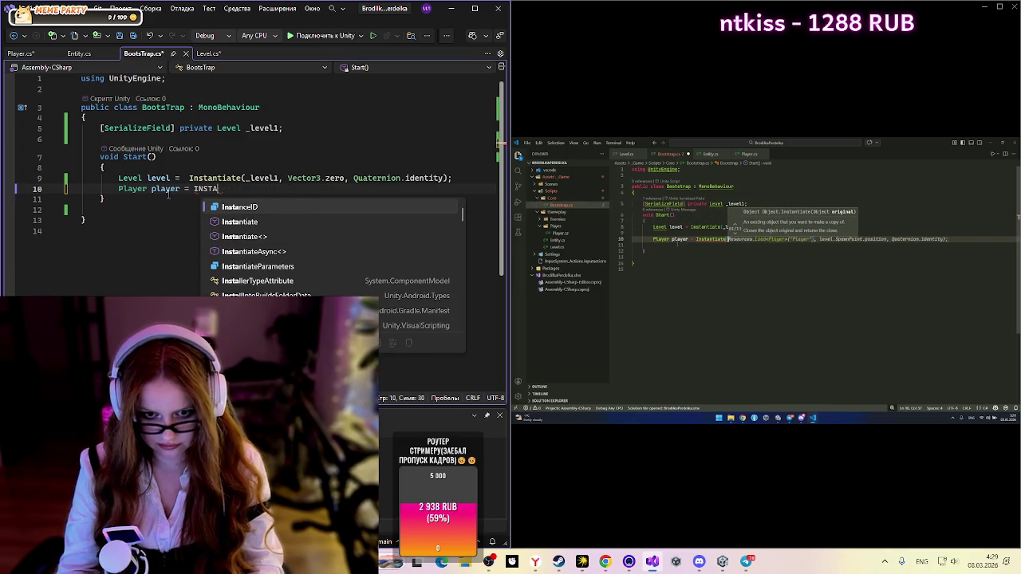
key("Down")
key("Down")
key("Up")
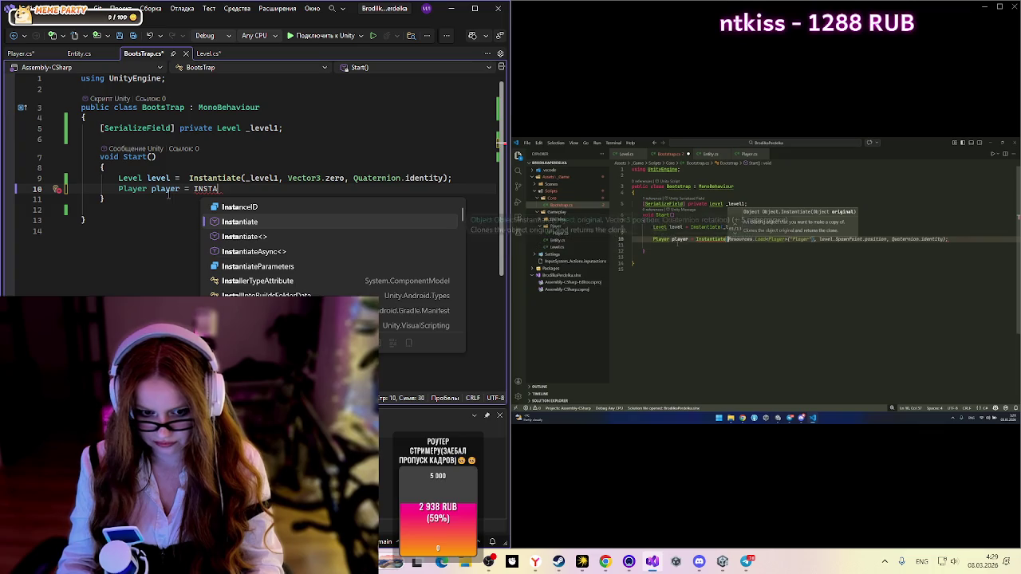
key("Tab")
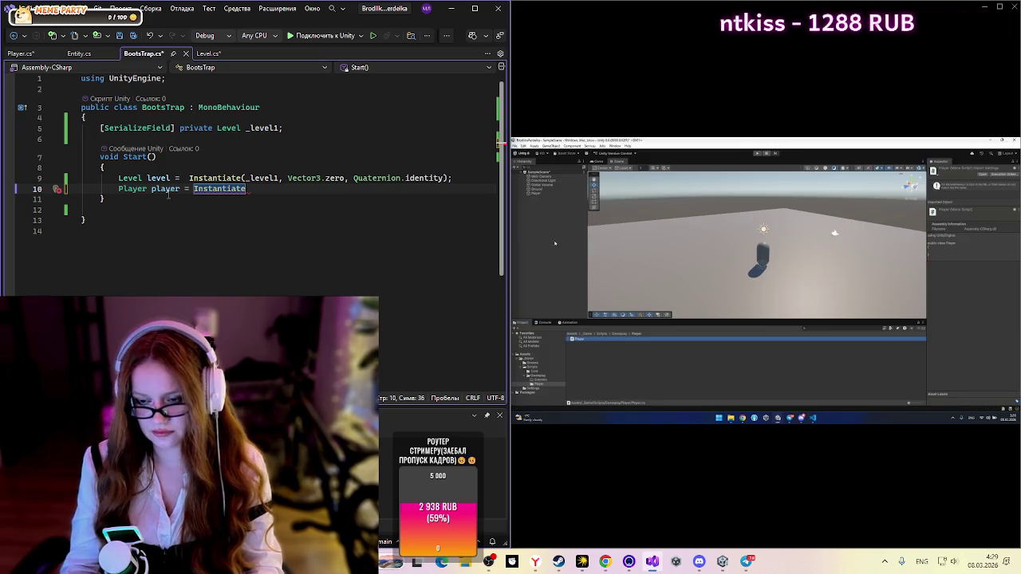
type("(")
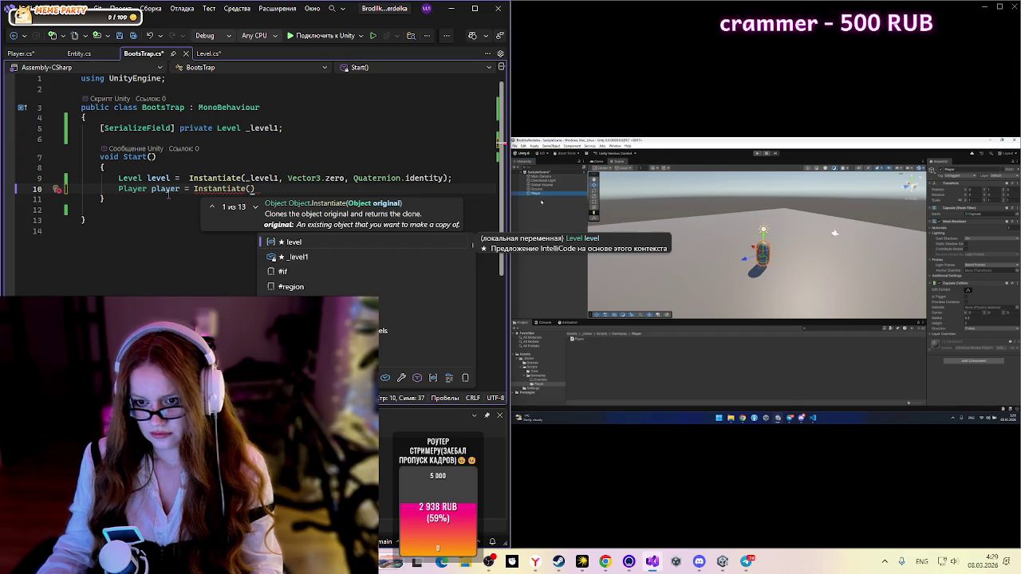
key("Delete")
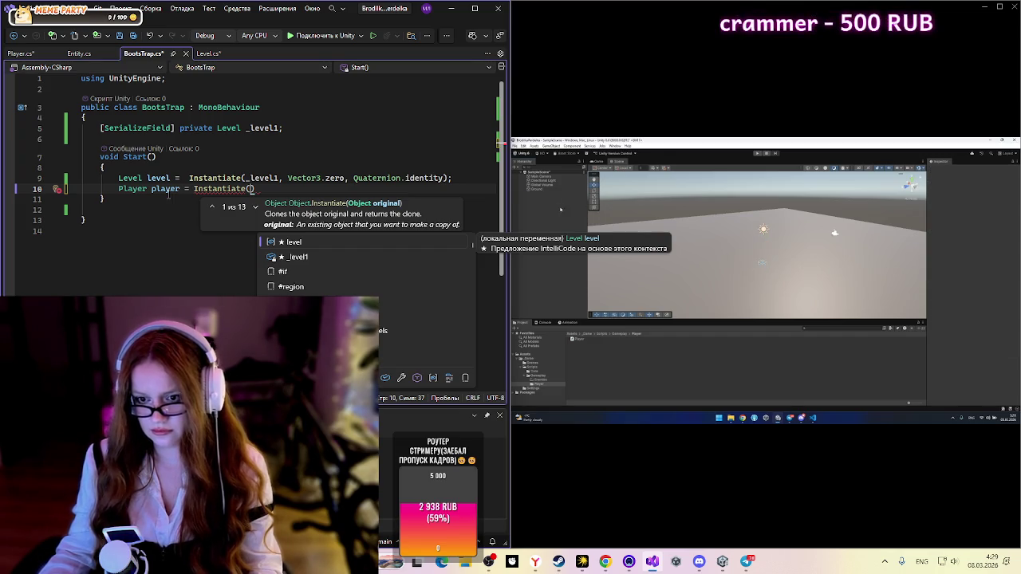
key("ctrl+z")
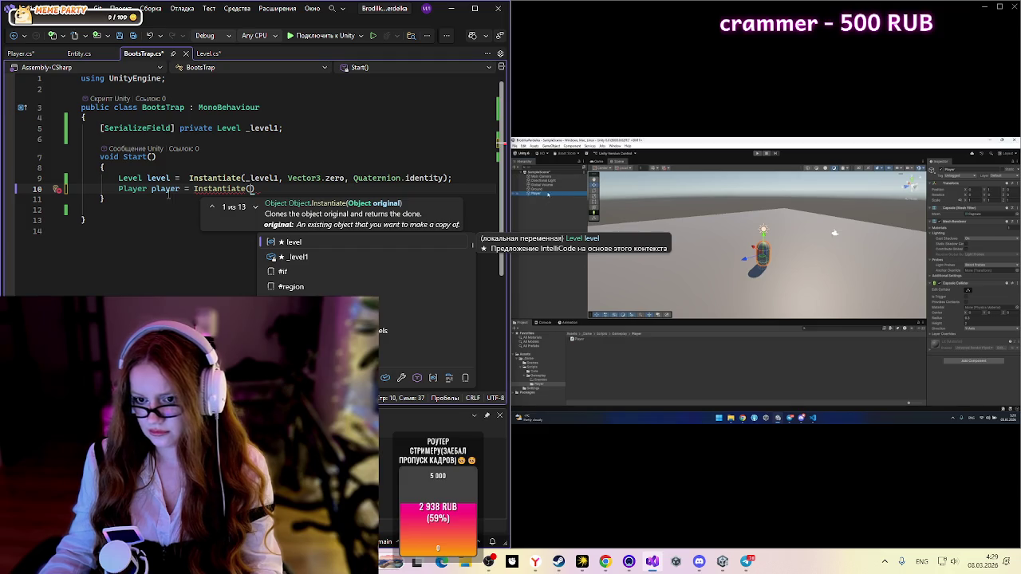
key("alt+Tab")
left_click(702, 254)
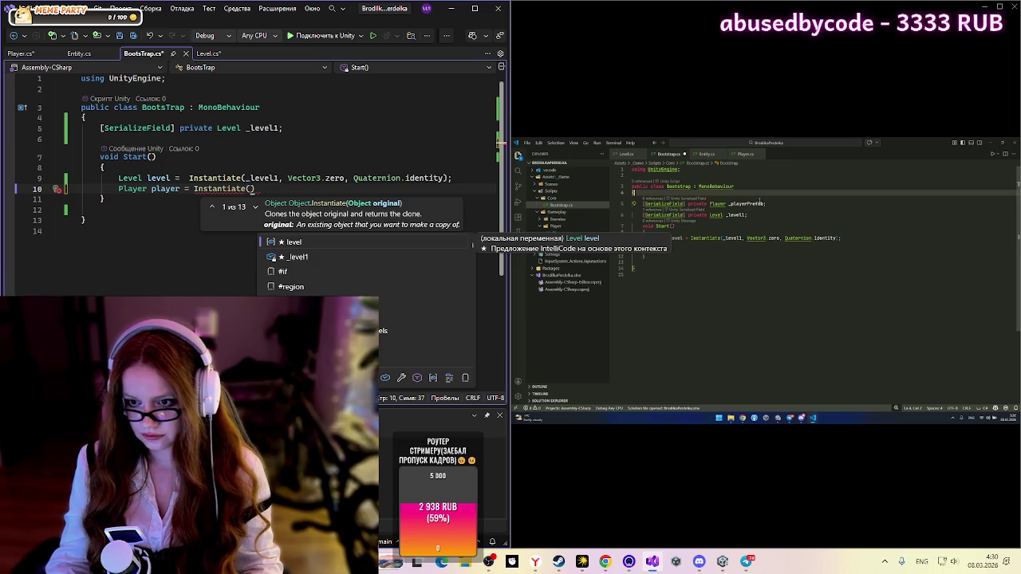
Step: Add a second serialized field line below _level1 in BootsTrap.cs
left_click(21, 55)
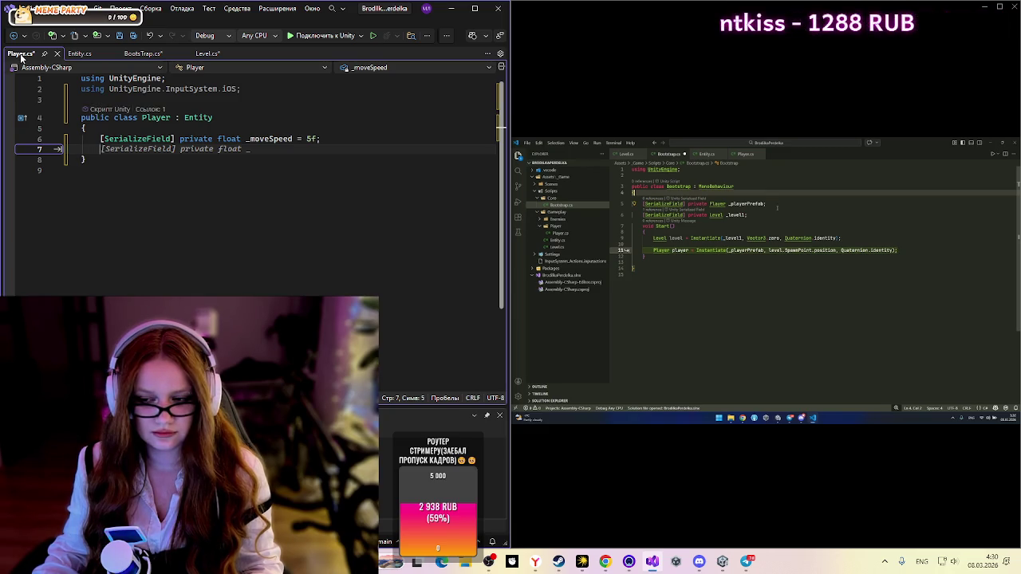
left_click(133, 54)
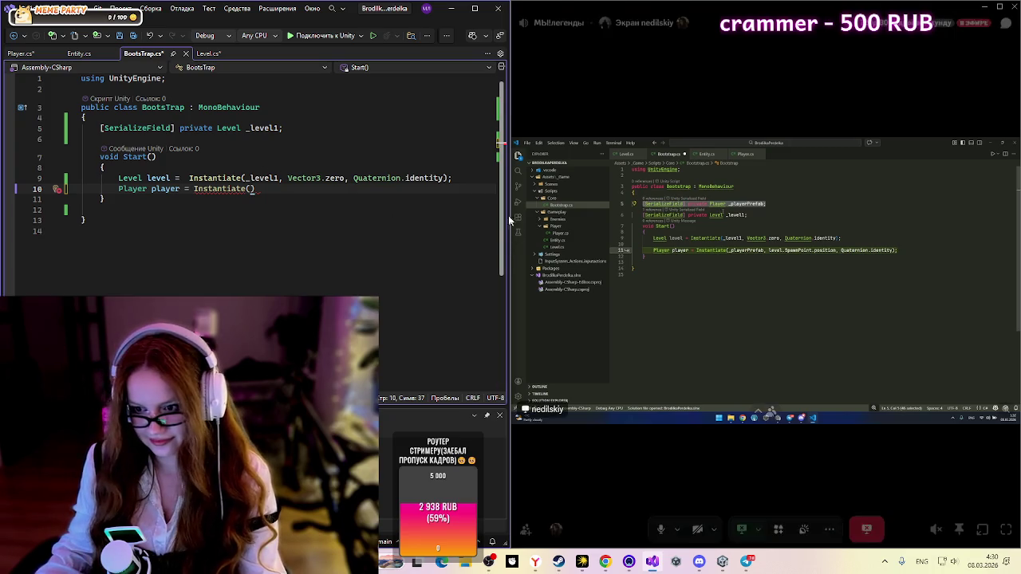
left_click(310, 129)
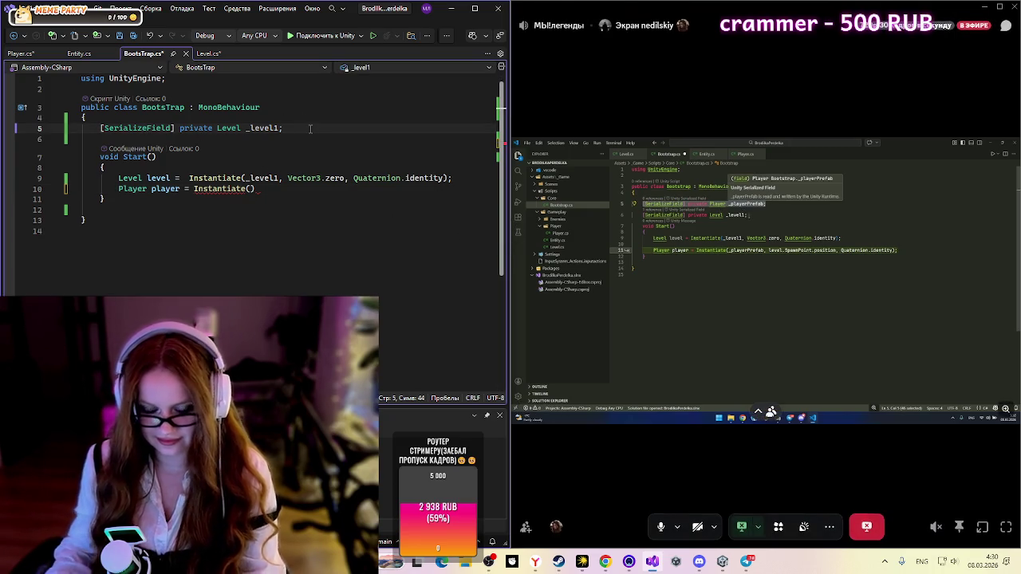
key("Return")
type("[")
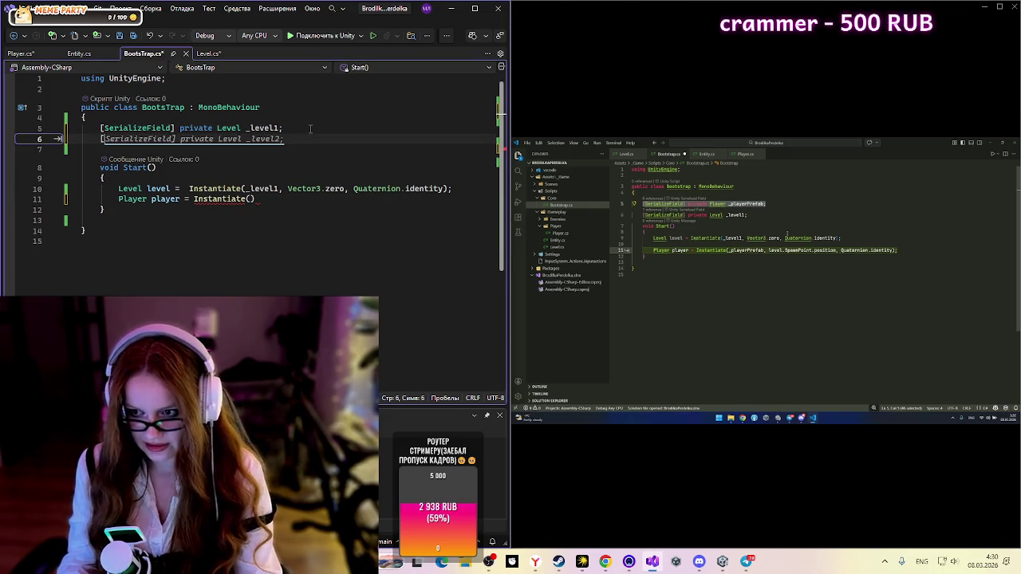
key("Tab")
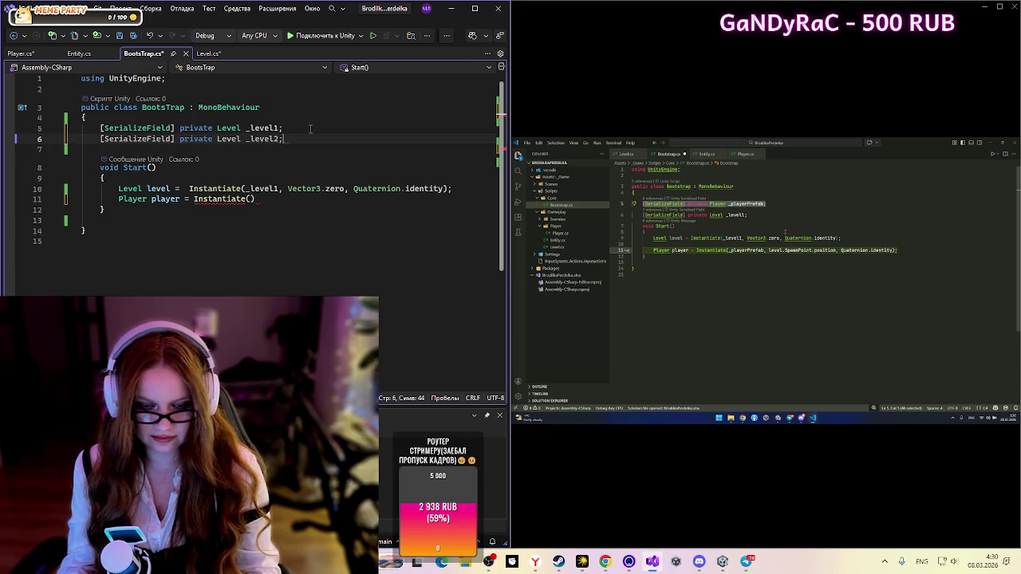
Step: Change the new field to Player _player and pass _player into the Instantiate call
double_click(217, 139)
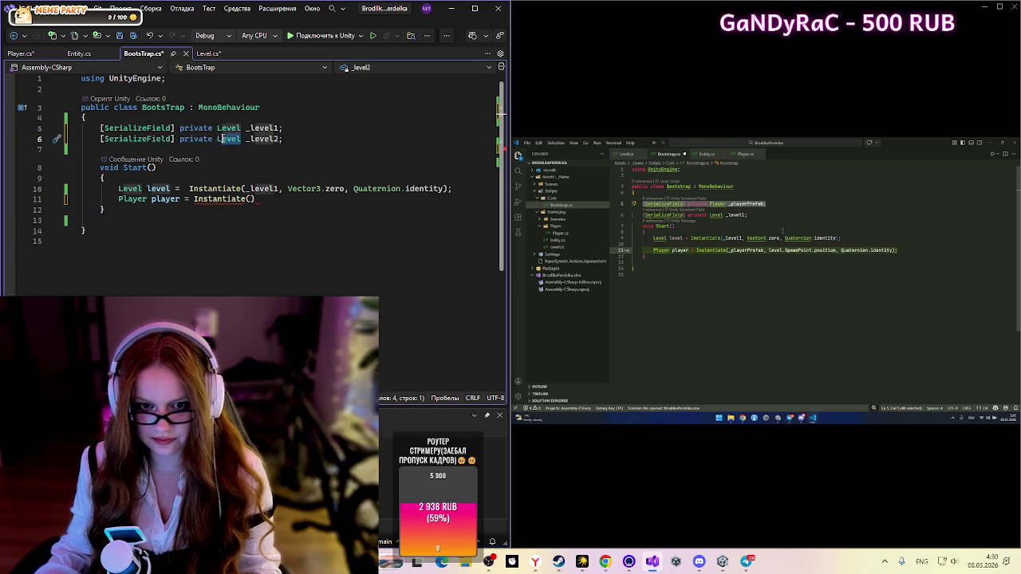
type("pl")
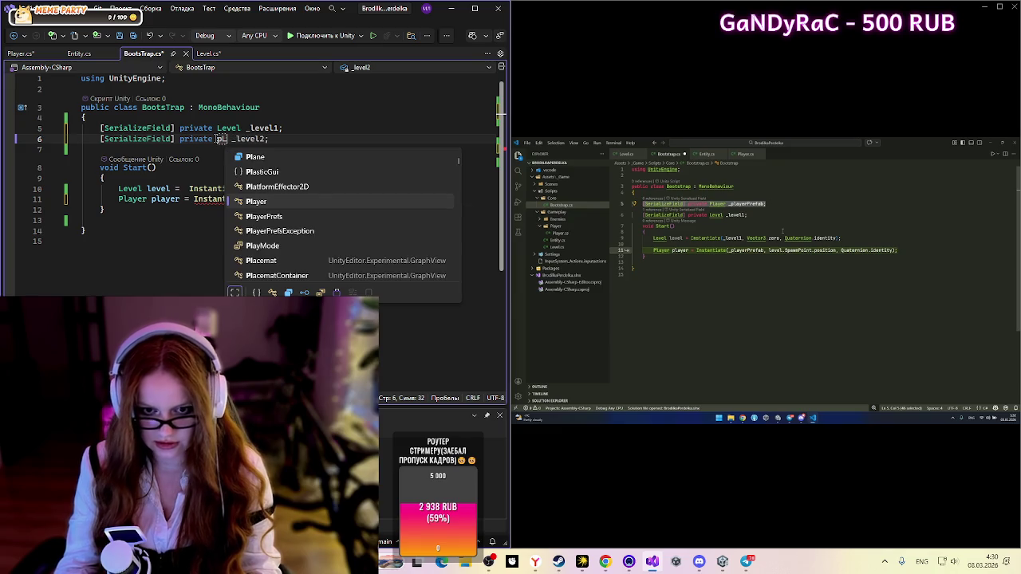
key("Tab")
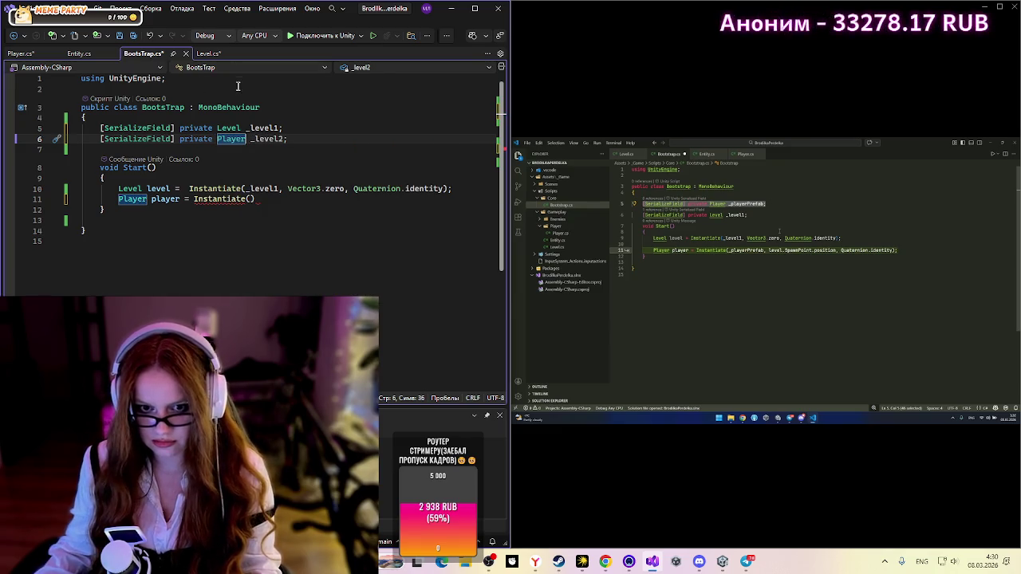
double_click(272, 139)
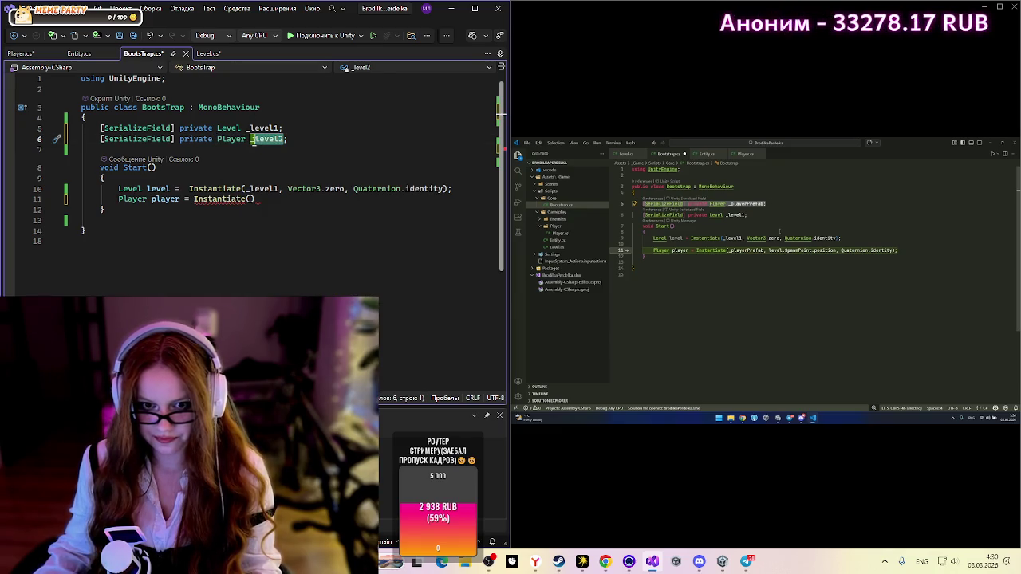
type("_Pl")
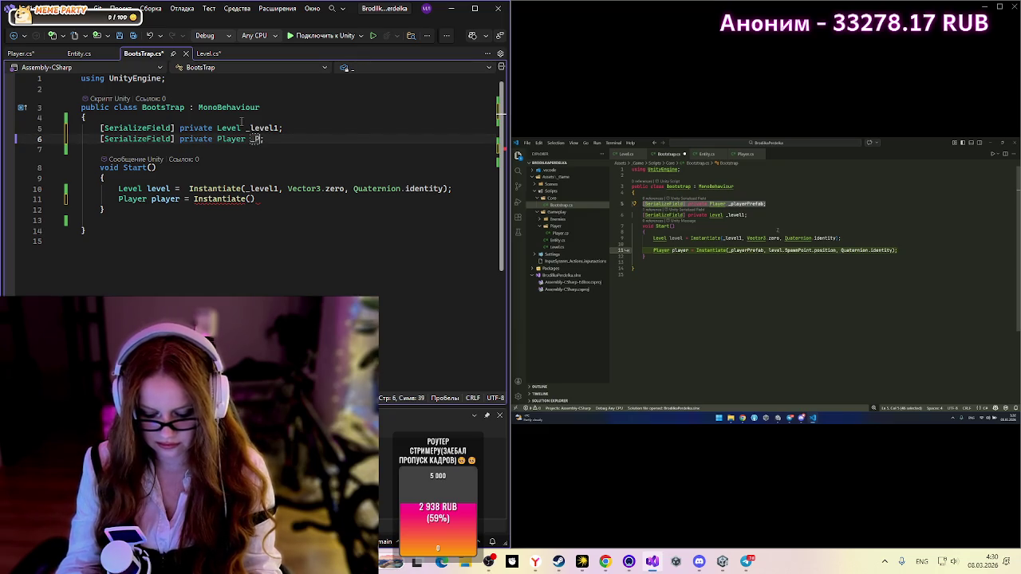
type("a")
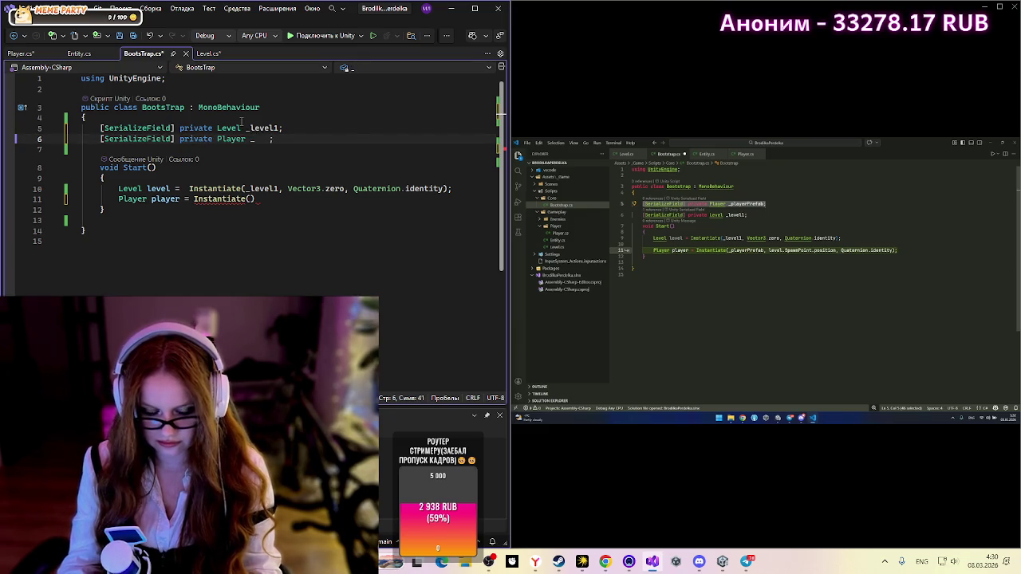
key("BackSpace")
key("BackSpace")
key("BackSpace")
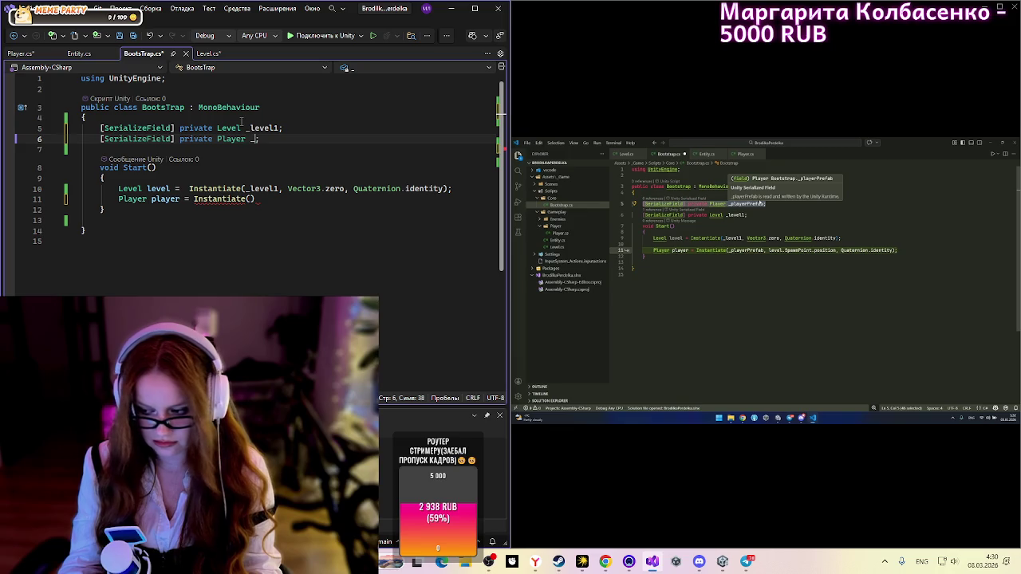
type("player")
left_click(253, 199)
type("_player, ")
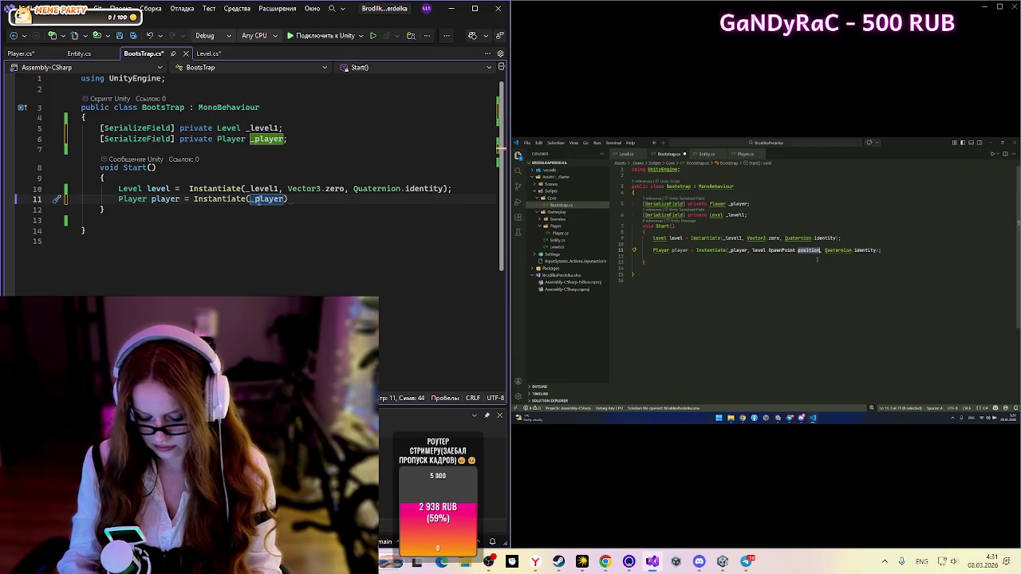
type("le")
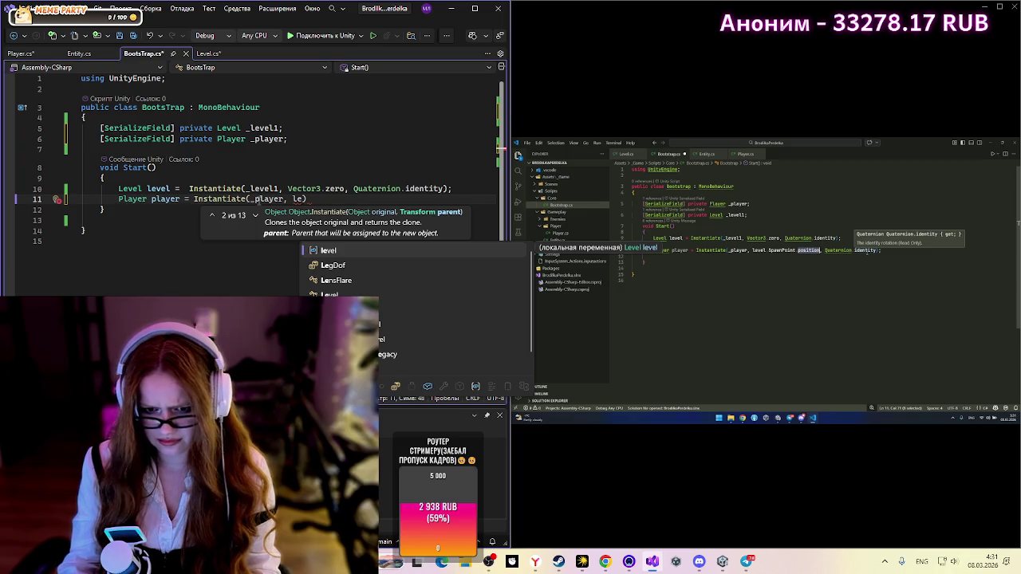
type("vel.S")
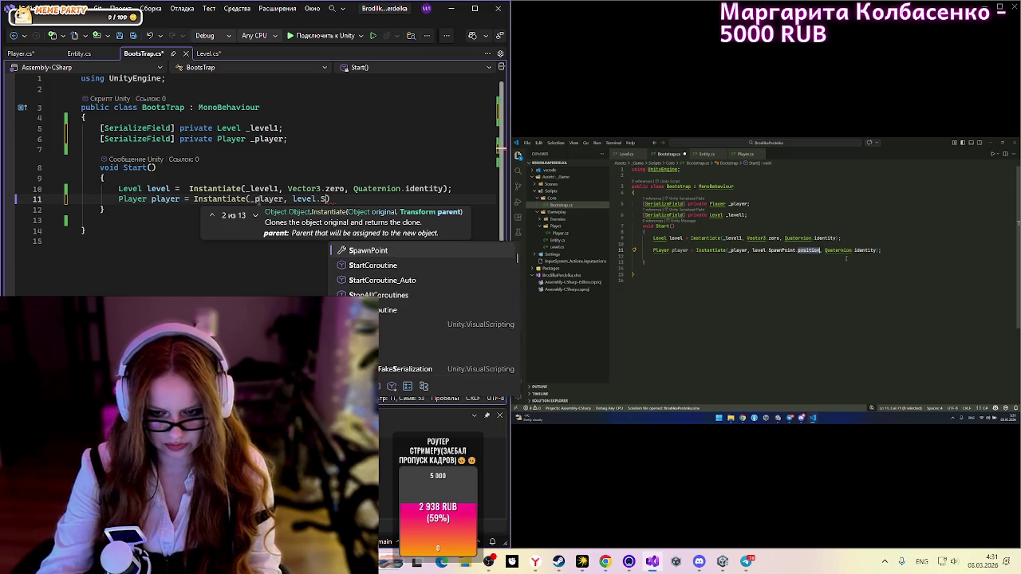
Step: Finish the call as Instantiate(_player, level.SpawnPoint.position, Quaternion.identity);
key("Tab")
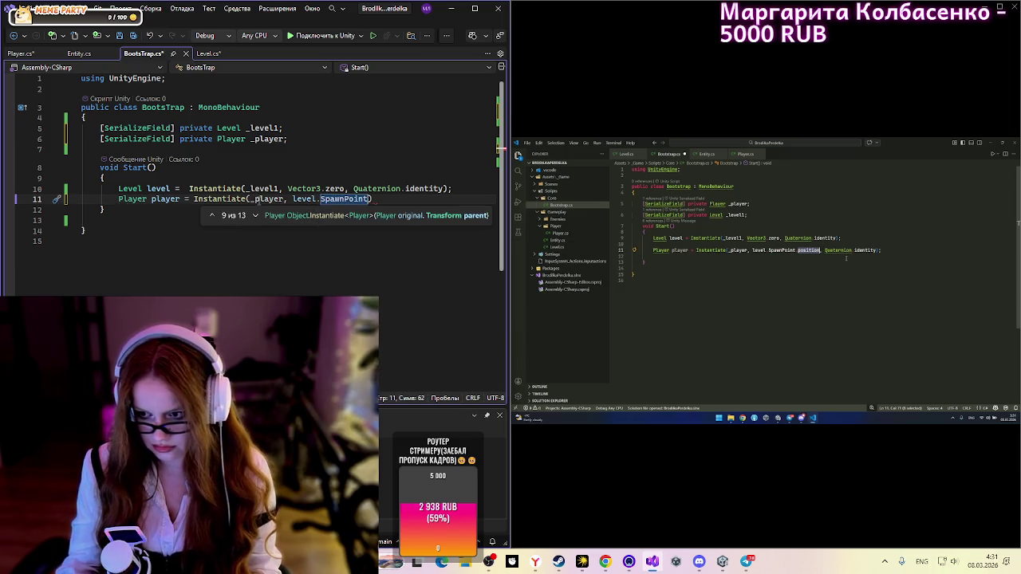
type(".")
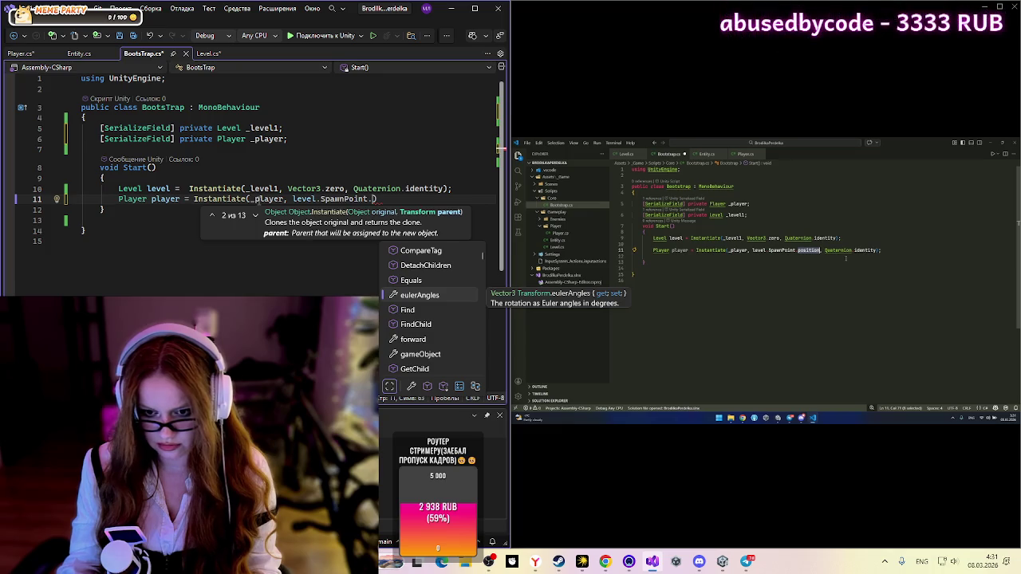
type("pos")
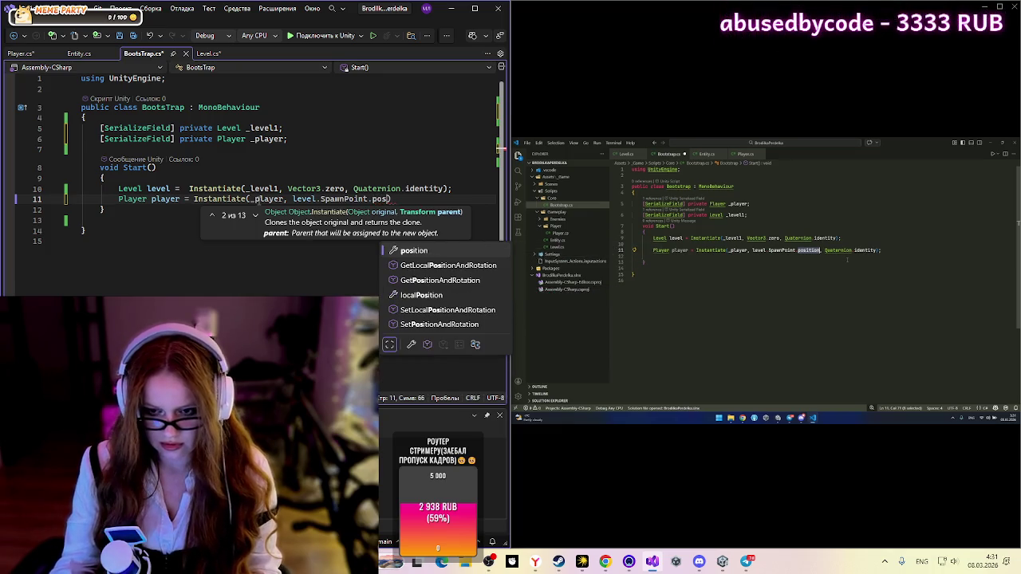
key("Tab")
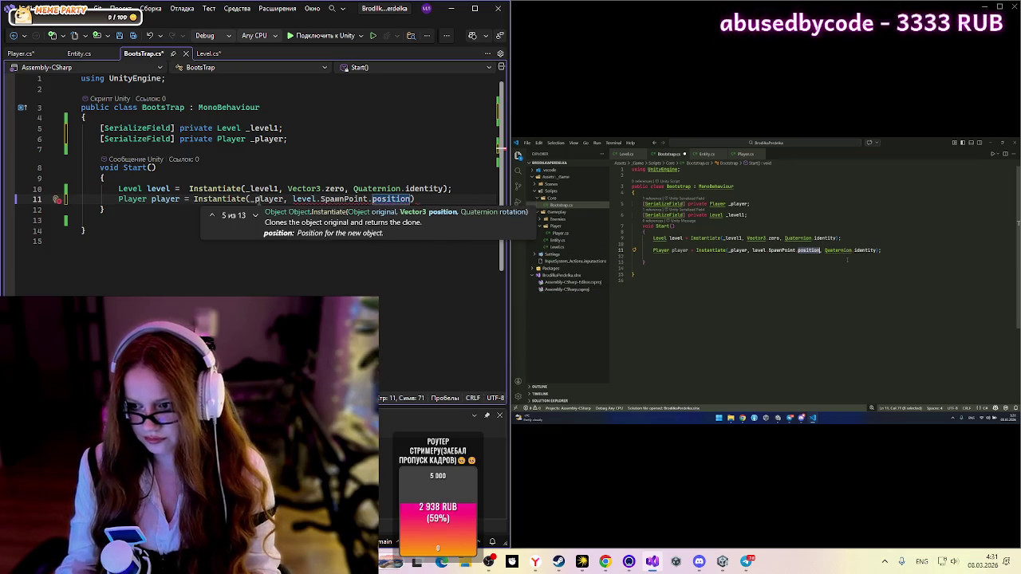
type(",")
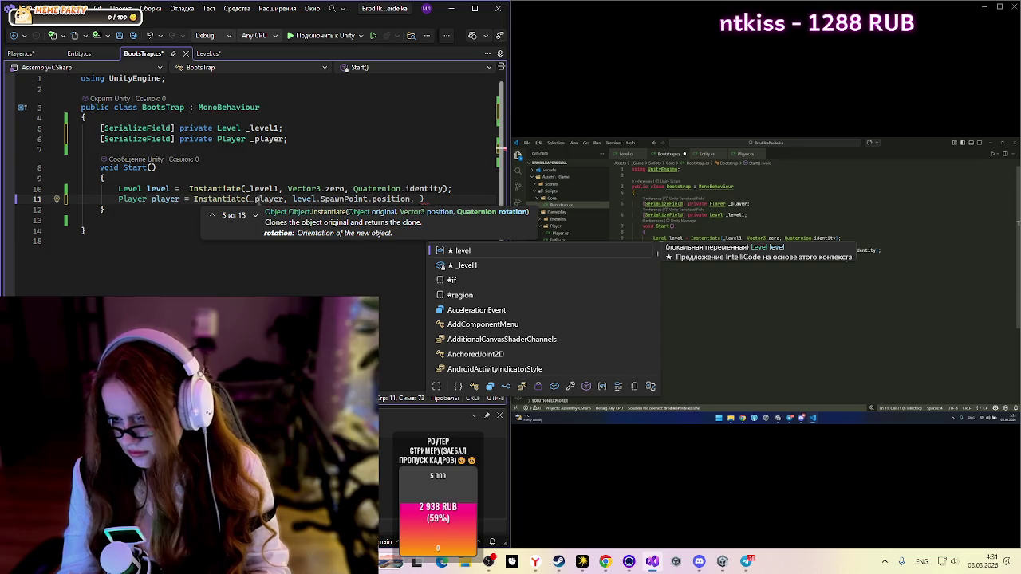
type("q")
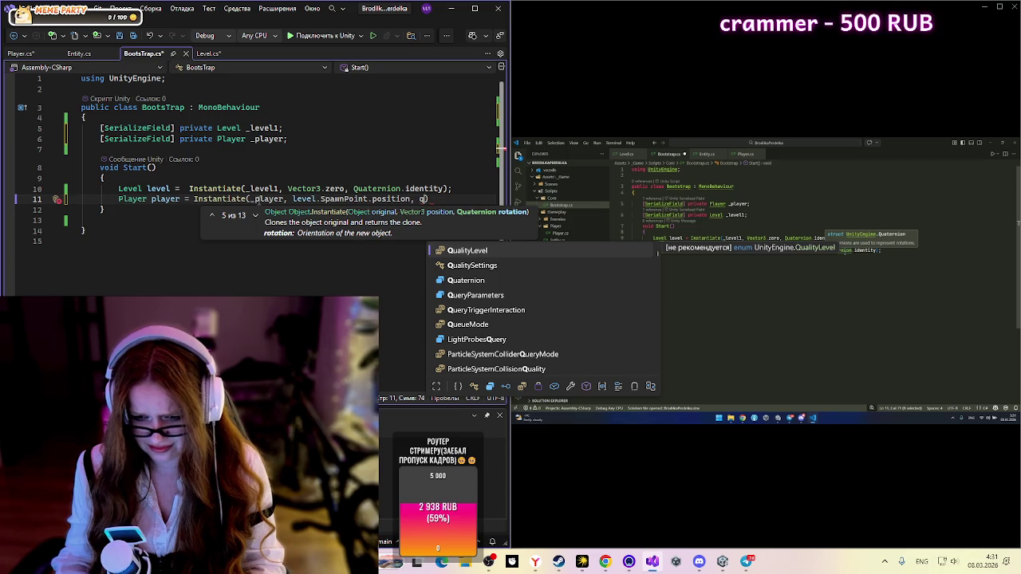
key("Down")
key("Down")
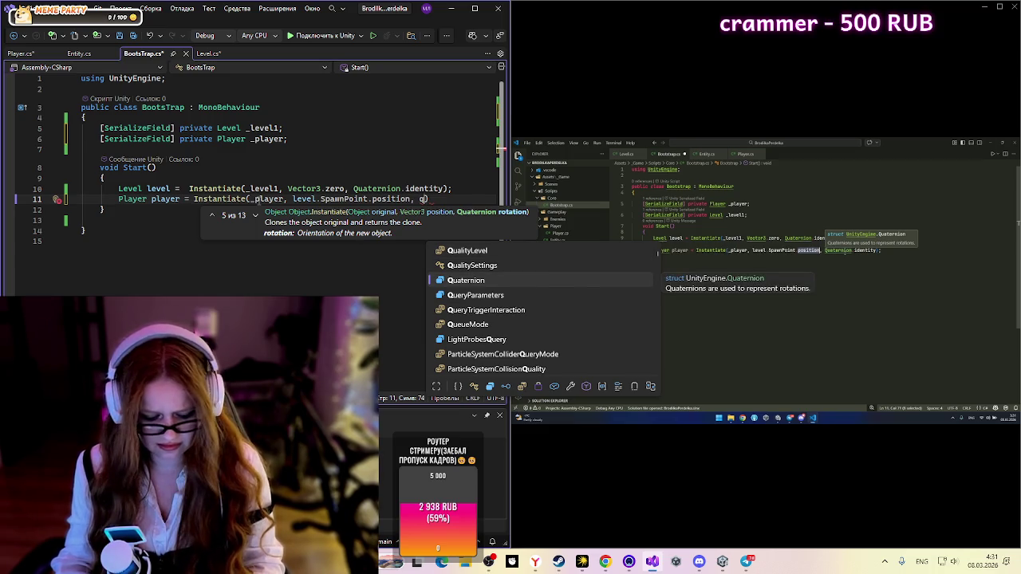
key("Tab")
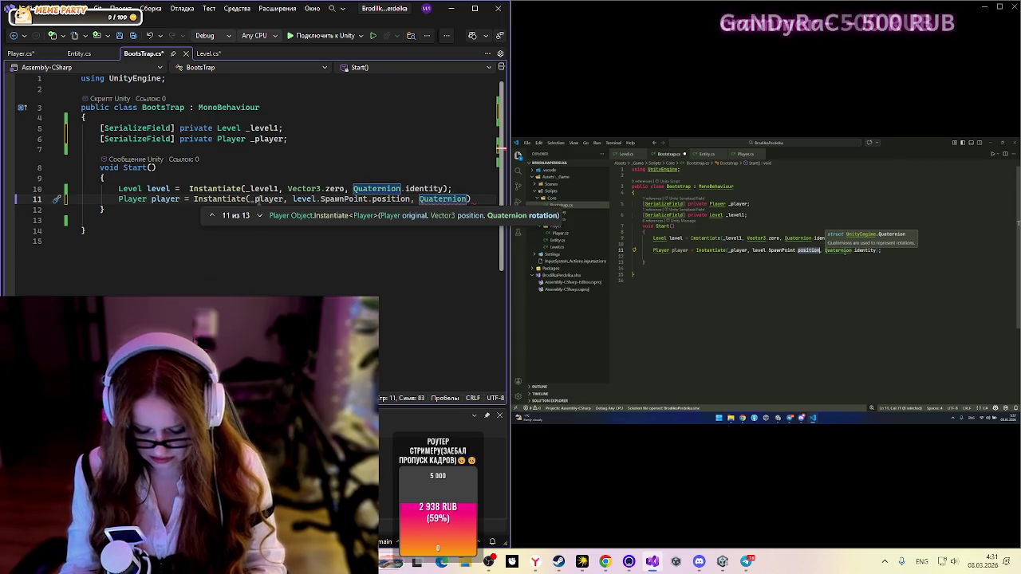
type(".")
key("Tab")
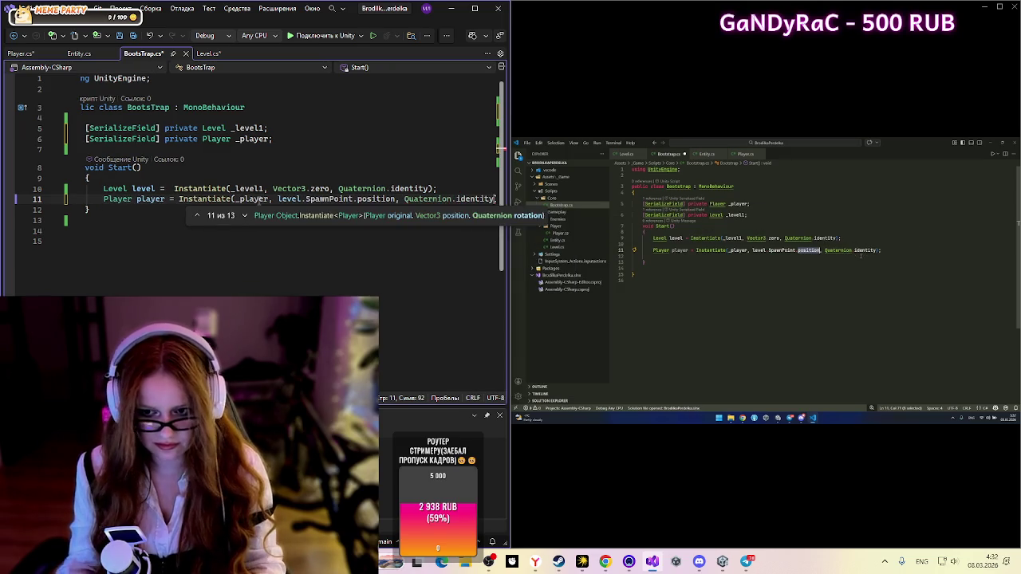
type(")")
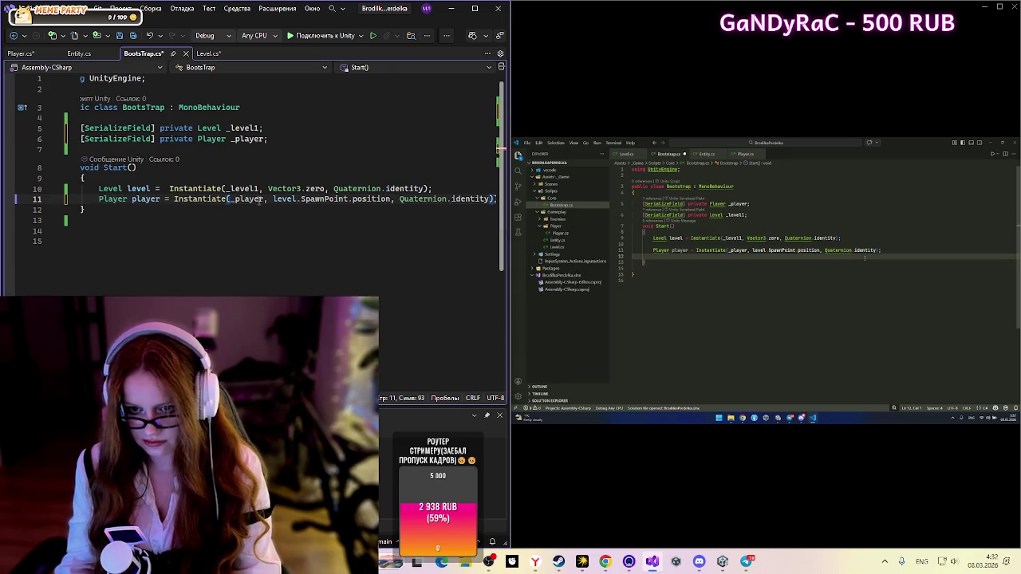
key("BackSpace")
type(")")
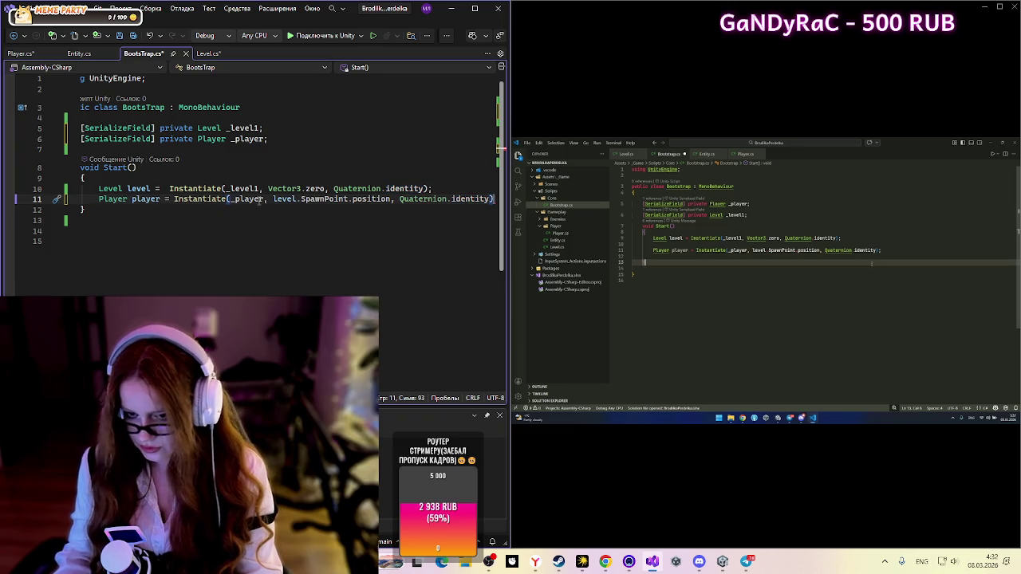
type(";")
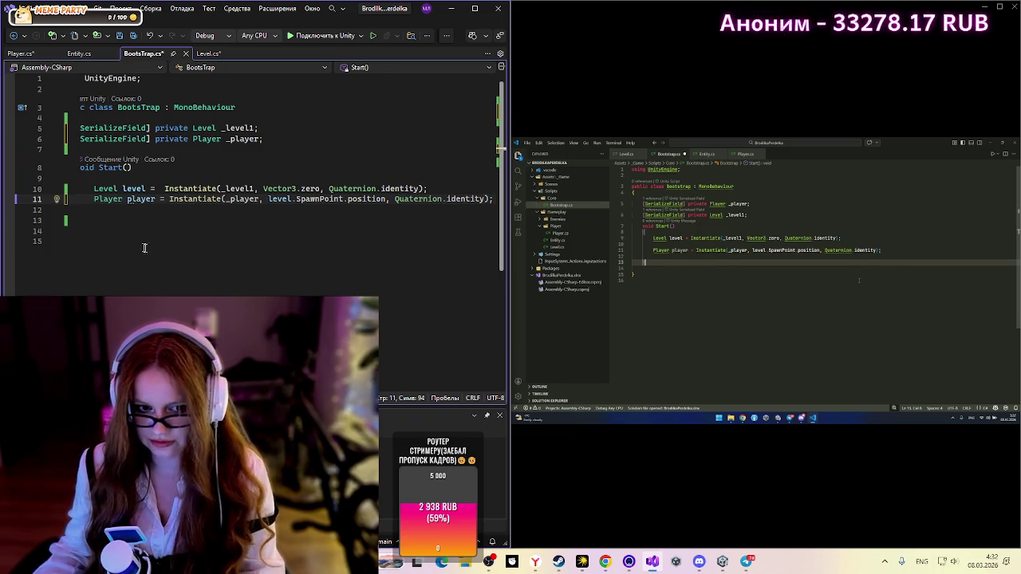
Step: Scroll along line 11 of BootsTrap.cs to check the completed player spawn line
left_click(145, 243)
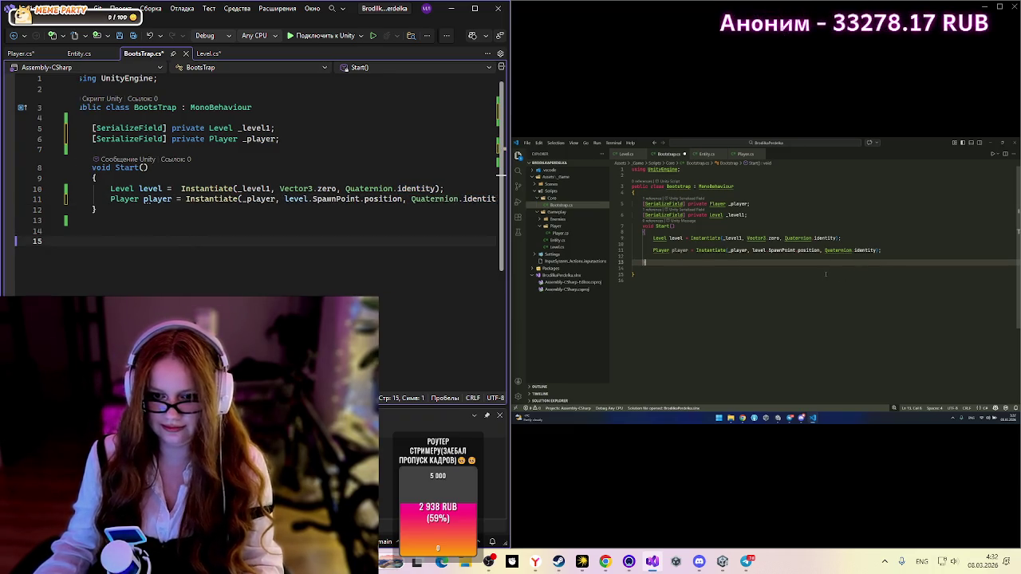
scroll(287, 191, "right", 2)
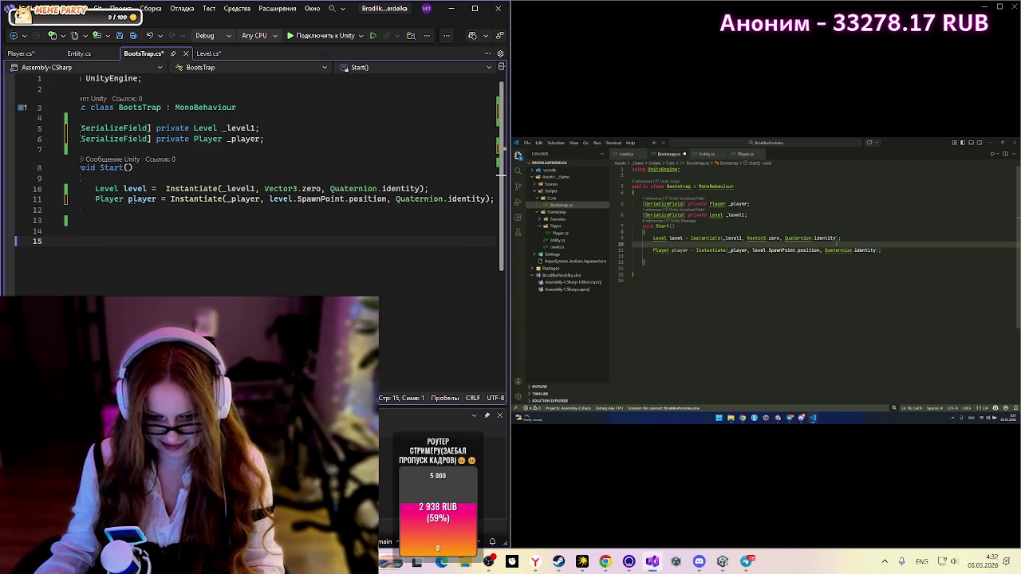
scroll(271, 159, "right", 2)
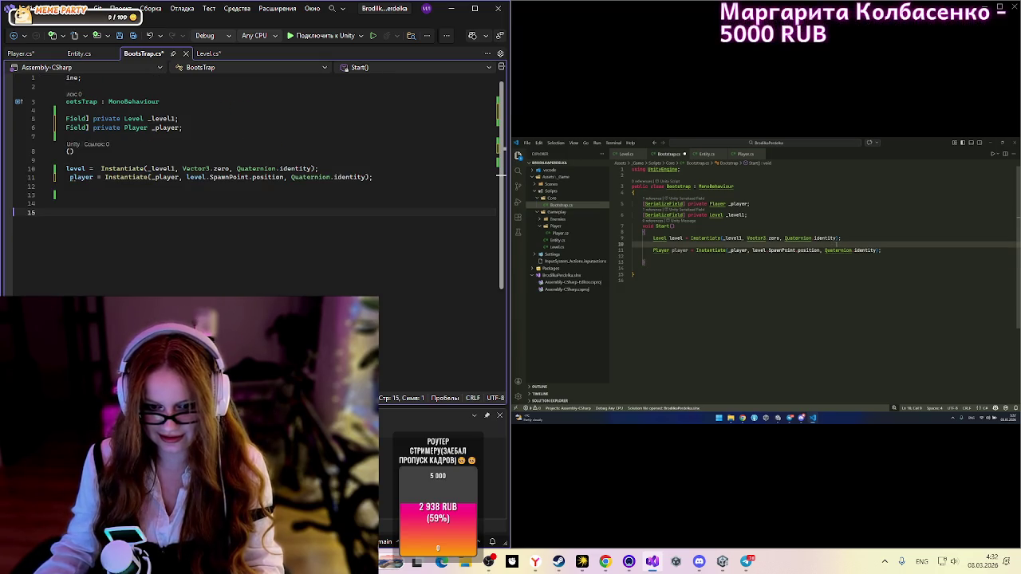
scroll(271, 160, "left", 3)
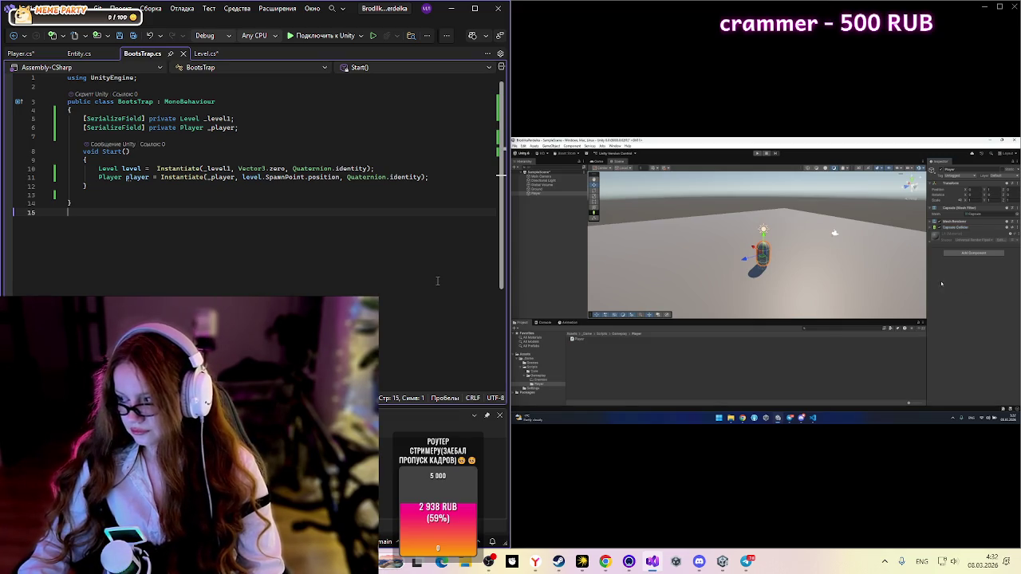
left_click(723, 562)
left_click(80, 113)
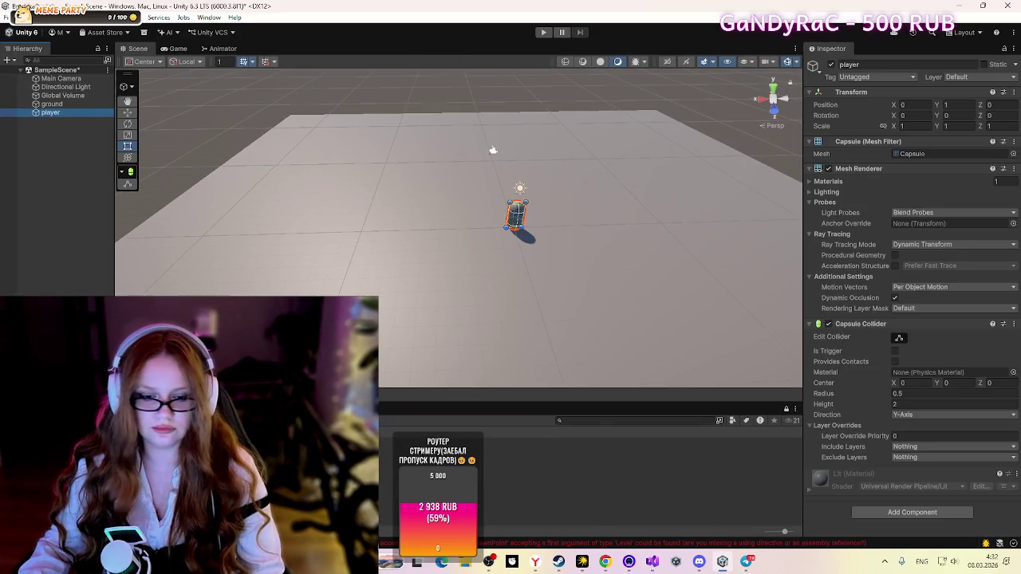
left_click(983, 5)
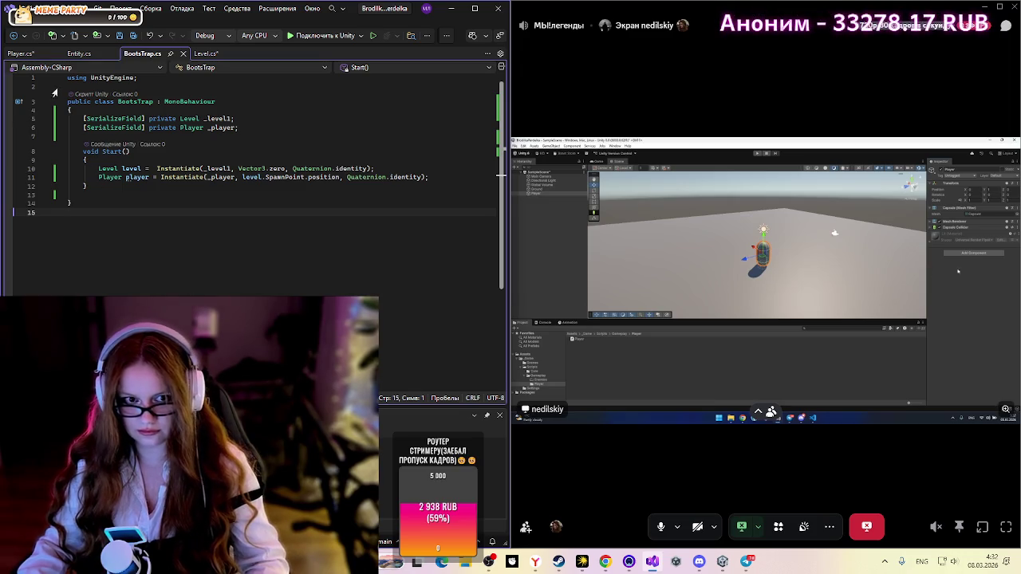
left_click(74, 54)
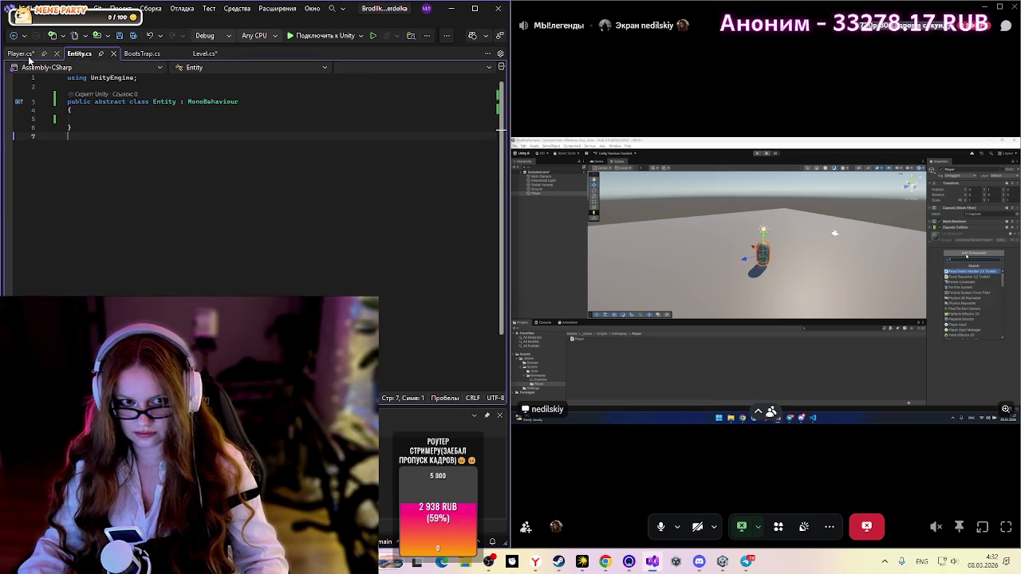
left_click(33, 58)
left_click(140, 54)
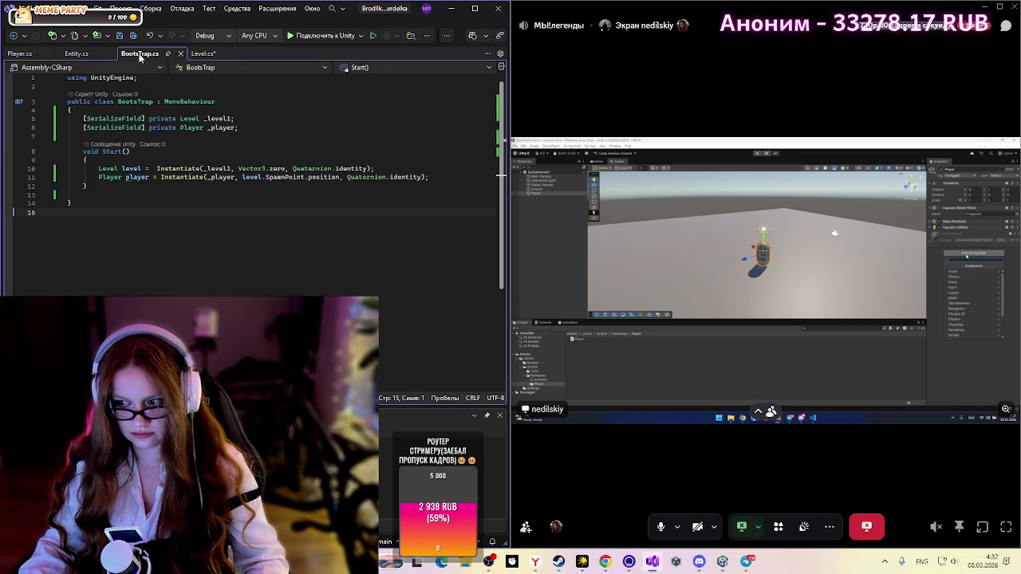
left_click(201, 54)
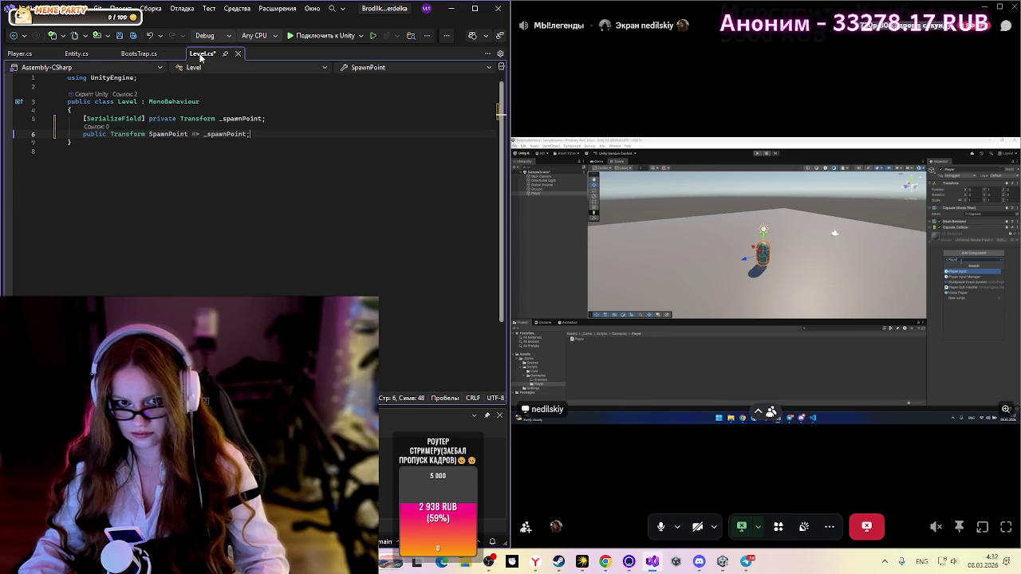
Step: Review the BootsTrap, Entity, Player and Level scripts, ending on Entity, then return to Unity
left_click(222, 230)
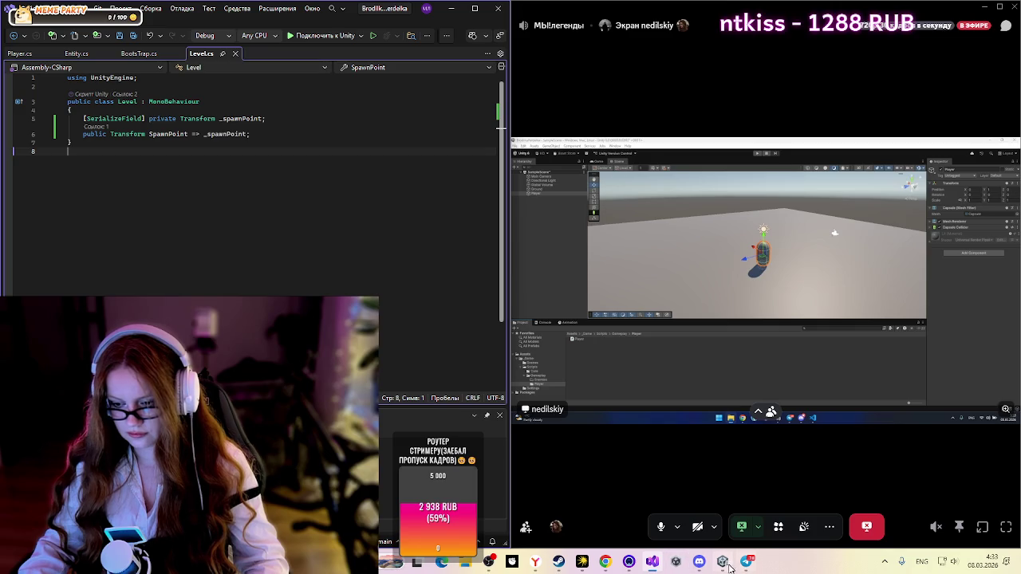
mouse_move(724, 565)
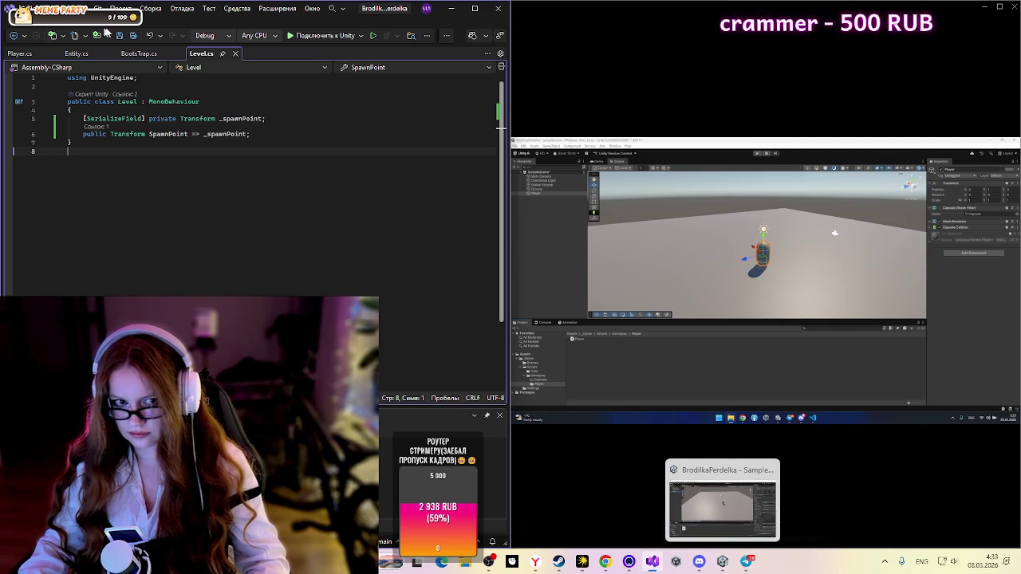
left_click(139, 53)
left_click(77, 53)
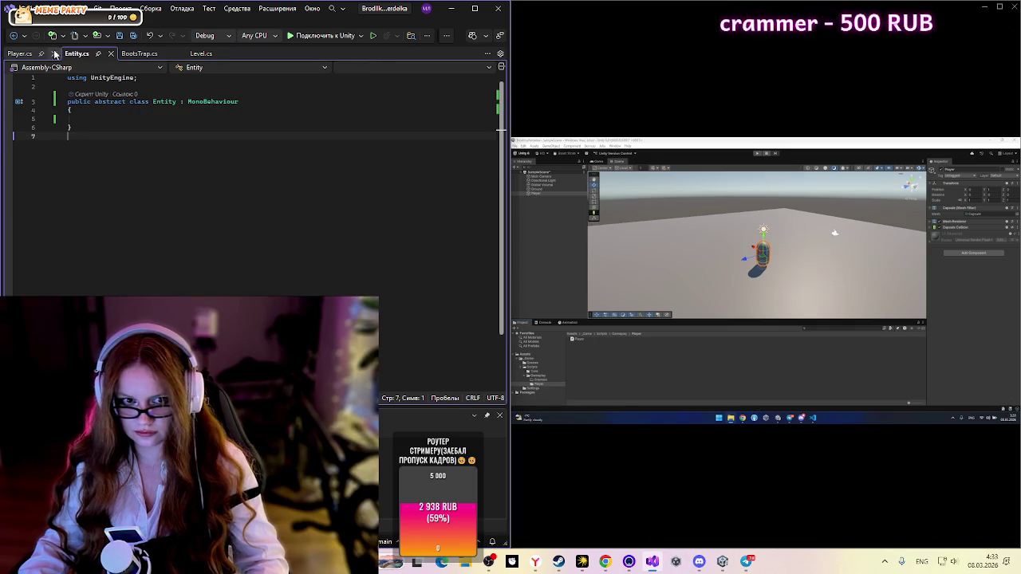
left_click(32, 53)
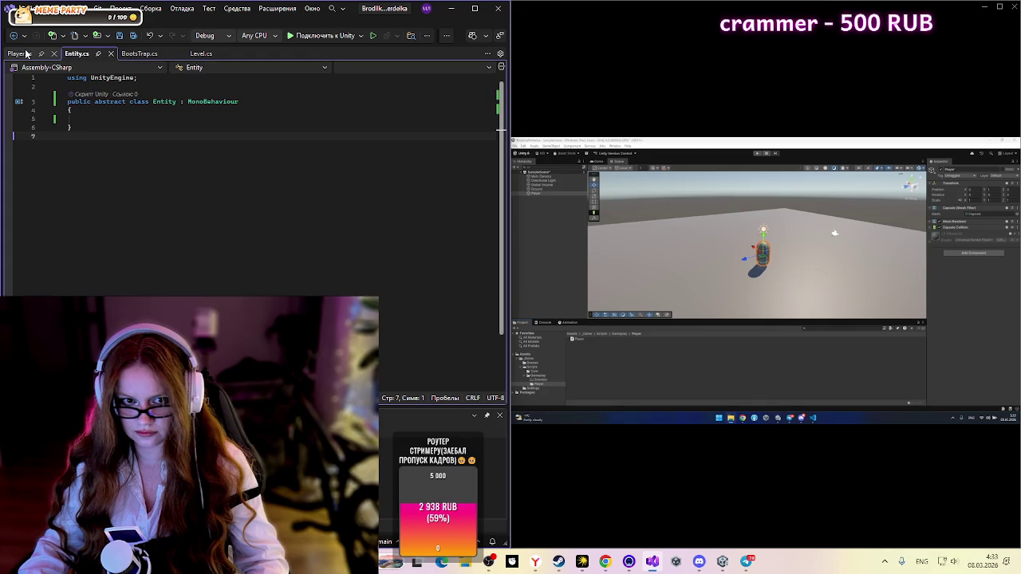
left_click(199, 54)
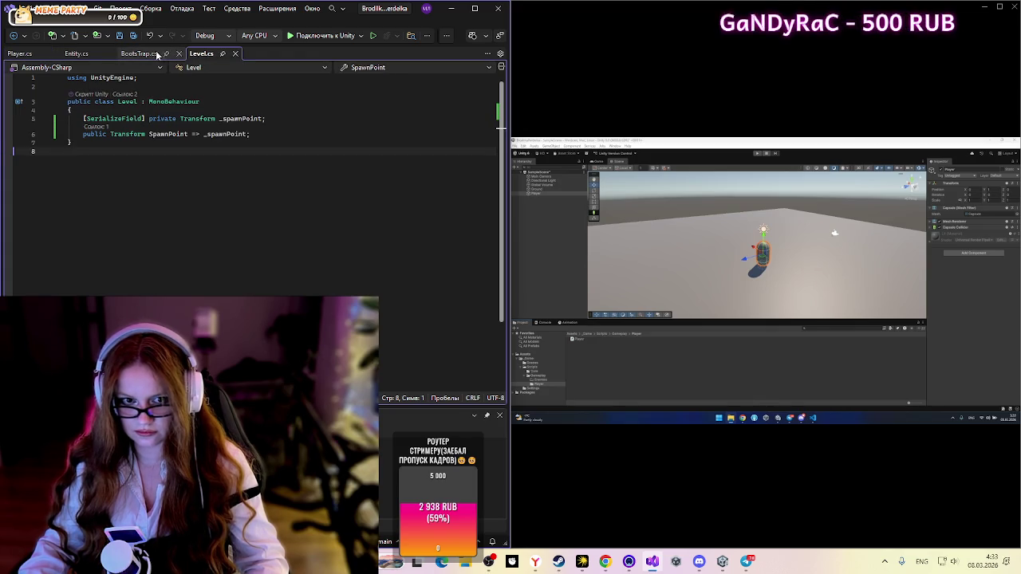
left_click(132, 54)
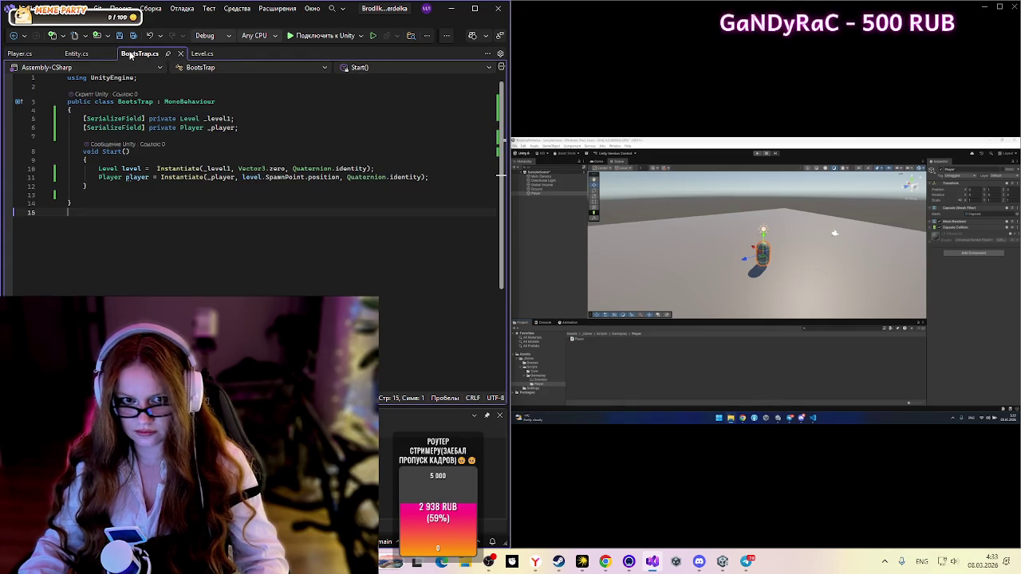
left_click(64, 55)
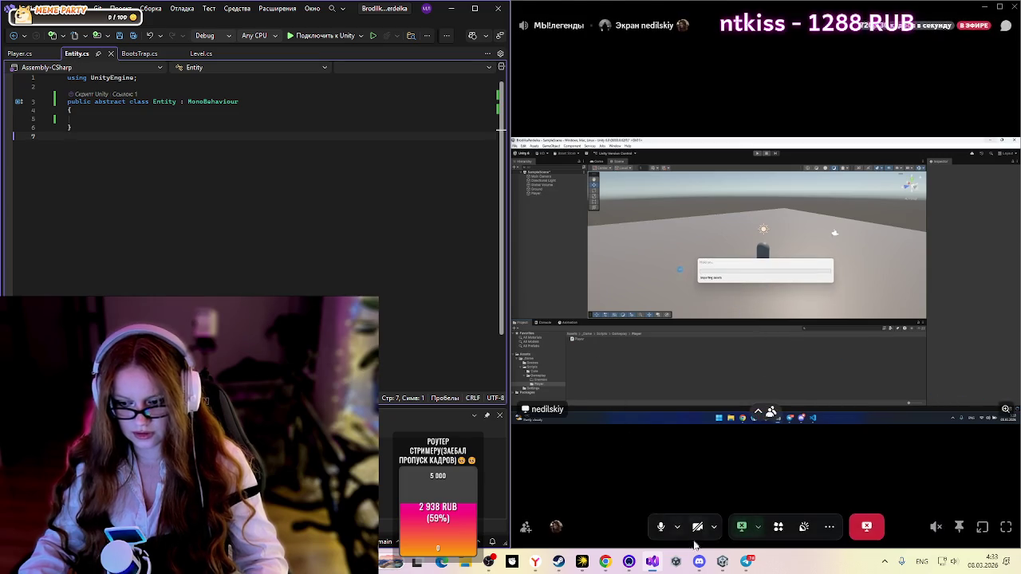
left_click(722, 561)
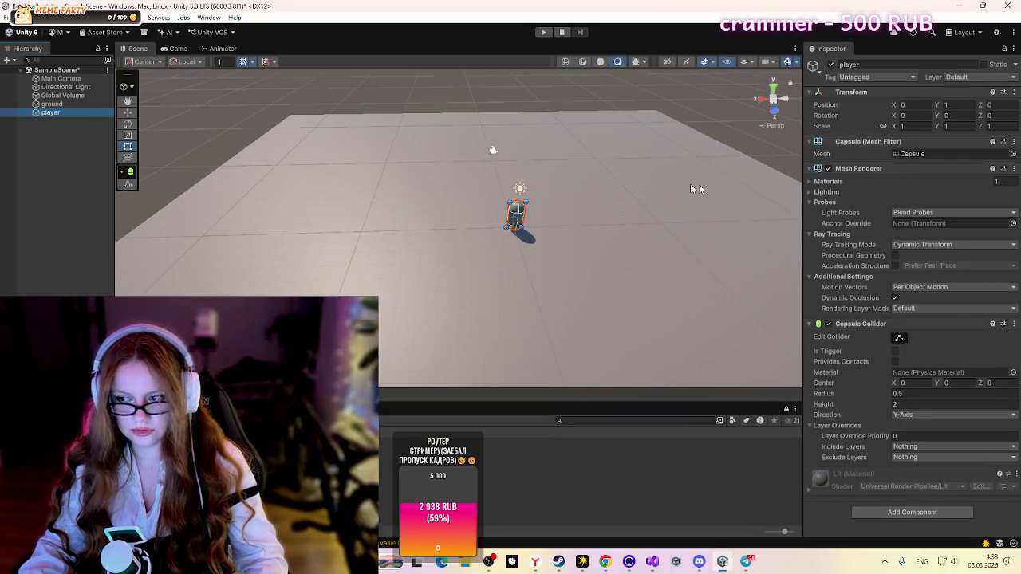
Step: Add the Player (Script) component to the player object, giving Move Speed 5
left_click(912, 513)
type("Bo")
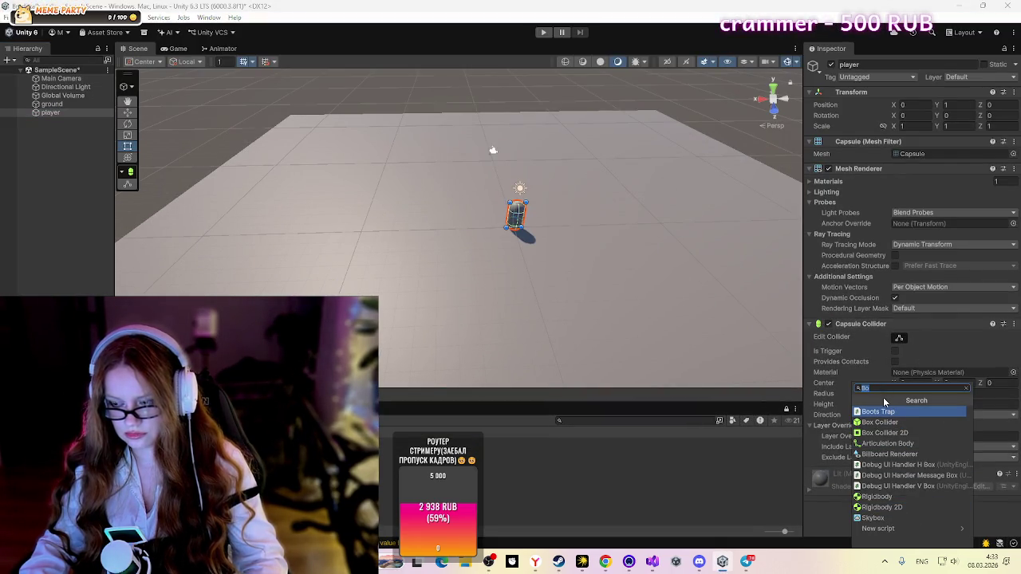
type("Pl")
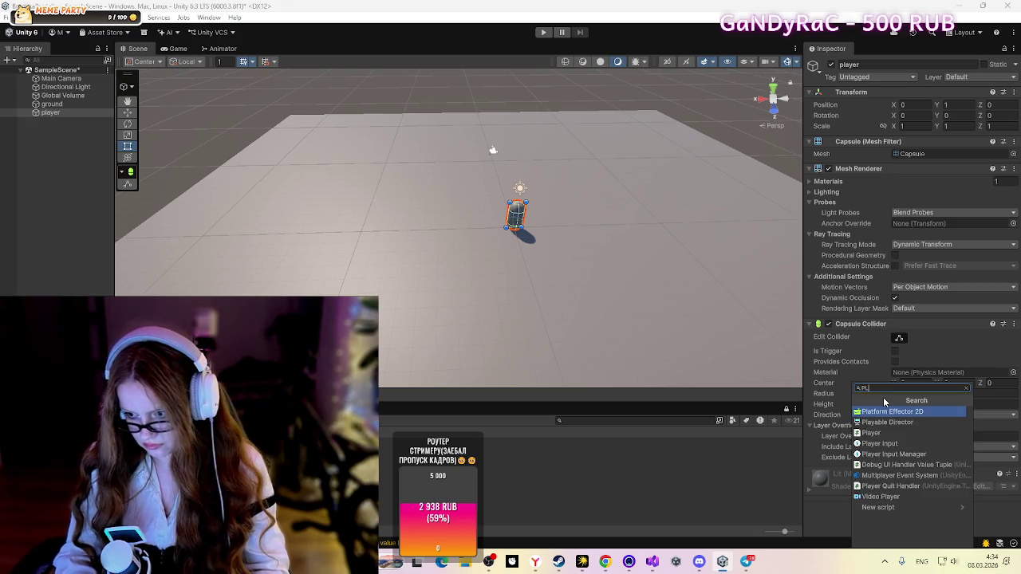
left_click(875, 437)
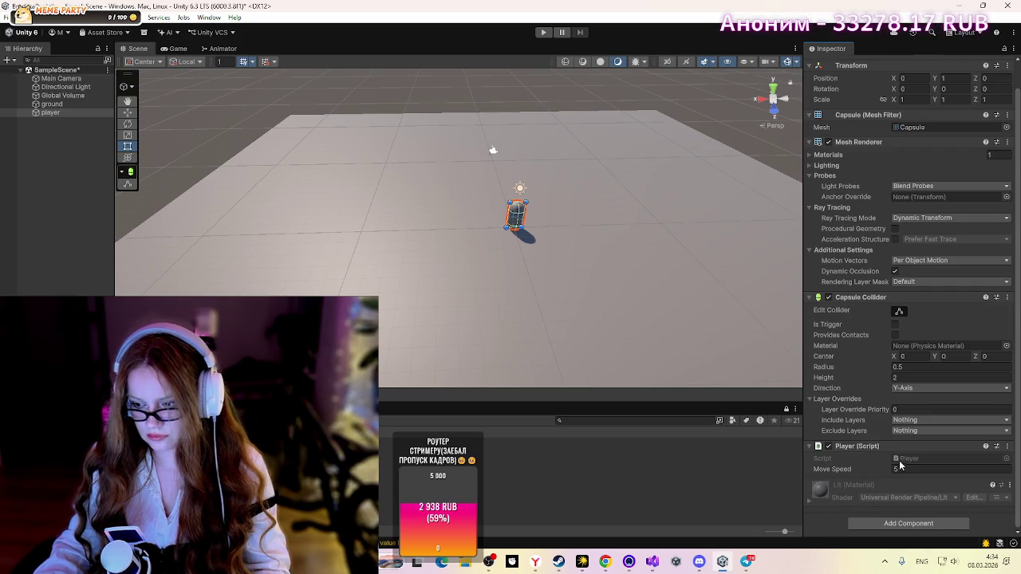
mouse_move(699, 564)
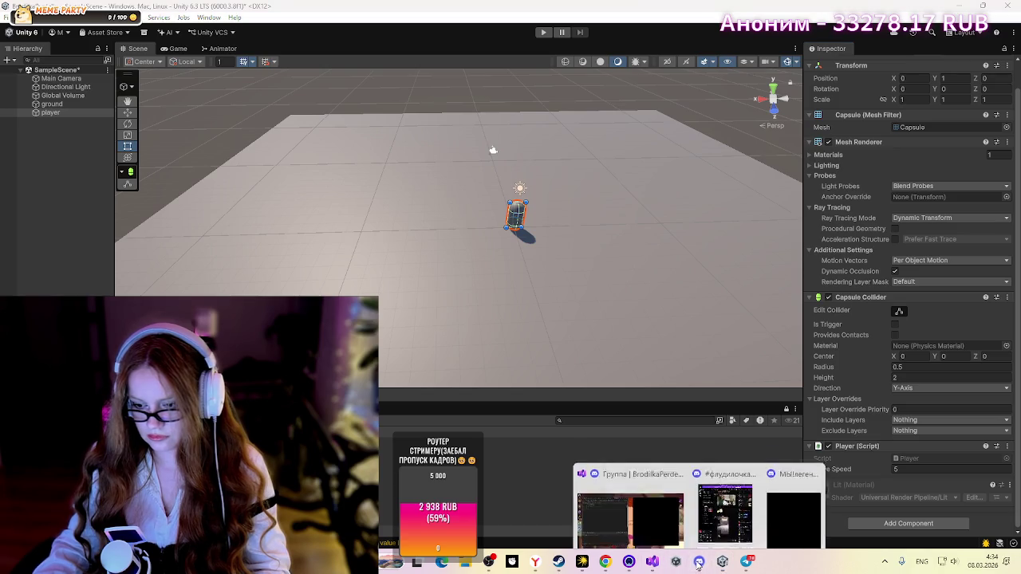
Step: Add the Level (Script) component to the ground object, then reselect ground
left_click(727, 239)
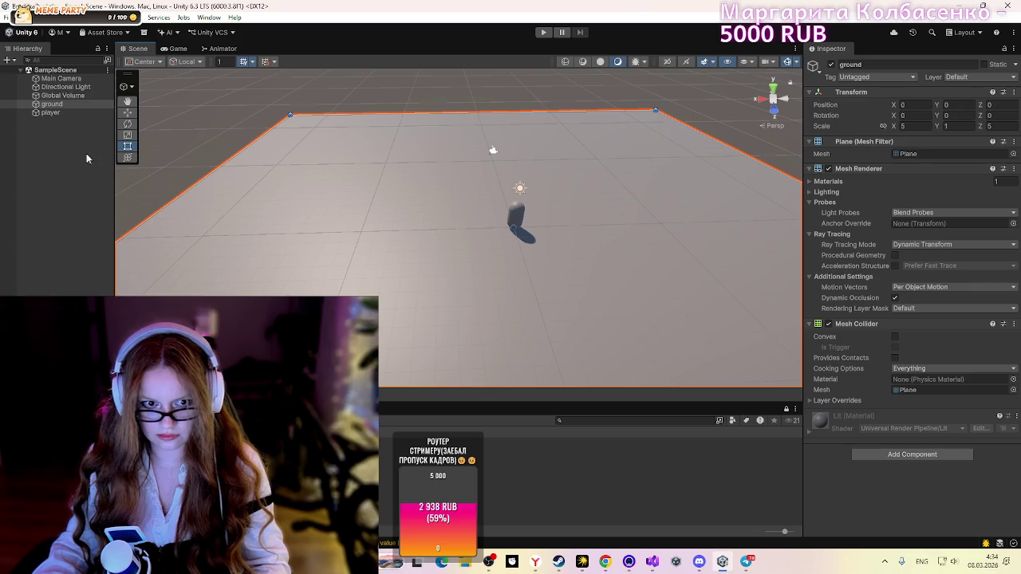
left_click(897, 455)
type("pl")
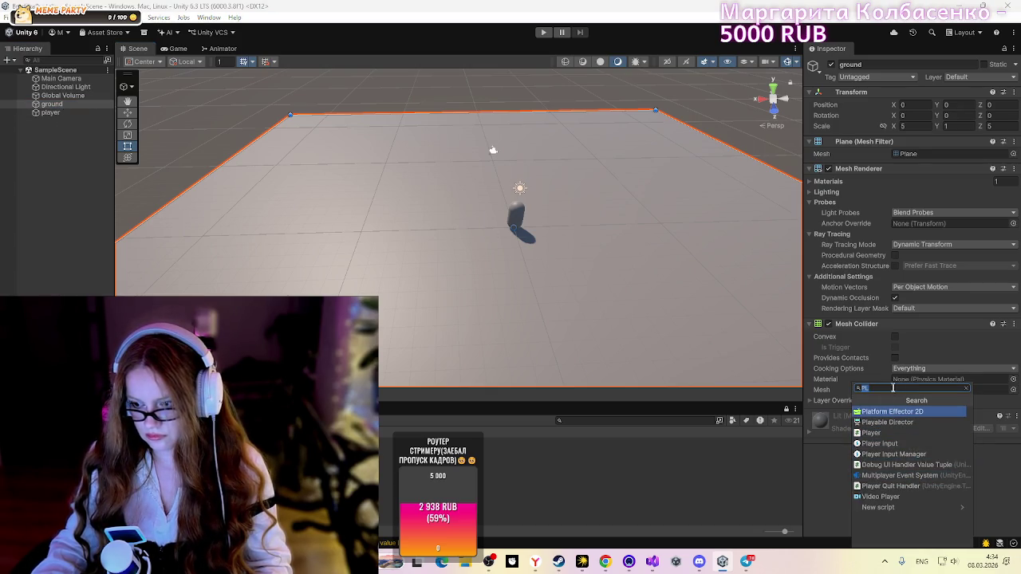
key("BackSpace")
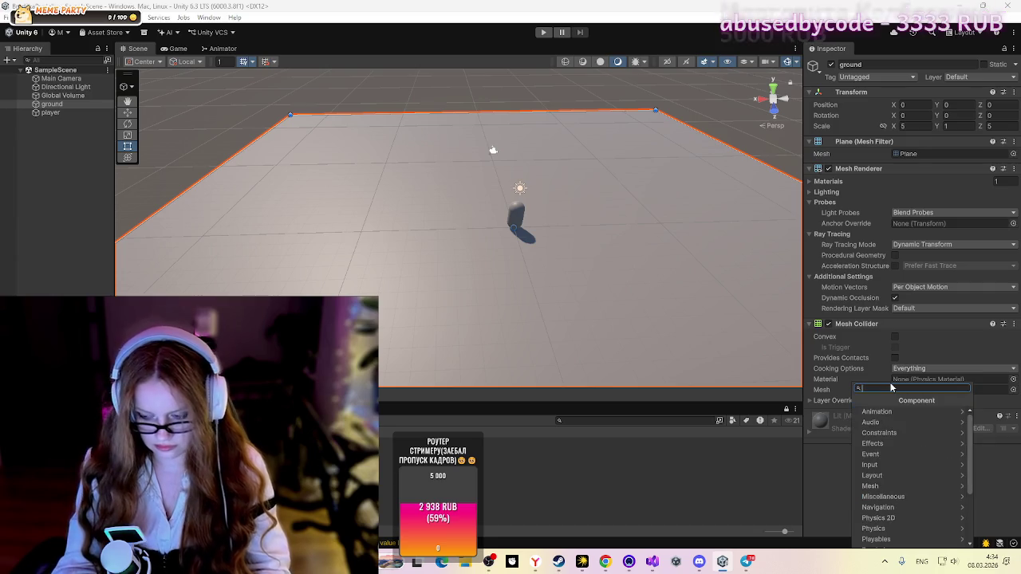
type("LE")
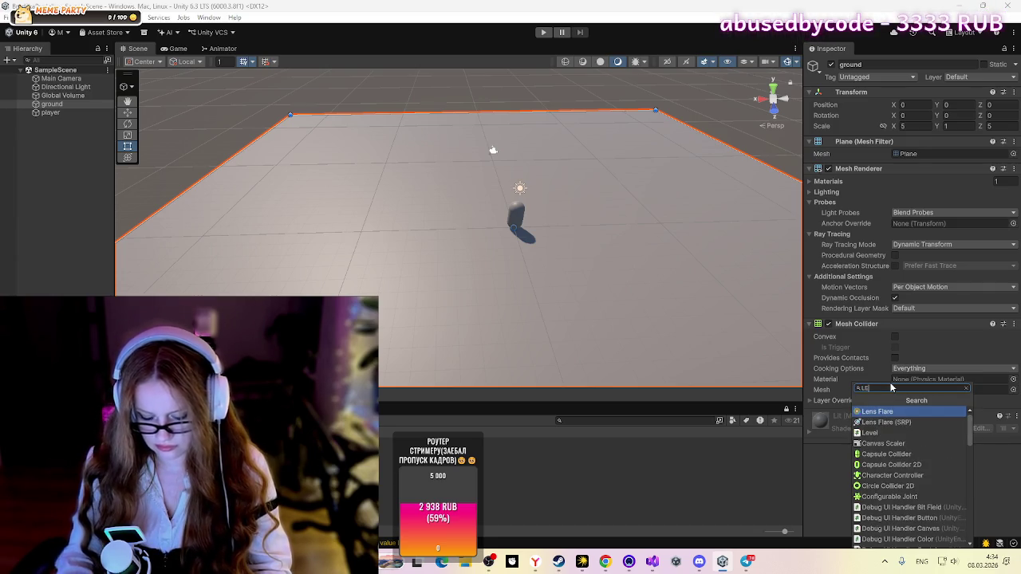
type("vel")
left_click(897, 411)
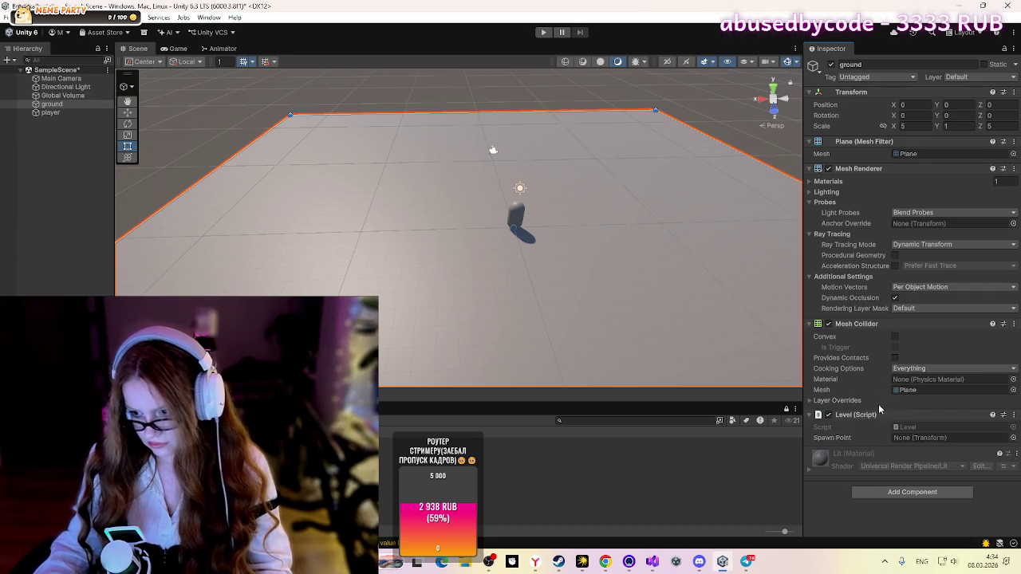
left_click(707, 497)
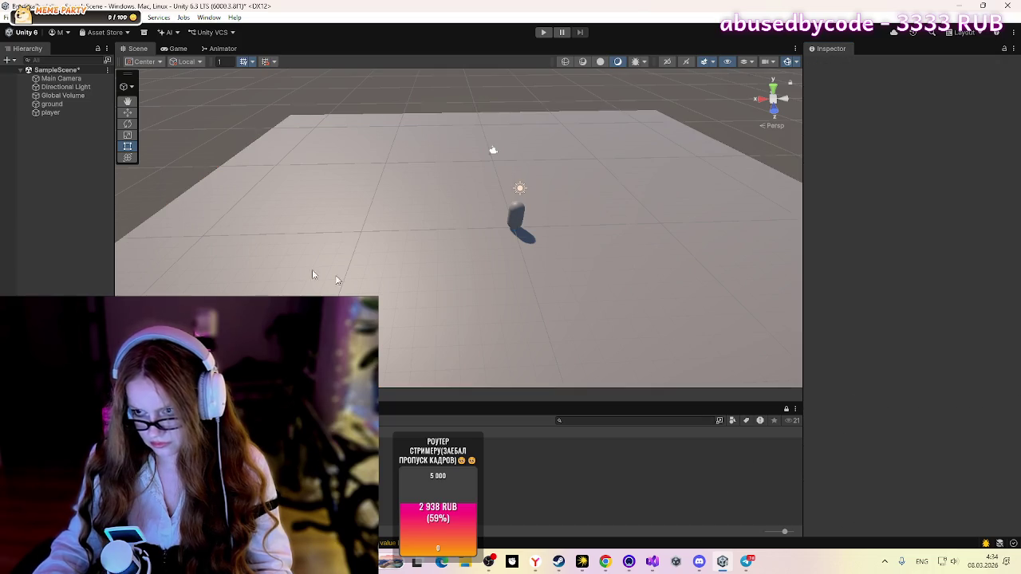
left_click(45, 105)
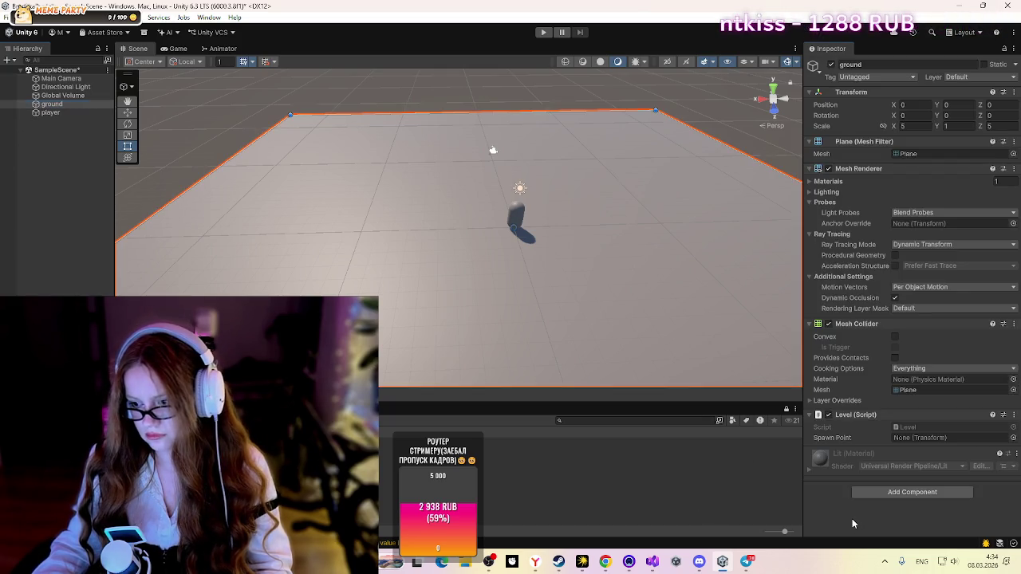
Step: Create an empty child object under ground and name it spawnPoint
right_click(491, 323)
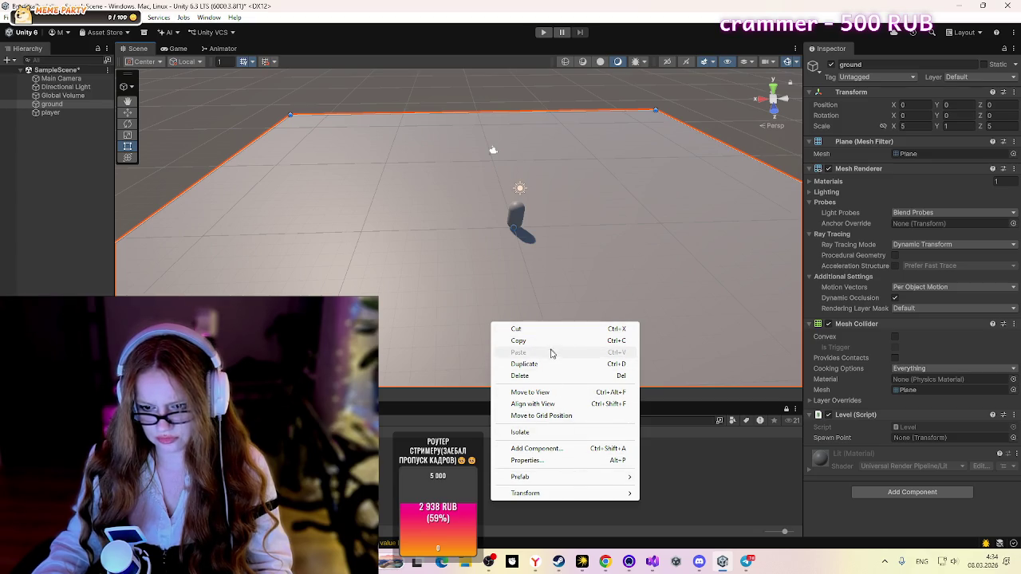
left_click(655, 267)
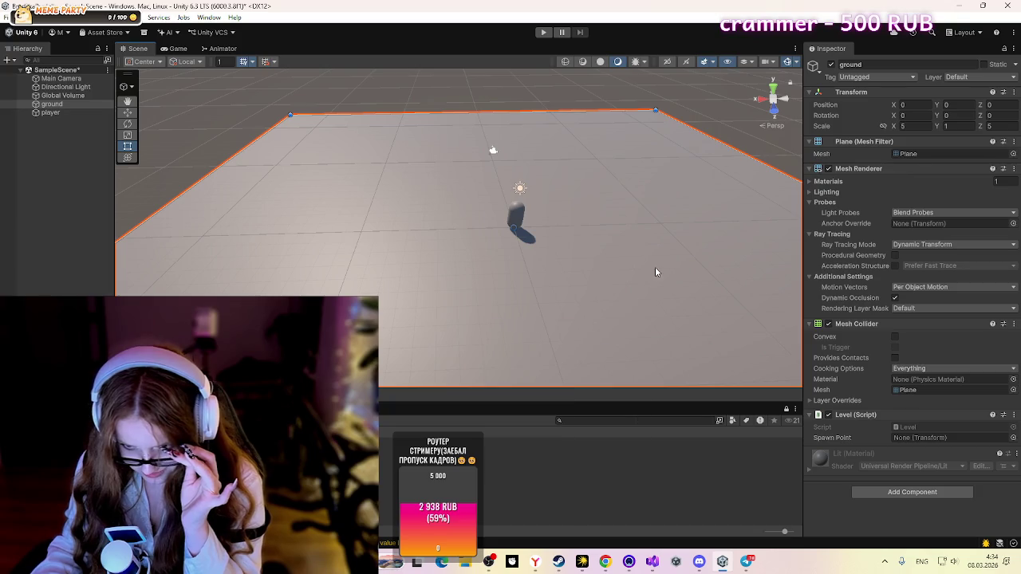
right_click(626, 299)
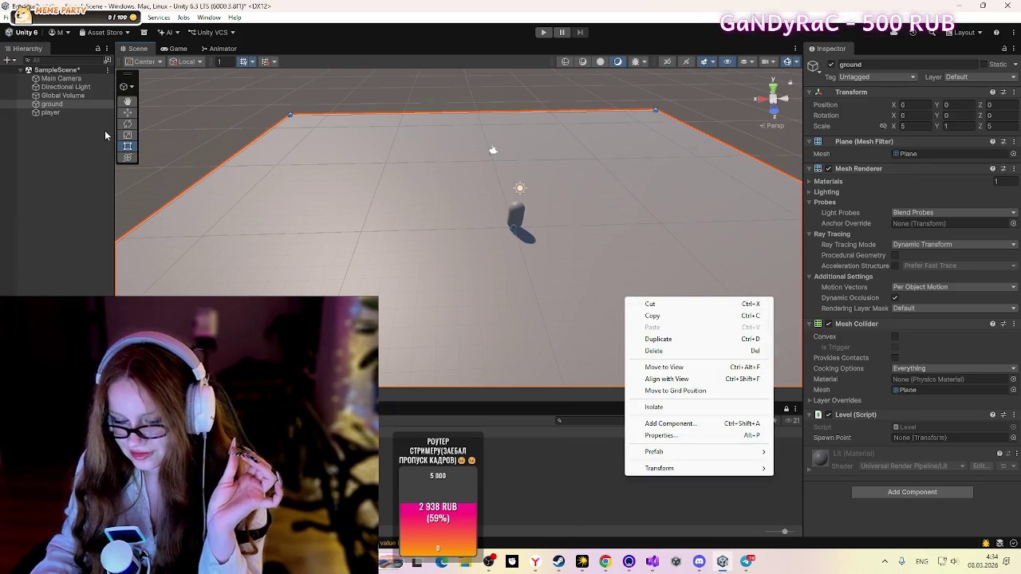
right_click(85, 107)
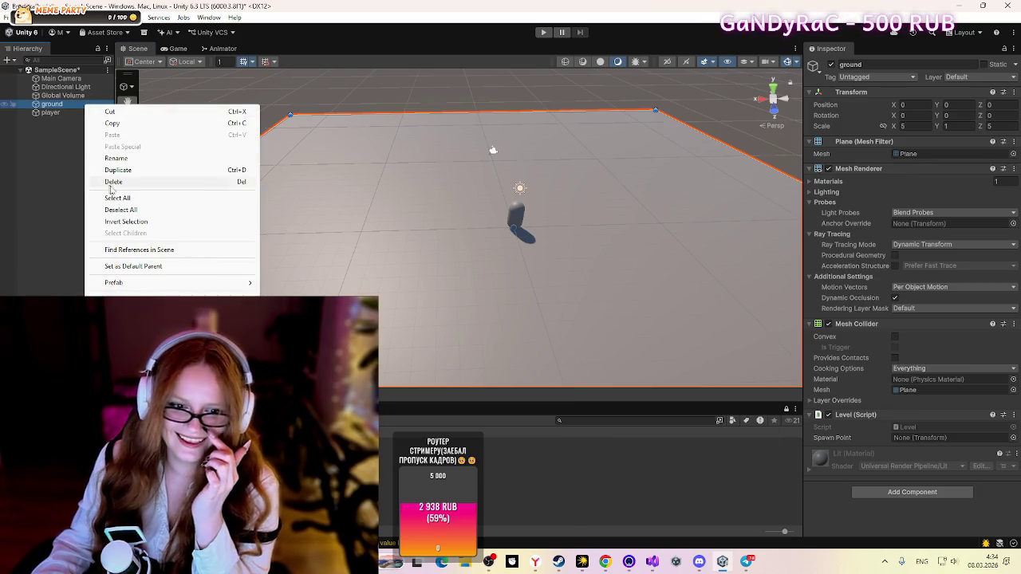
mouse_move(176, 289)
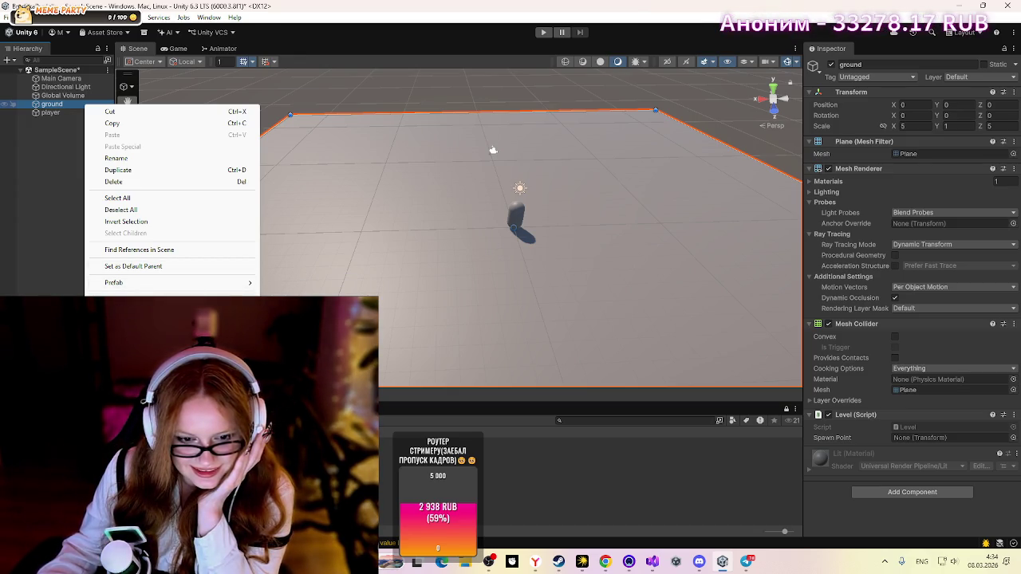
left_click(128, 313)
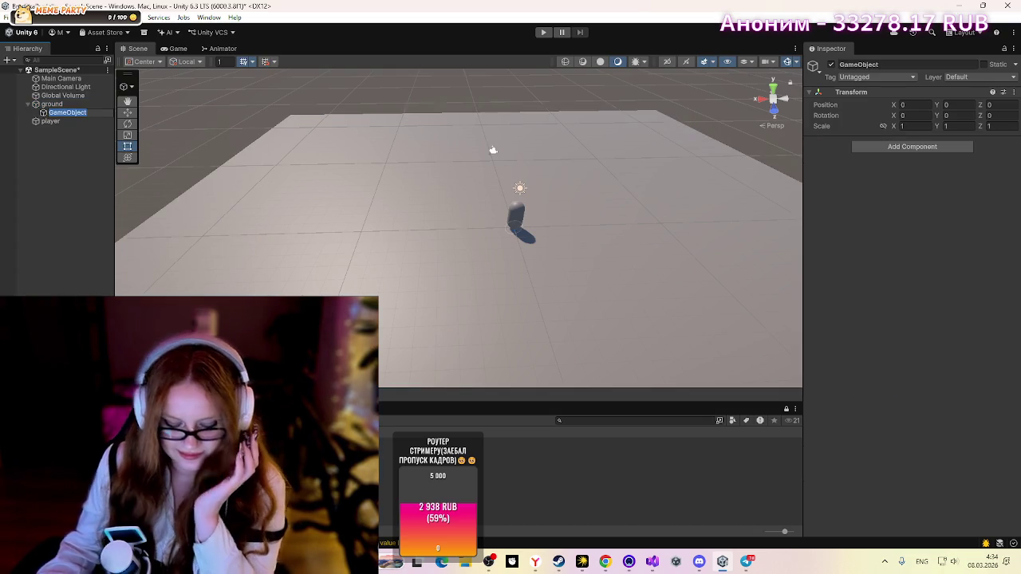
type("B")
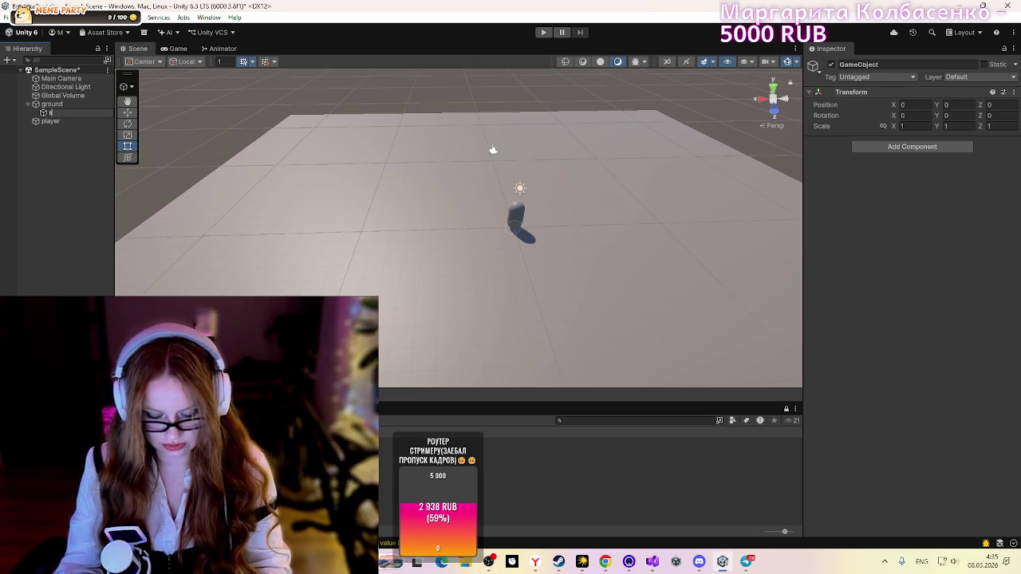
key("BackSpace")
type("spawnPoint")
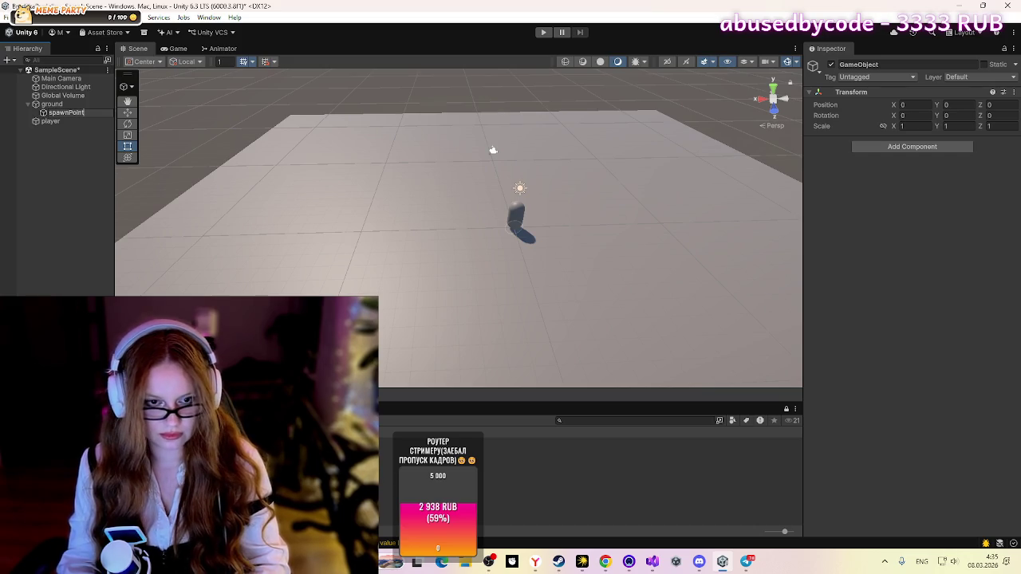
key("Return")
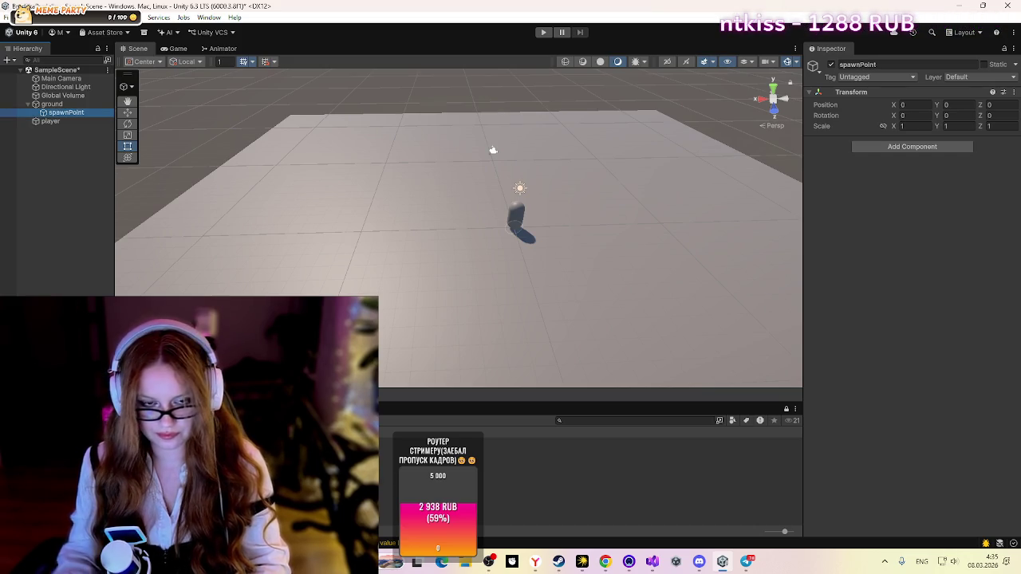
Step: Assign spawnPoint to the Spawn Point field of ground's Level script
left_click(67, 115)
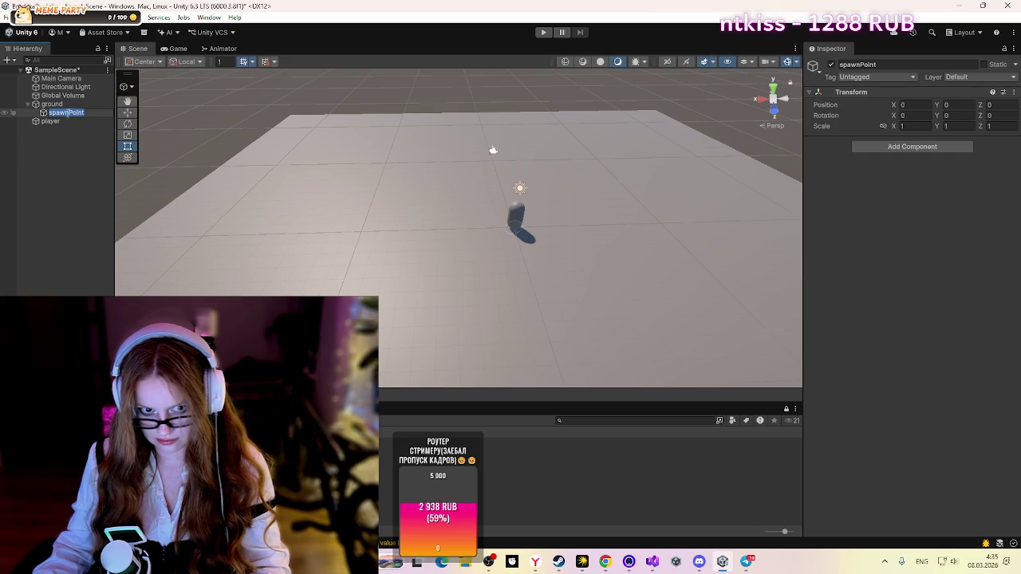
left_click(82, 105)
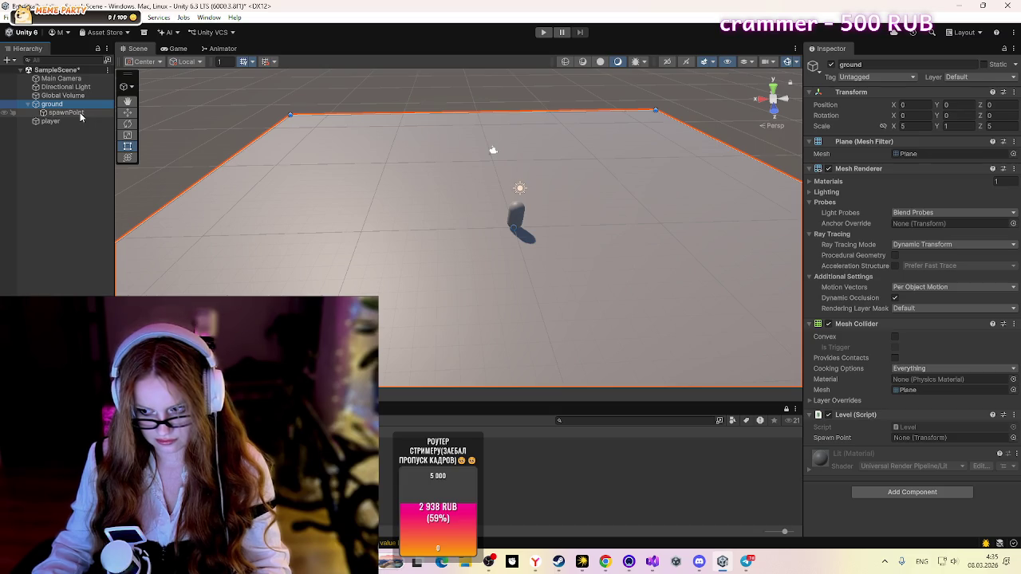
left_click_drag(80, 116, 919, 444)
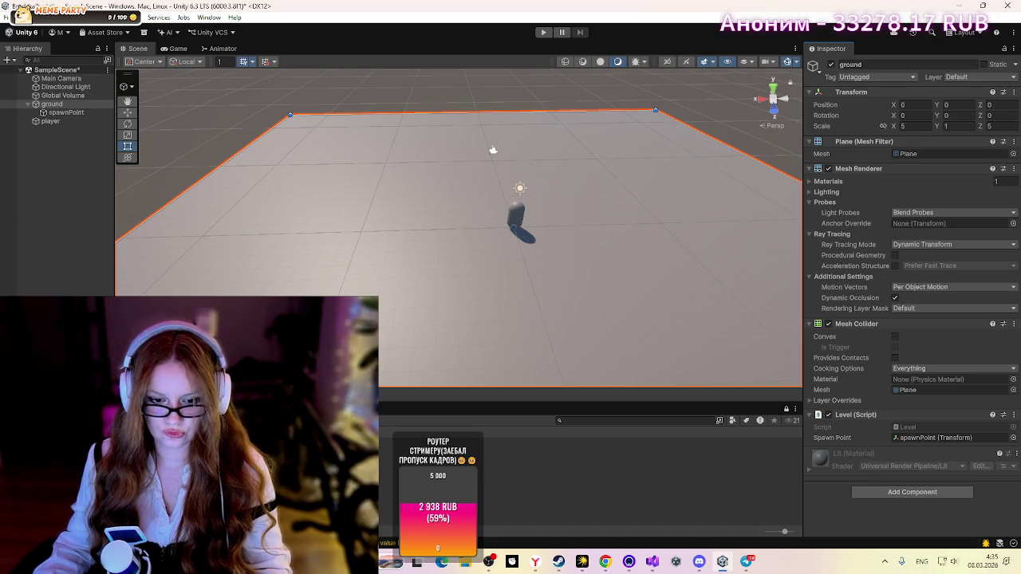
right_click(391, 490)
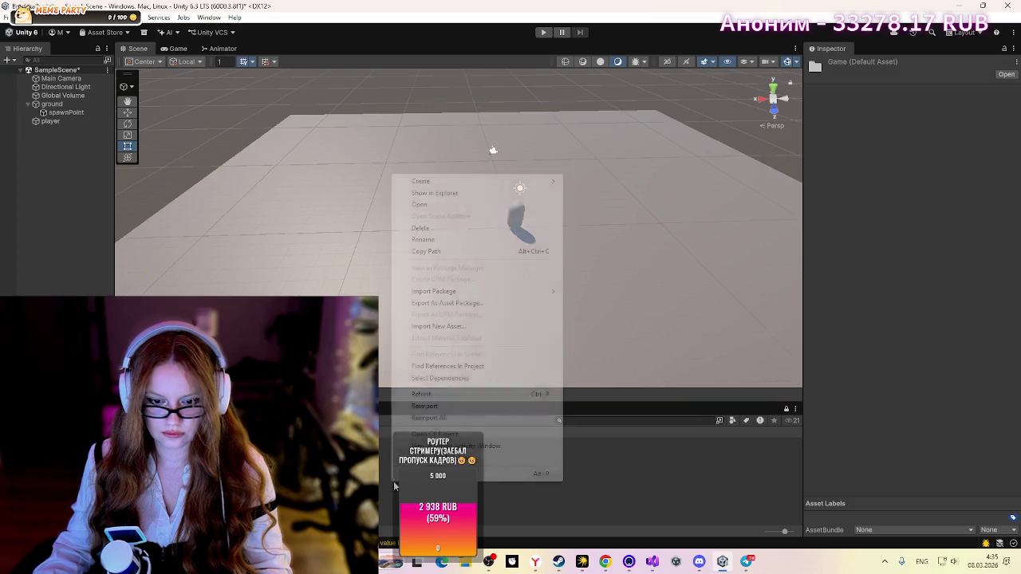
Step: Create a Prefabs folder in the Project window
mouse_move(457, 186)
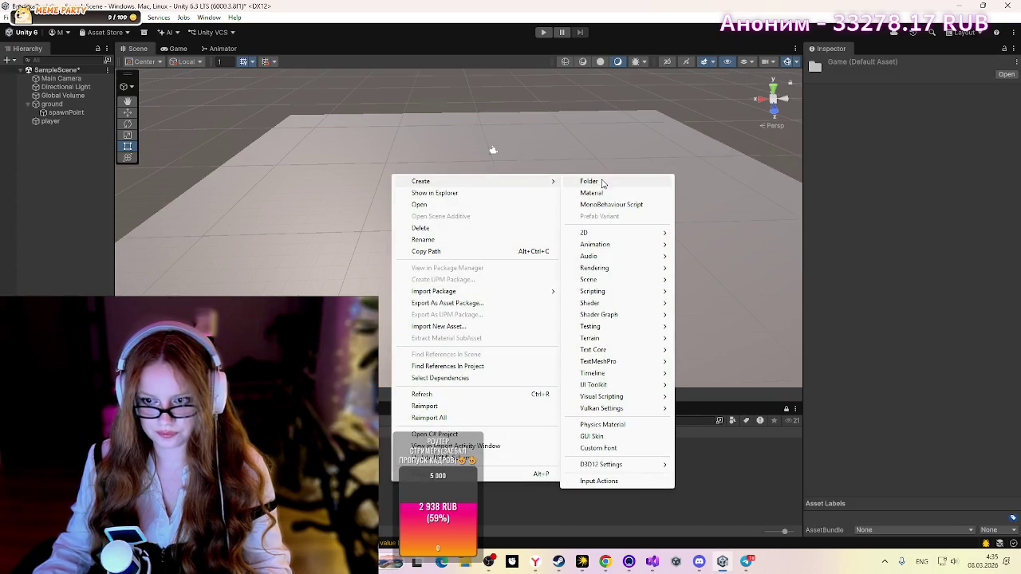
left_click(602, 183)
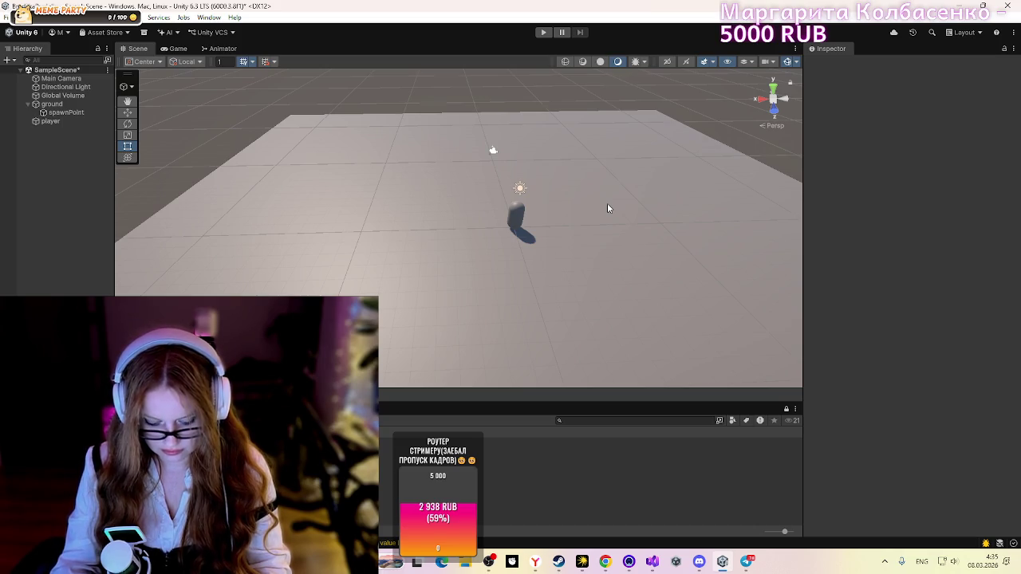
key("Return")
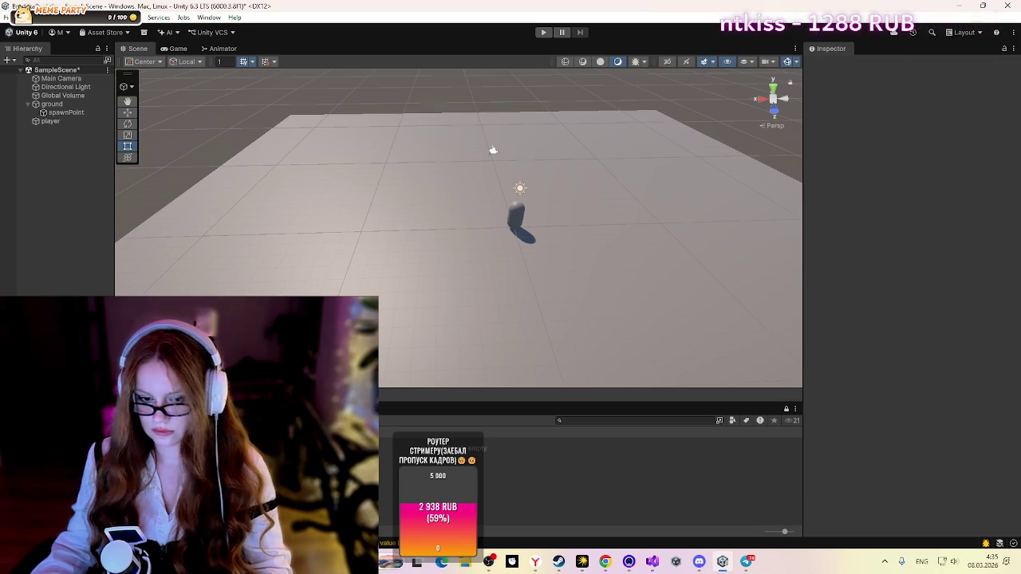
Step: Delete the ground and player objects from the scene Hierarchy
left_click(51, 121)
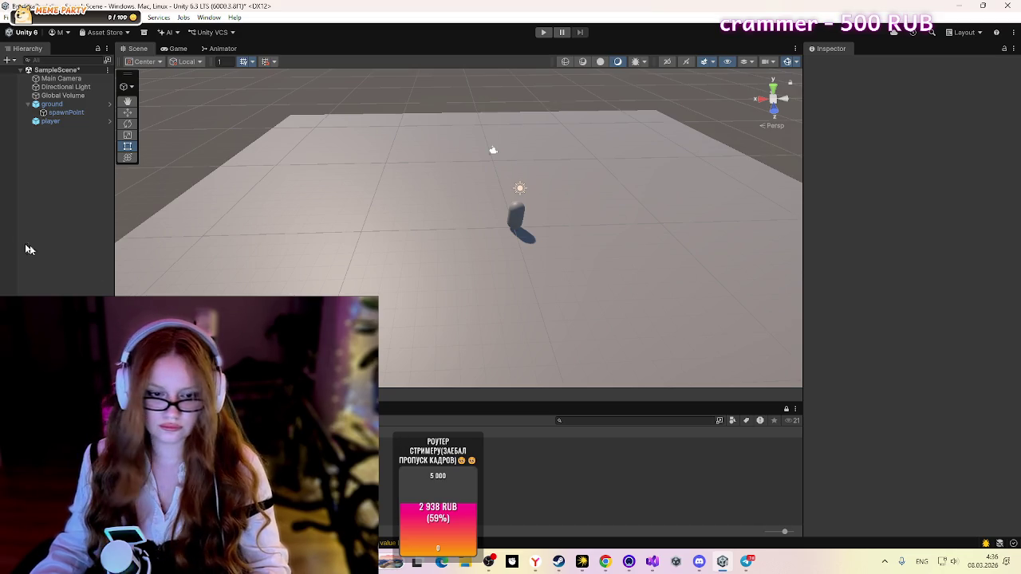
right_click(69, 106)
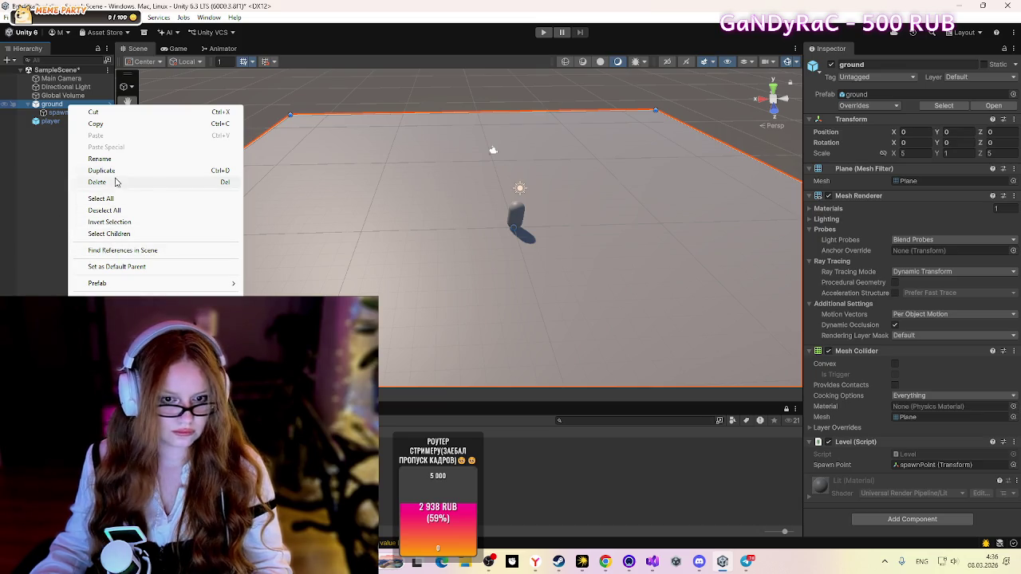
left_click(118, 182)
right_click(46, 105)
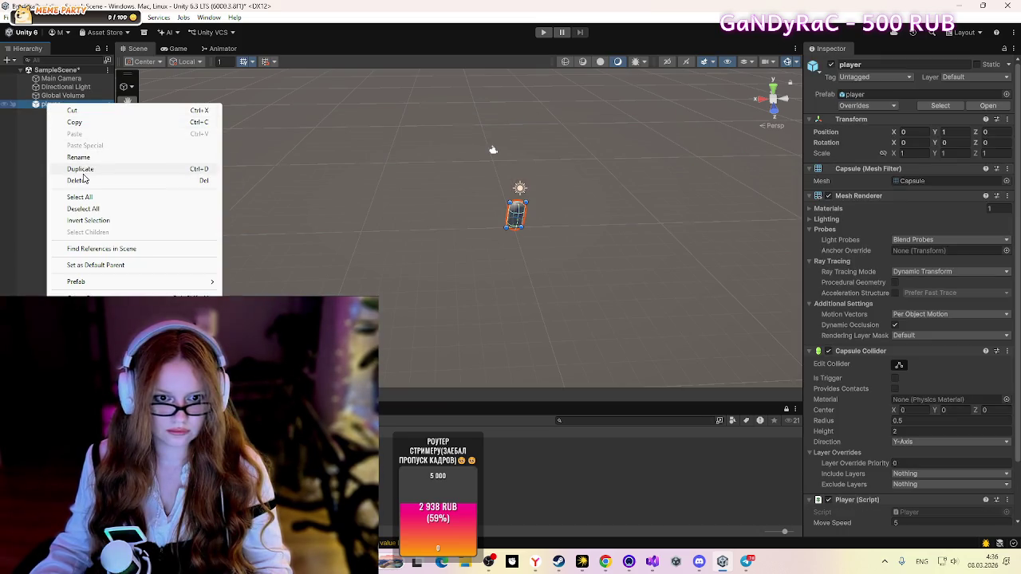
left_click(75, 181)
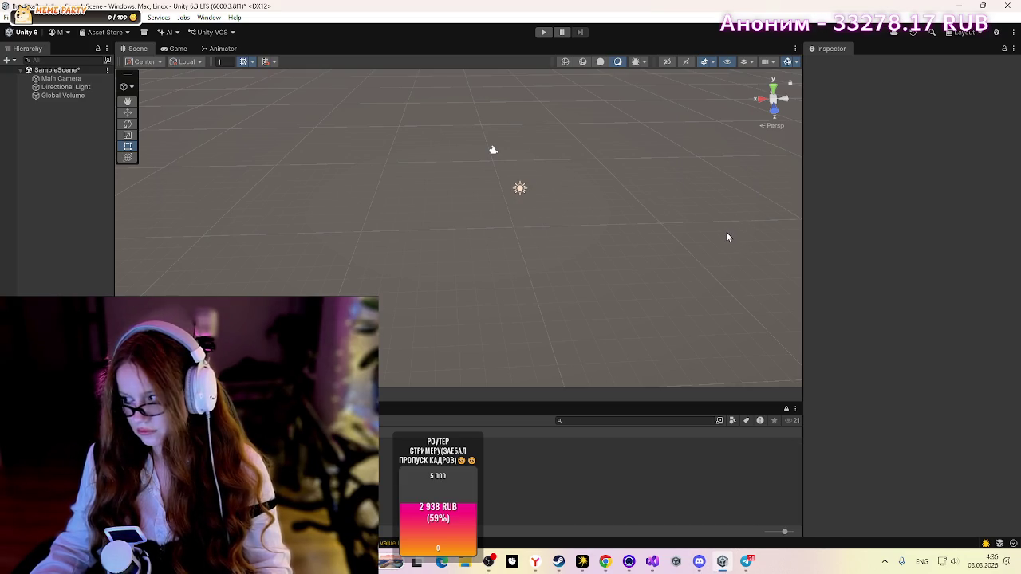
right_click(66, 161)
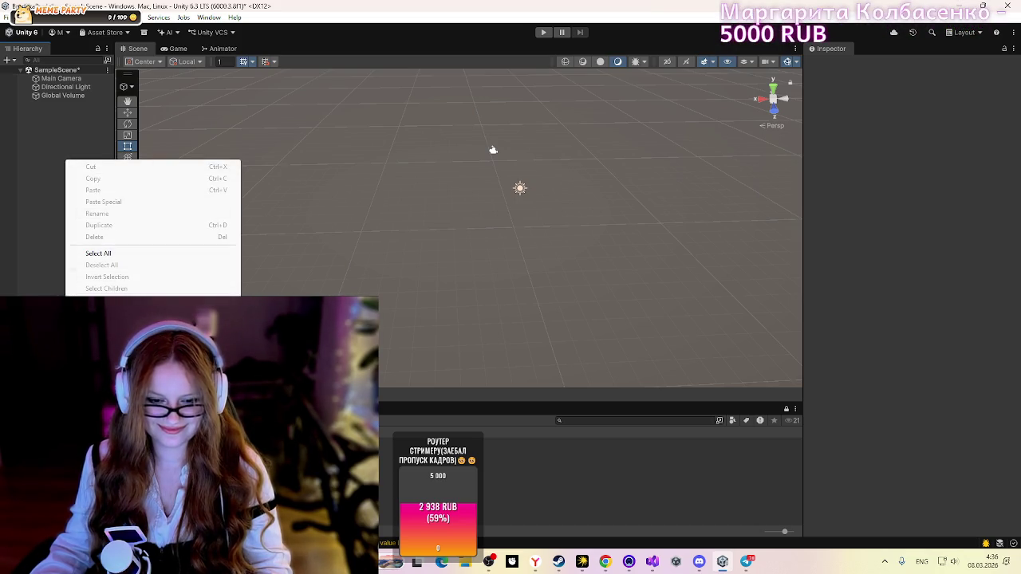
Step: Create an empty object named bootsTrap and add the Boots Trap script to it
key("ctrl+shift+n")
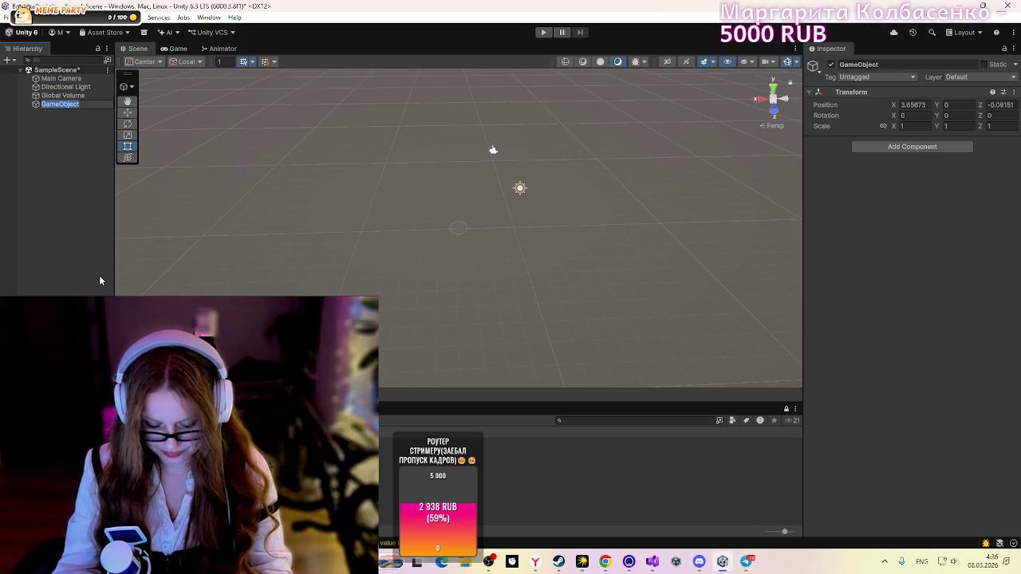
type("Boots")
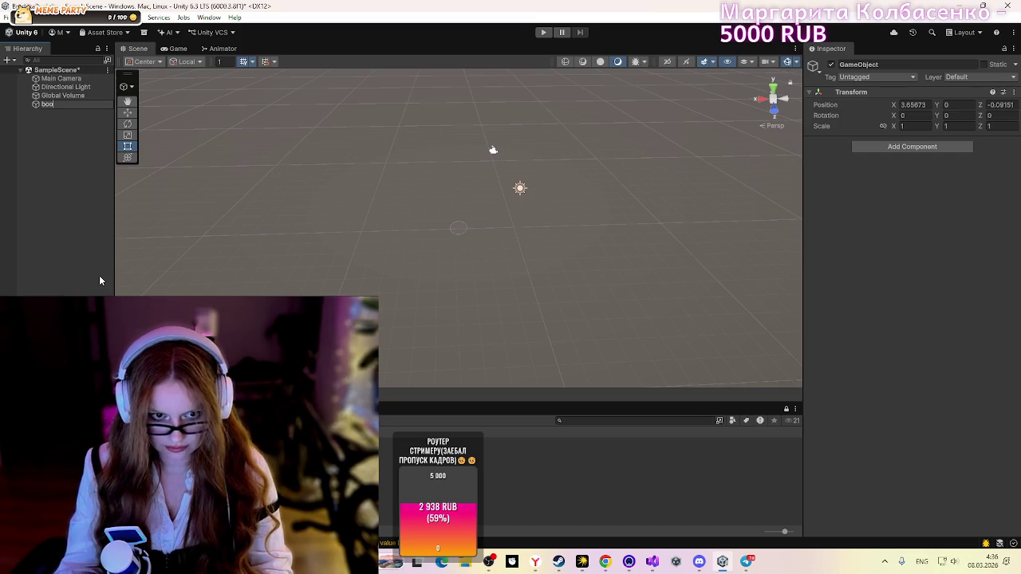
type("Trap")
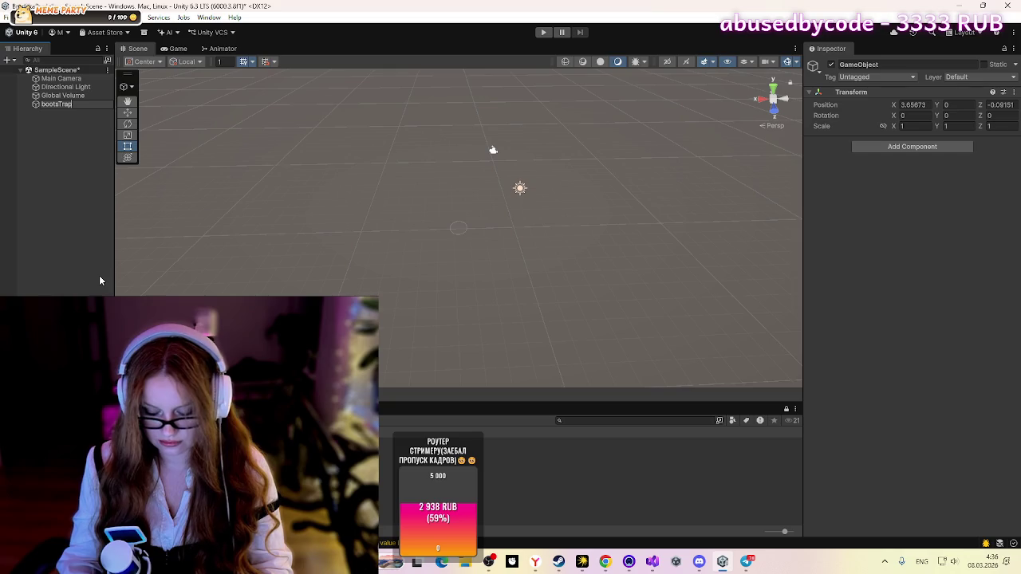
key("Return")
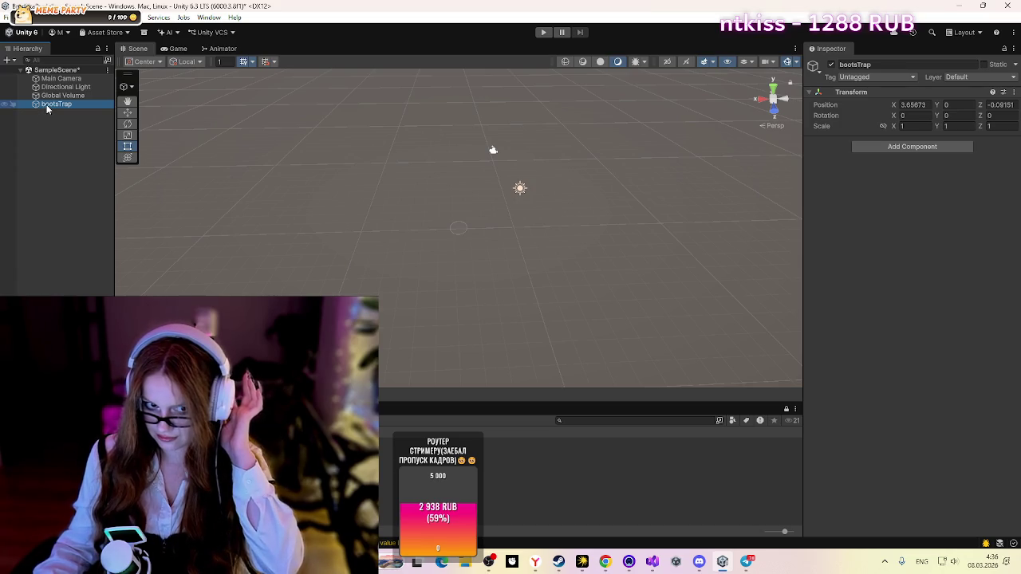
left_click(871, 147)
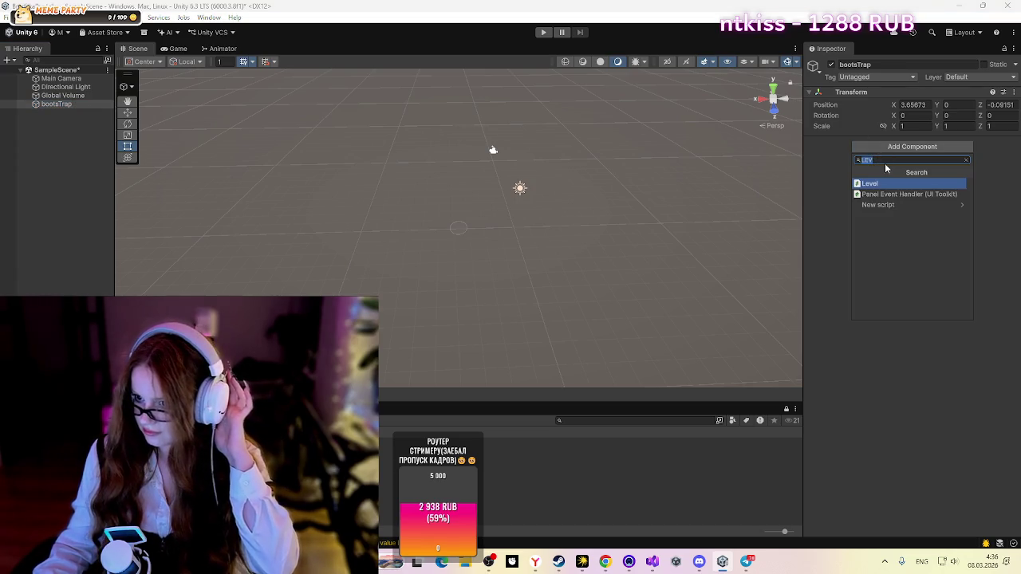
key("BackSpace")
type("boo")
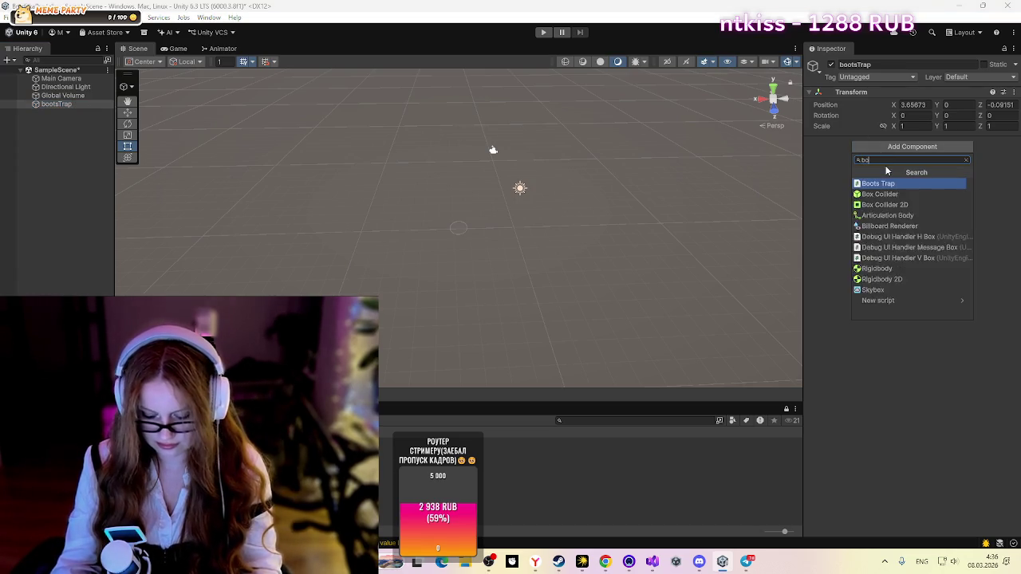
left_click(890, 185)
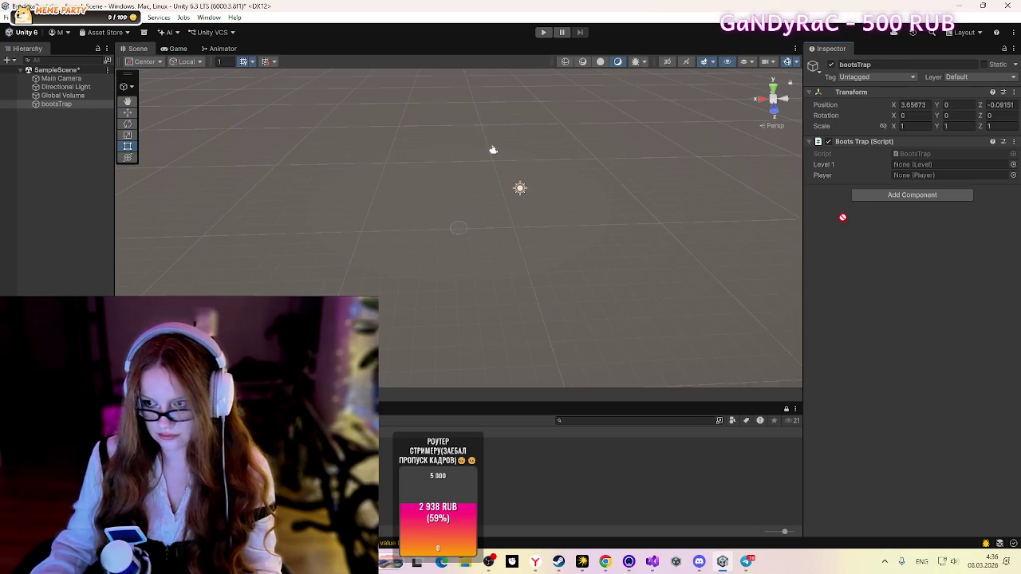
Step: Assign ground to Level 1 and player to Player, then run the scene
left_click(914, 166)
key("ctrl+v")
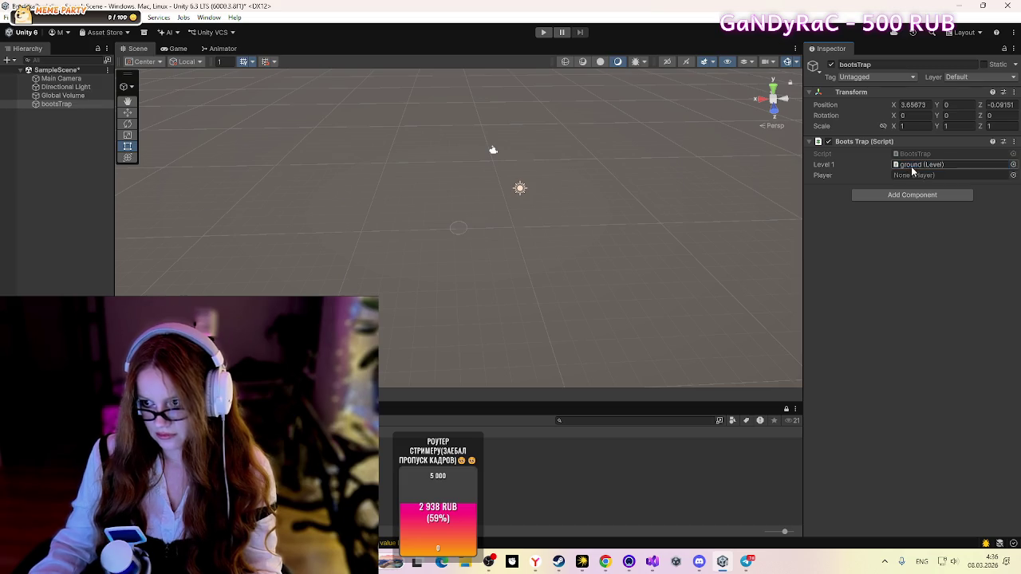
left_click(897, 175)
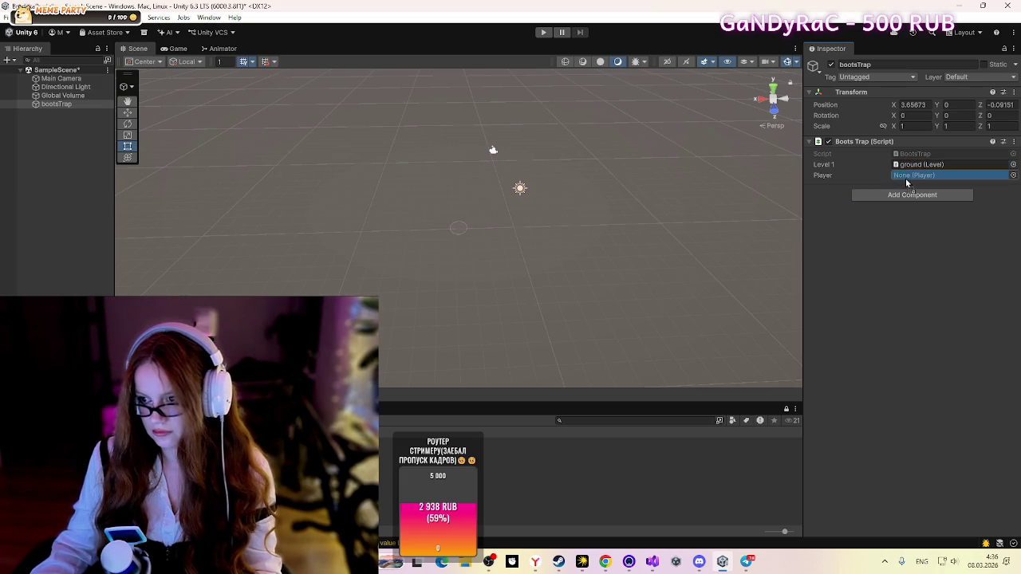
key("ctrl+v")
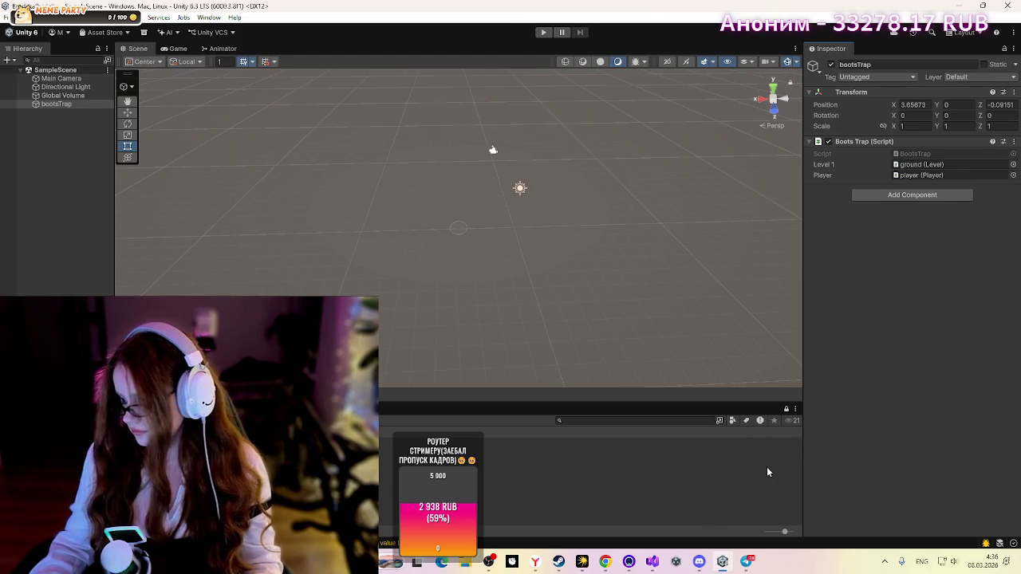
left_click(661, 478)
scroll(408, 232, "down", 3)
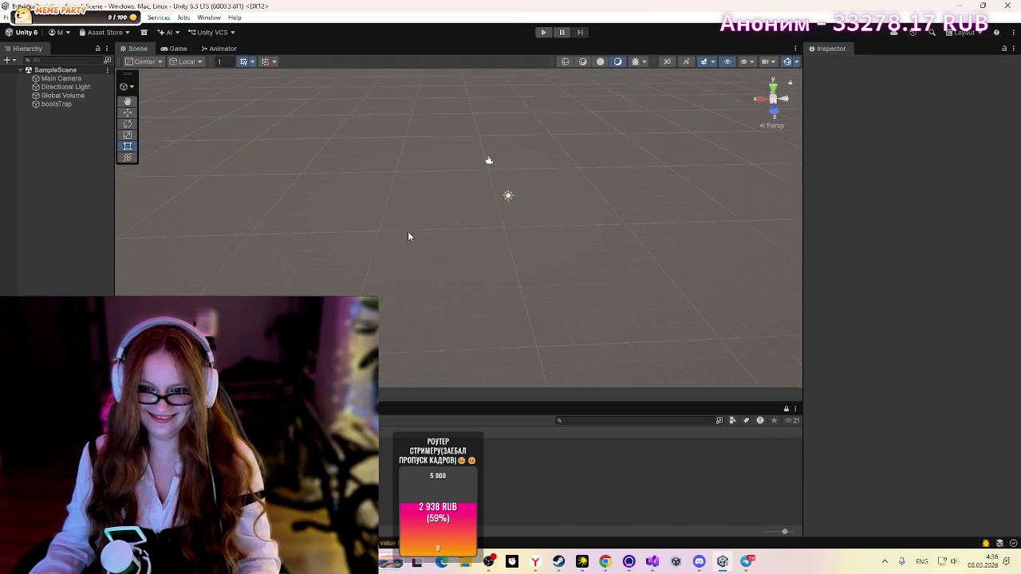
left_click(67, 104)
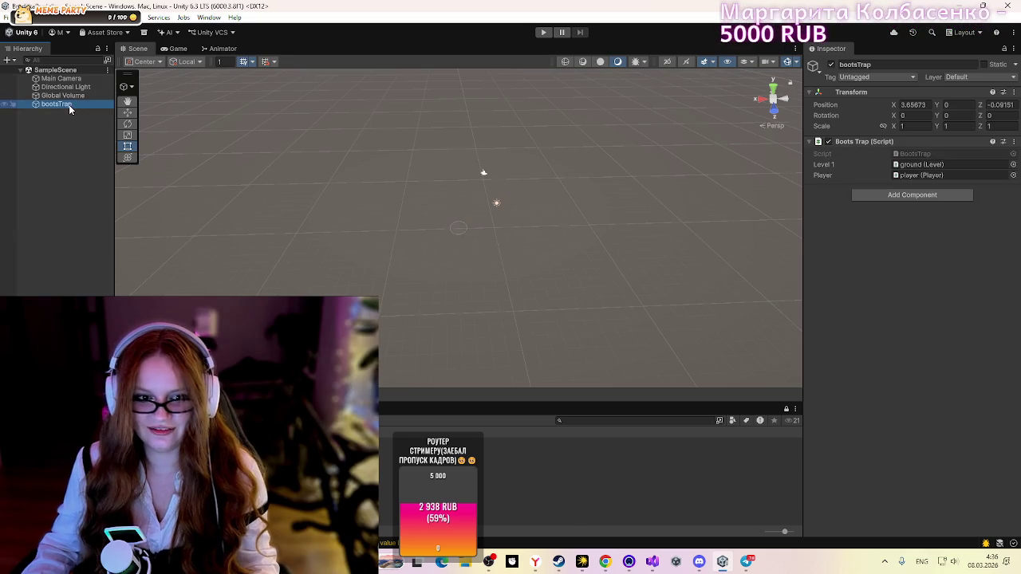
left_click(543, 32)
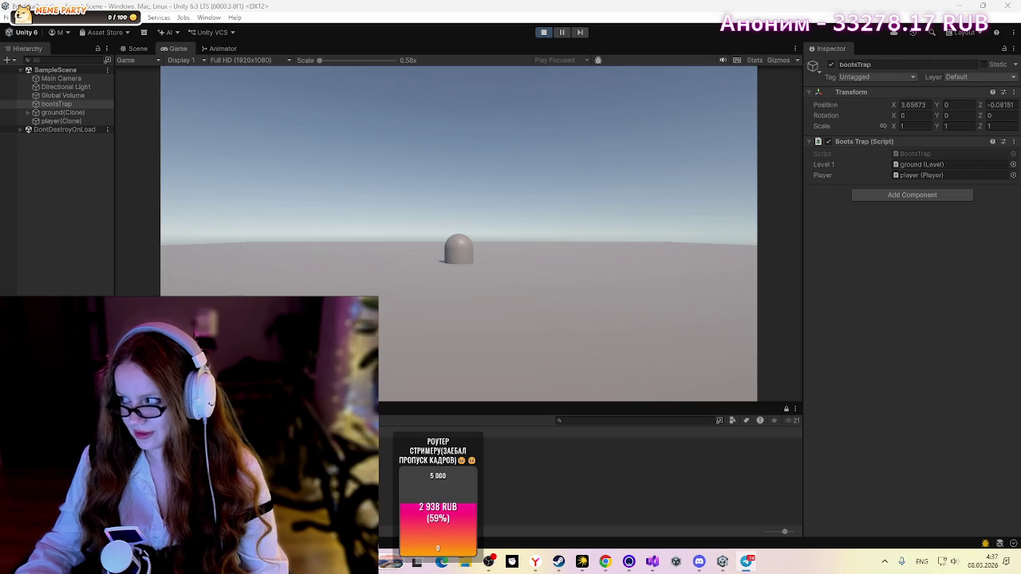
left_click(543, 32)
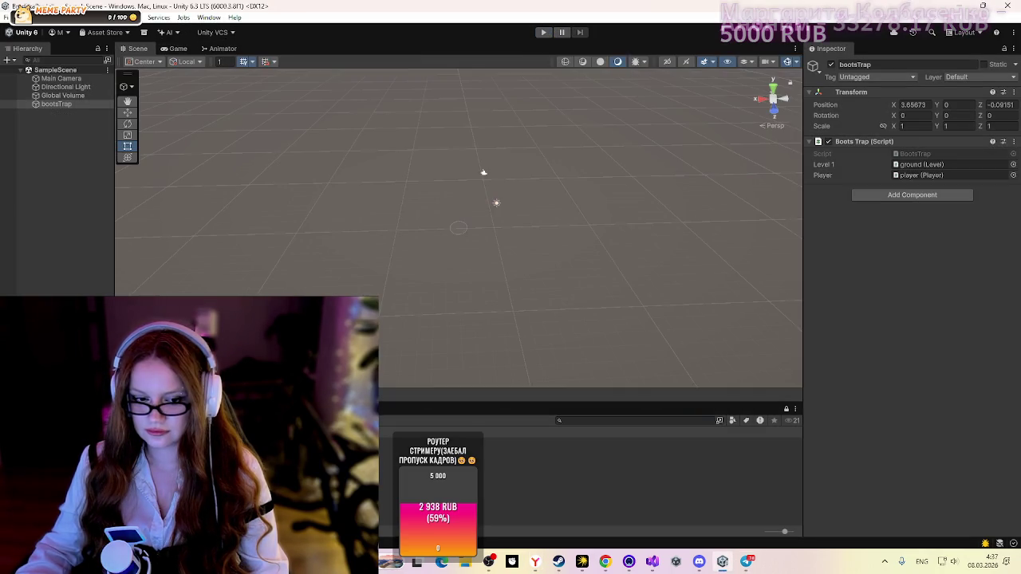
mouse_move(699, 561)
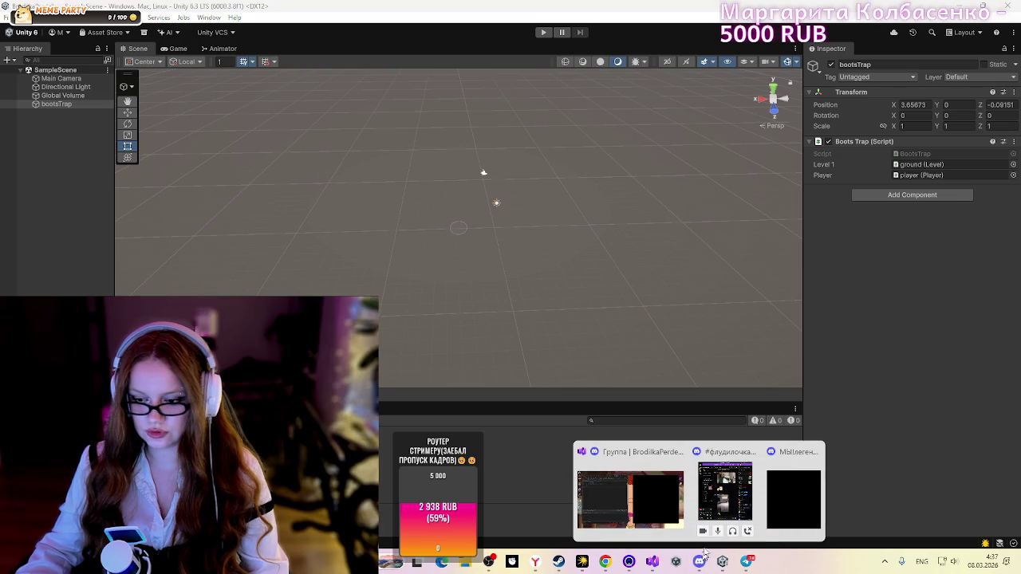
left_click(630, 490)
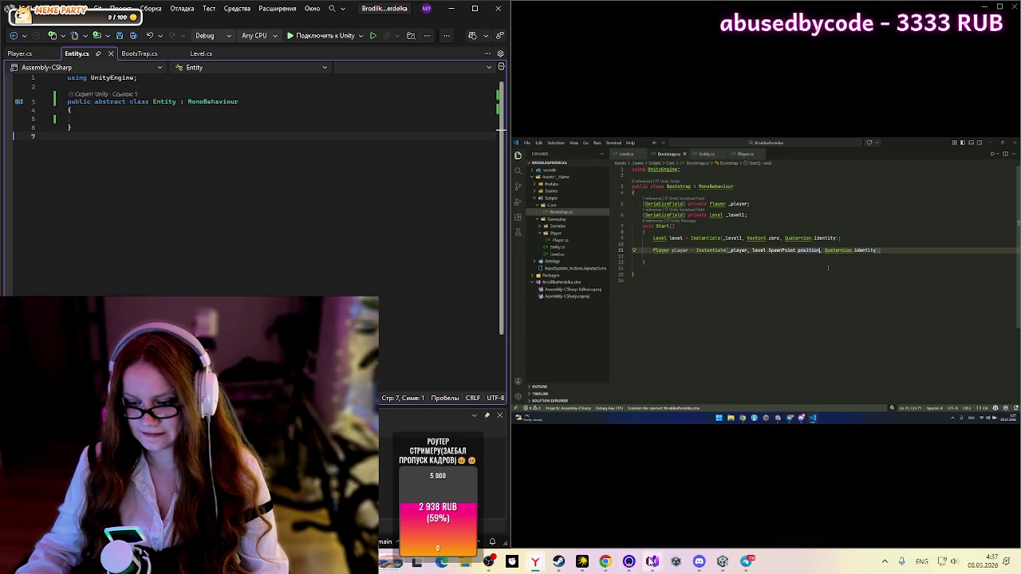
left_click(655, 564)
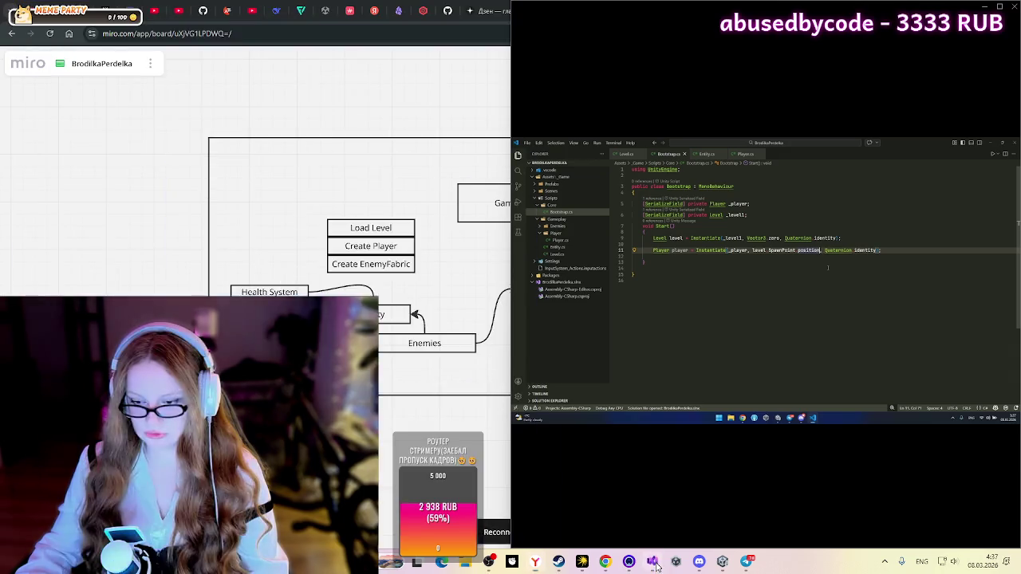
left_click(656, 564)
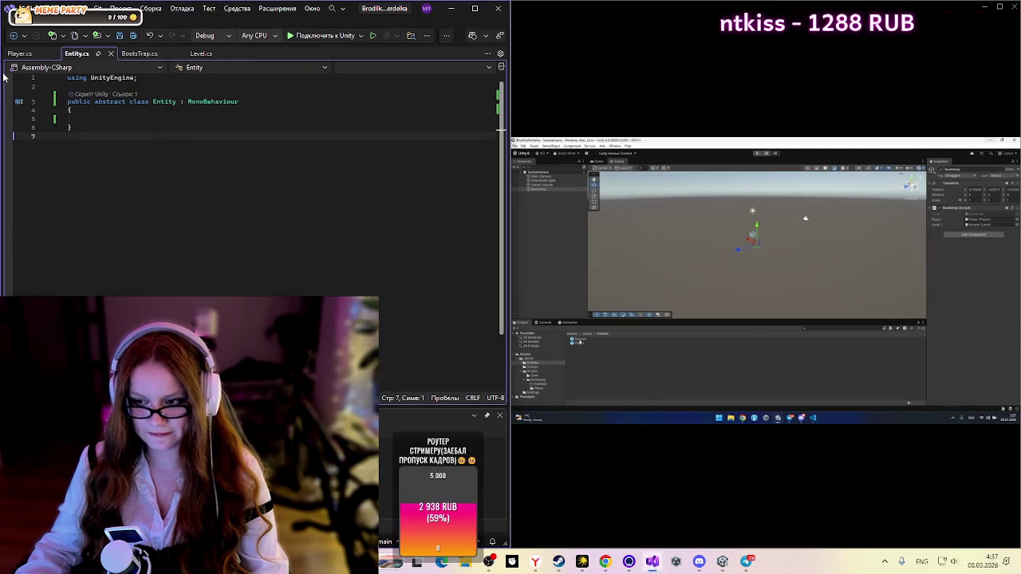
mouse_move(646, 520)
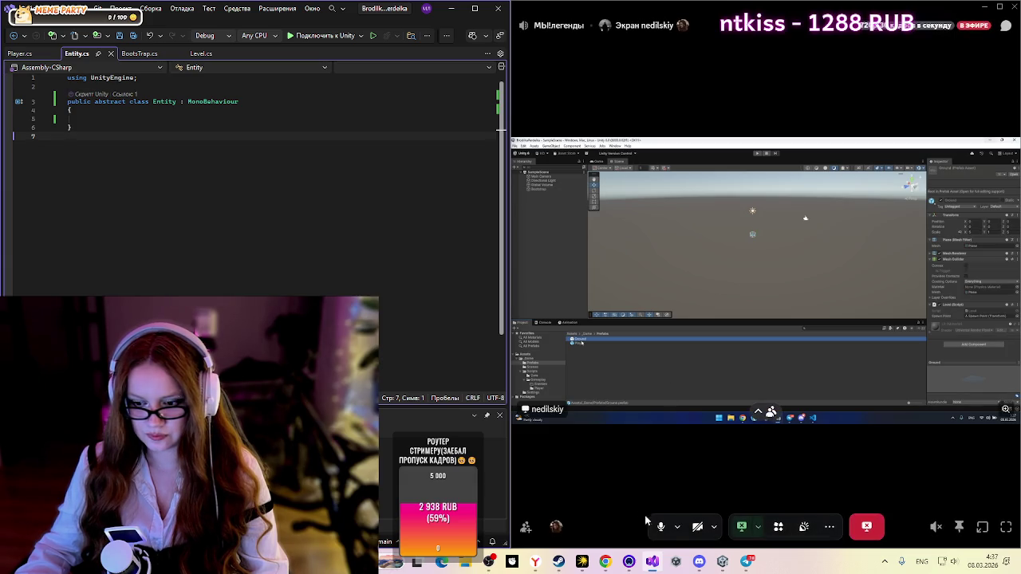
left_click(723, 562)
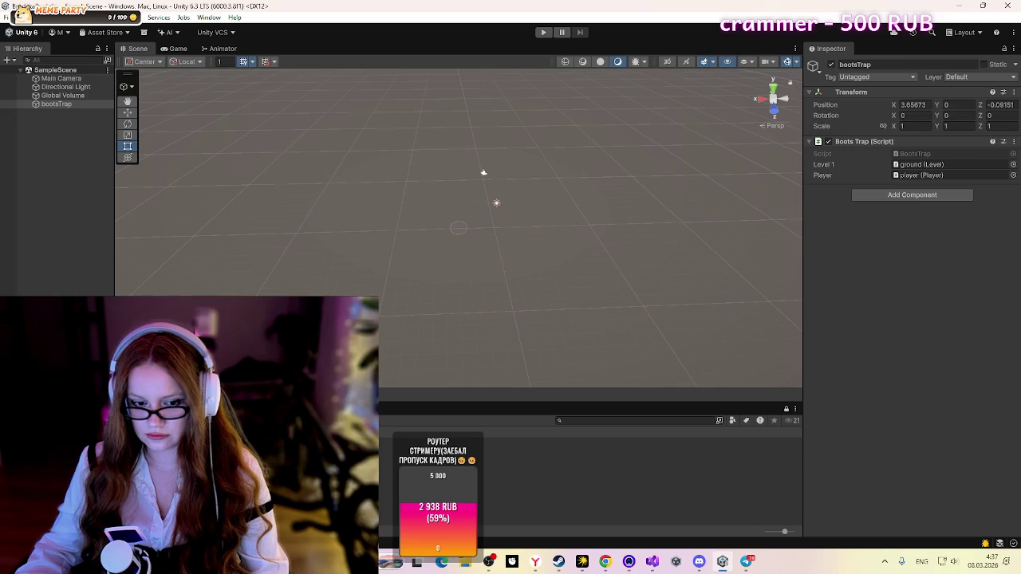
Step: In the ground prefab, set spawnPoint to Y 1 with rotation 0, save, and play
double_click(921, 164)
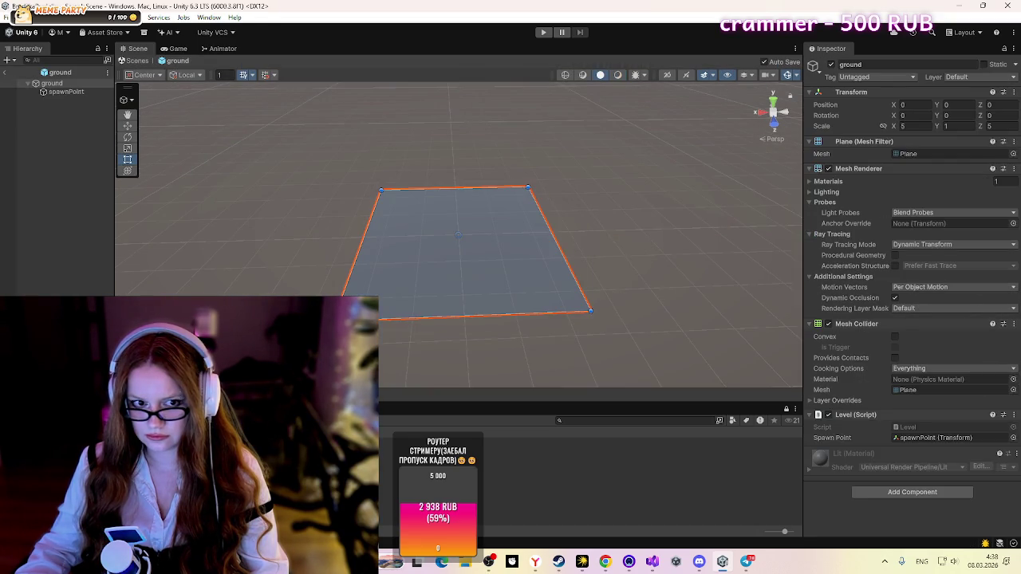
left_click(56, 94)
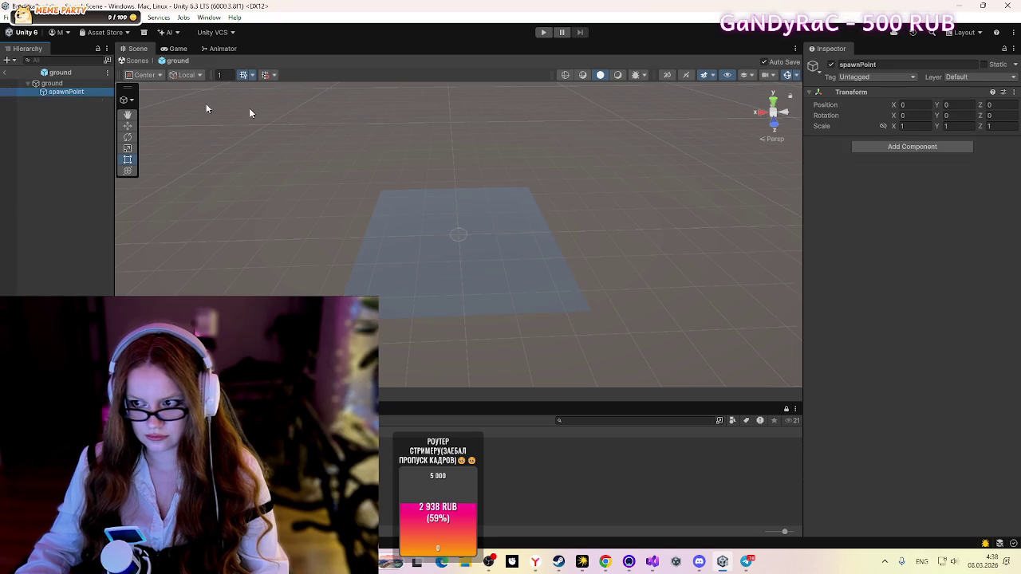
left_click(957, 105)
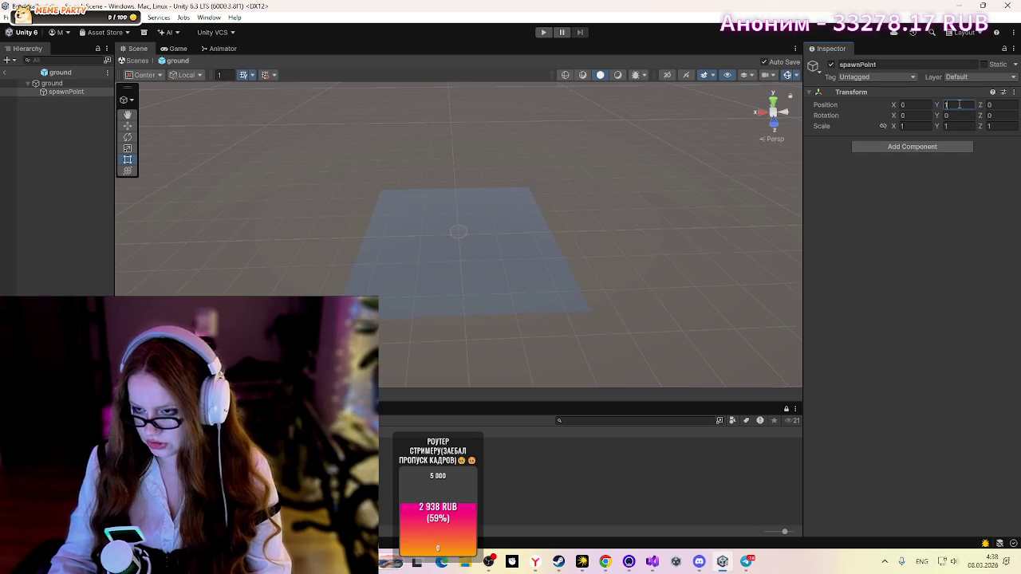
type("1")
left_click(958, 115)
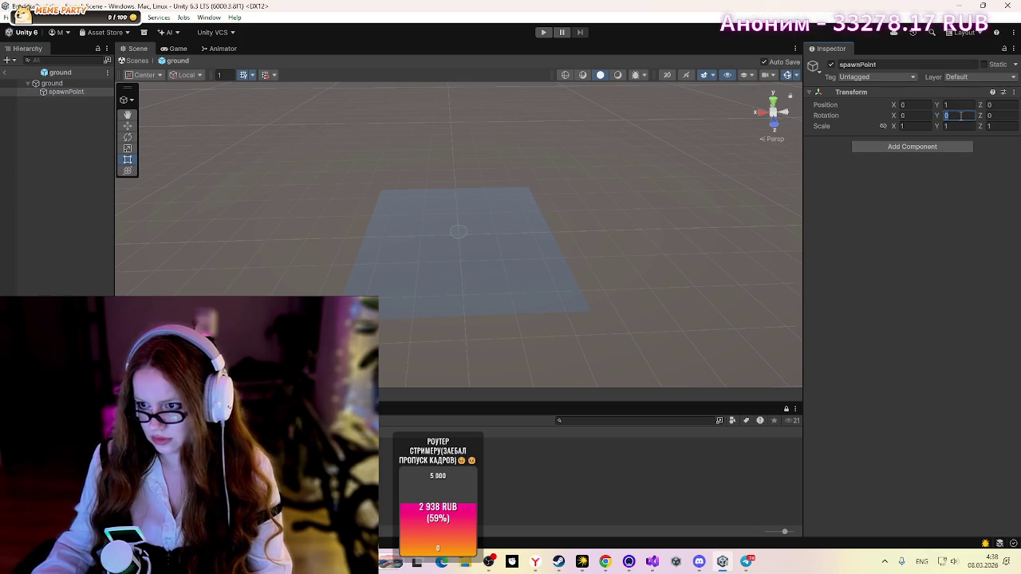
type("1")
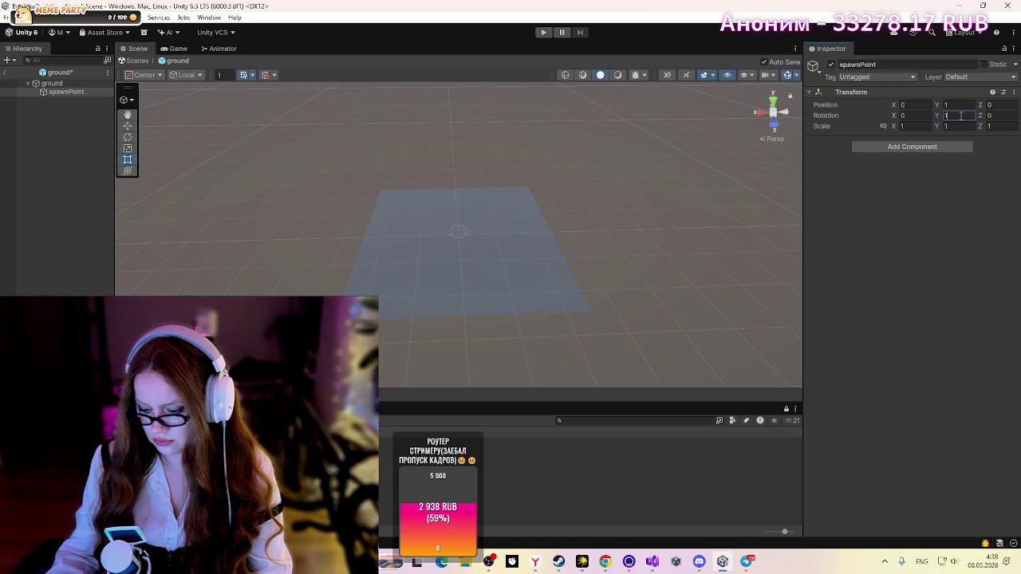
key("ctrl+s")
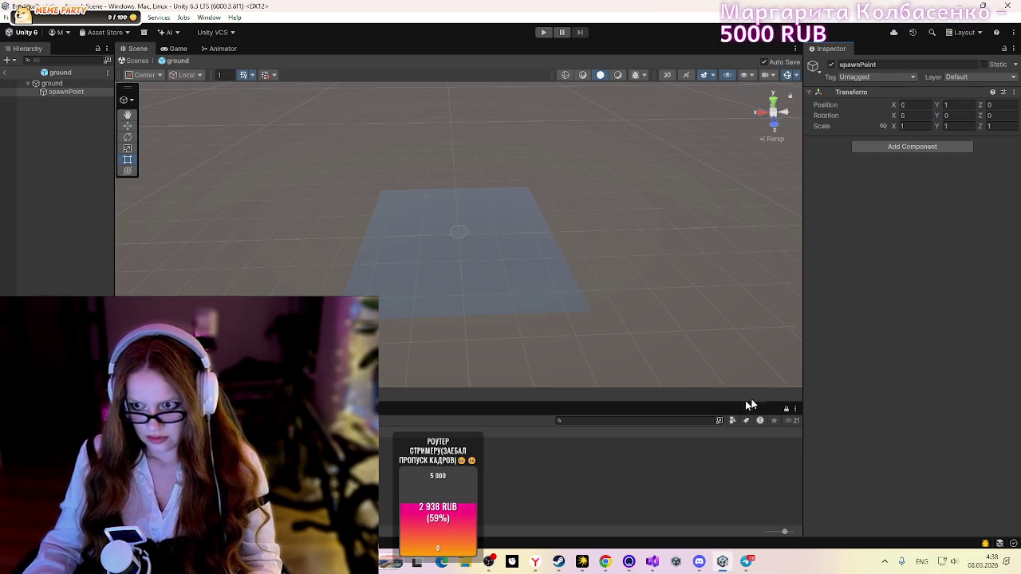
left_click(586, 459)
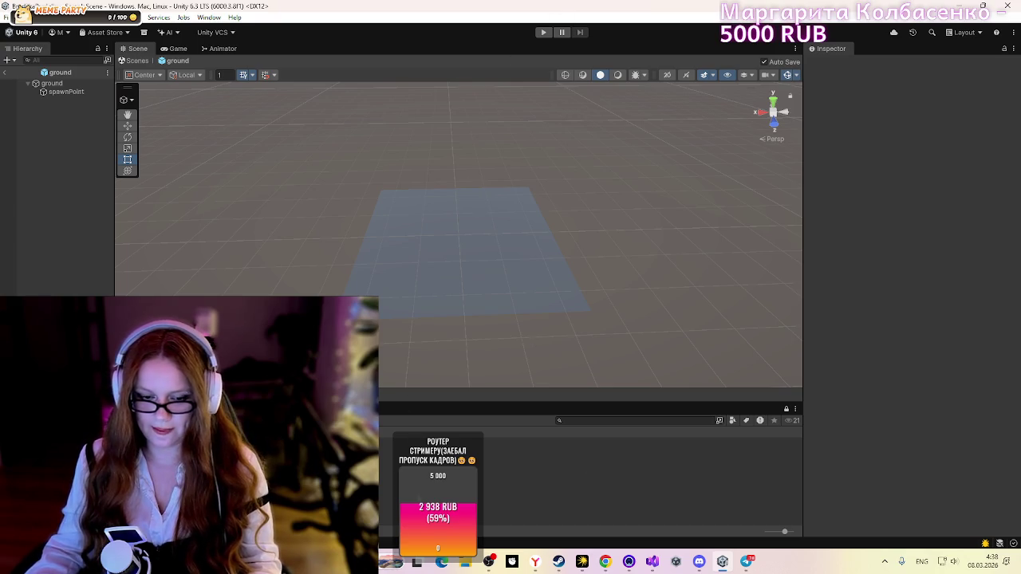
left_click(544, 32)
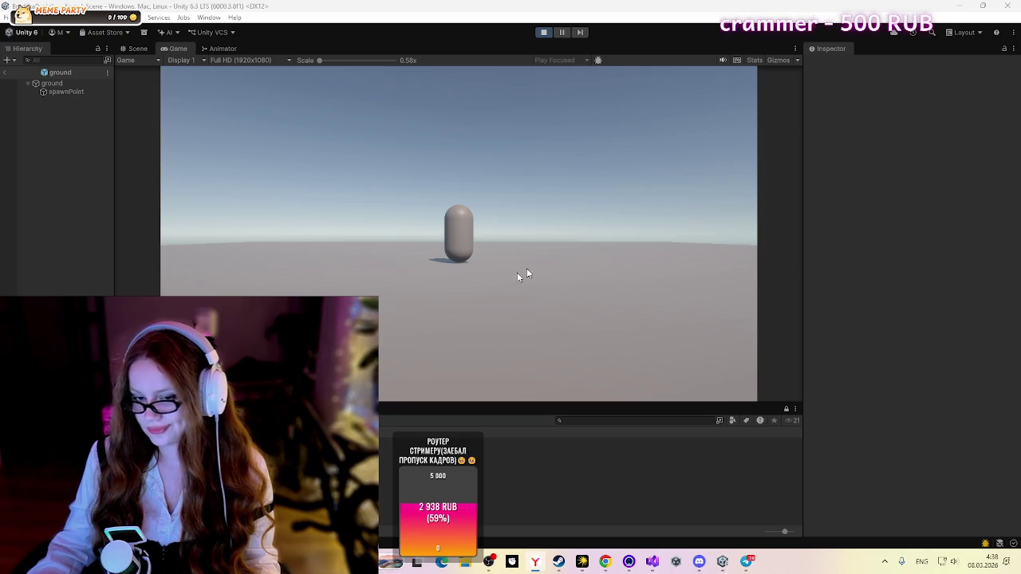
Step: Stop the test run once the capsule spawns on the ground, then bring up the Discord stream
left_click(543, 32)
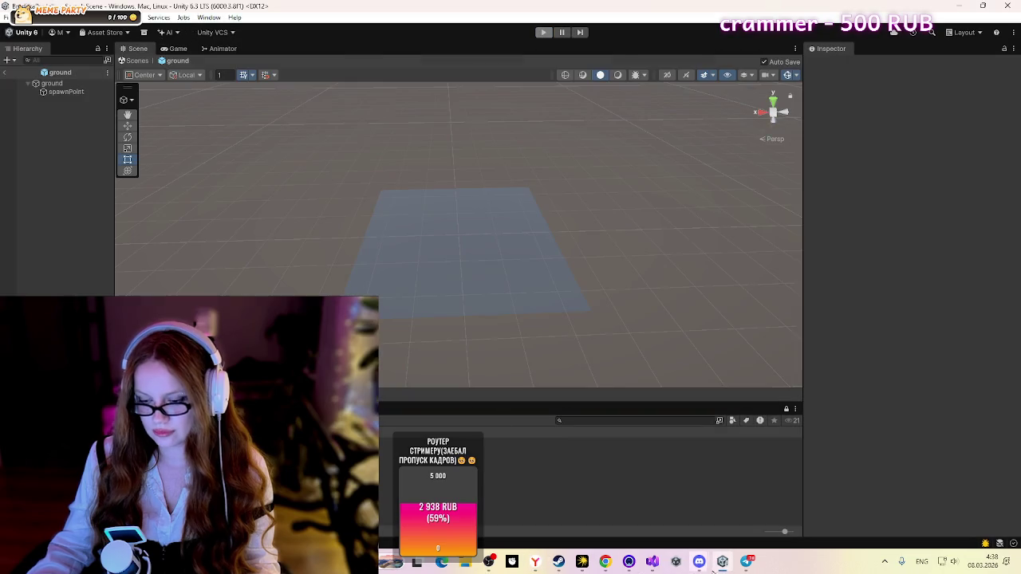
mouse_move(702, 563)
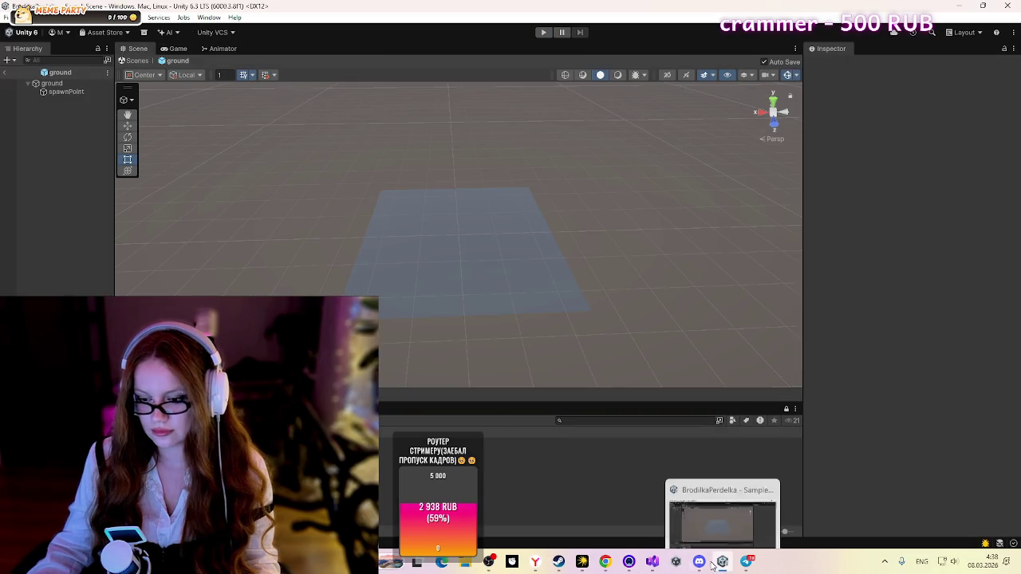
left_click(955, 8)
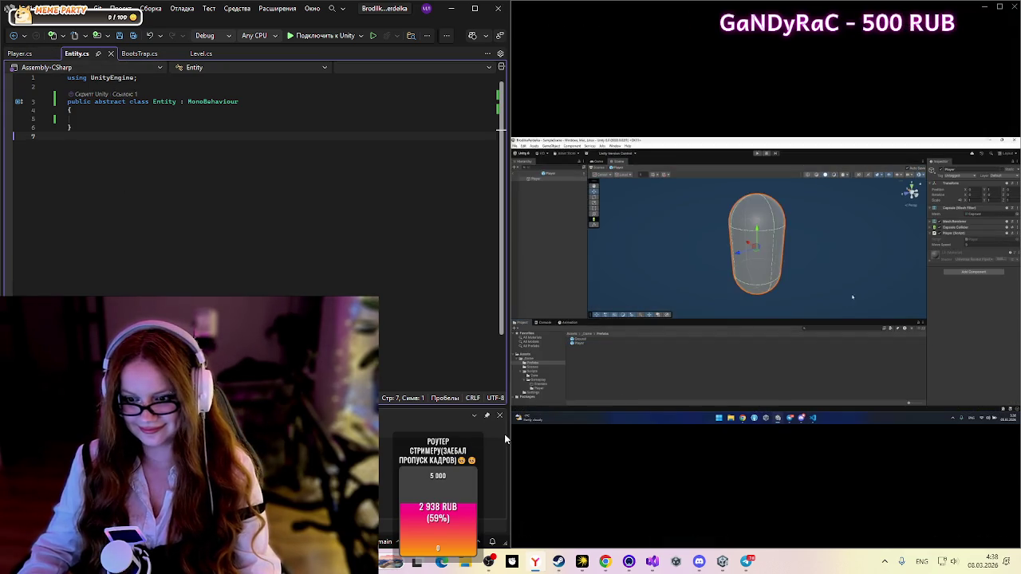
Step: Snap and resize the Unity editor on the left, beside the Discord whiteboard stream
left_click(721, 563)
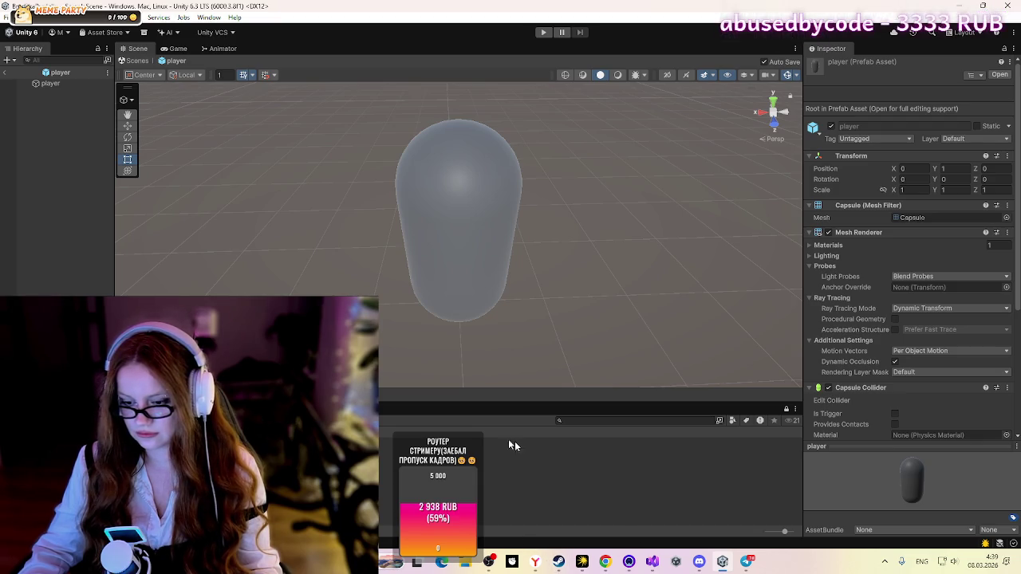
left_click_drag(736, 14, 694, 20)
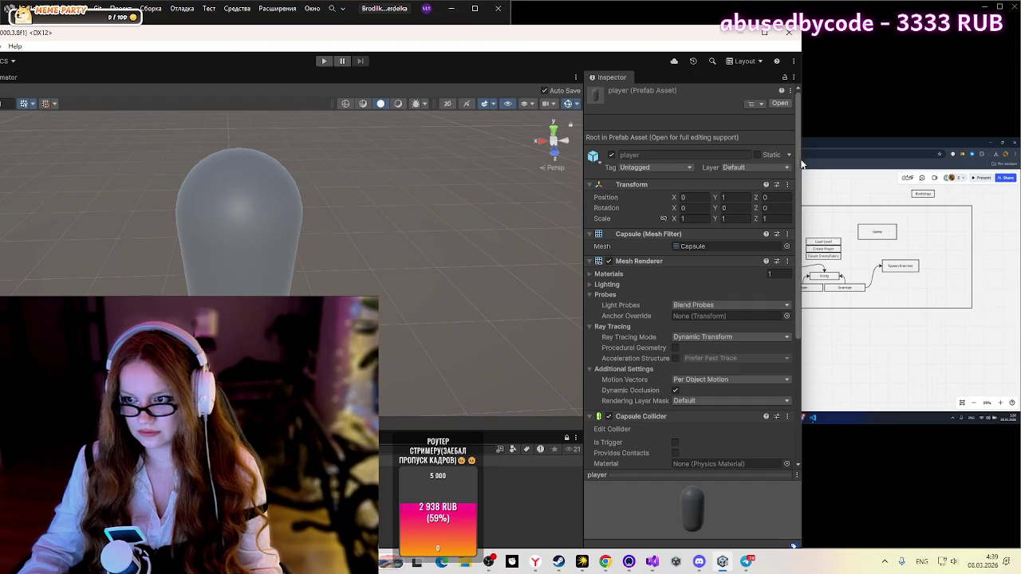
left_click_drag(801, 163, 408, 155)
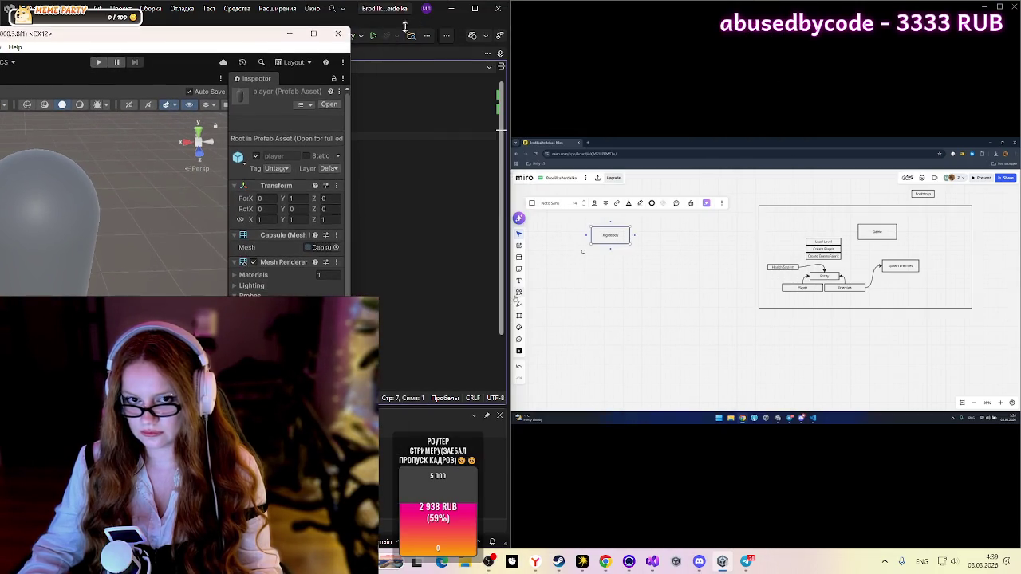
left_click_drag(165, 32, 399, 39)
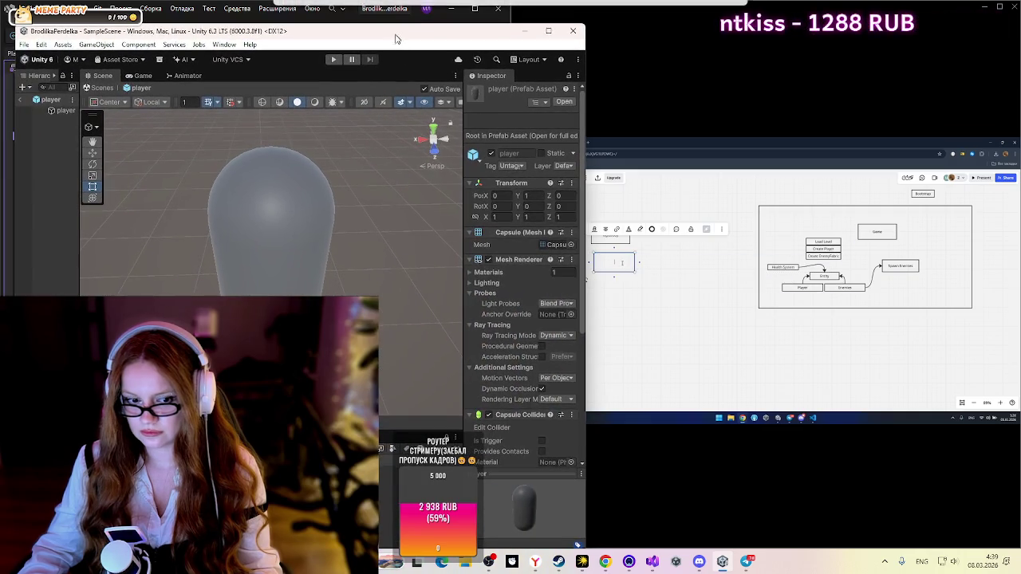
left_click_drag(586, 250, 503, 249)
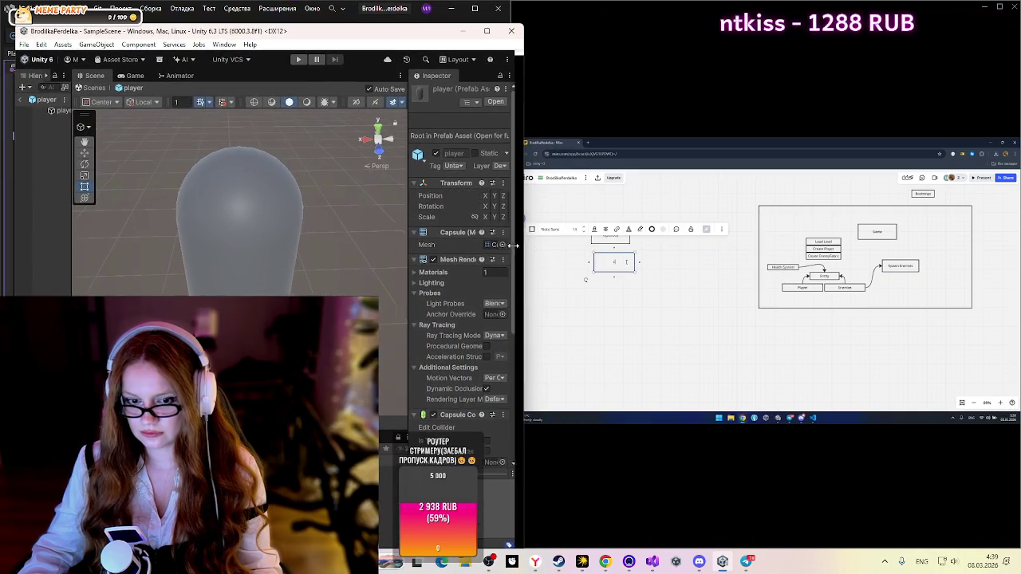
left_click_drag(202, 36, 198, 17)
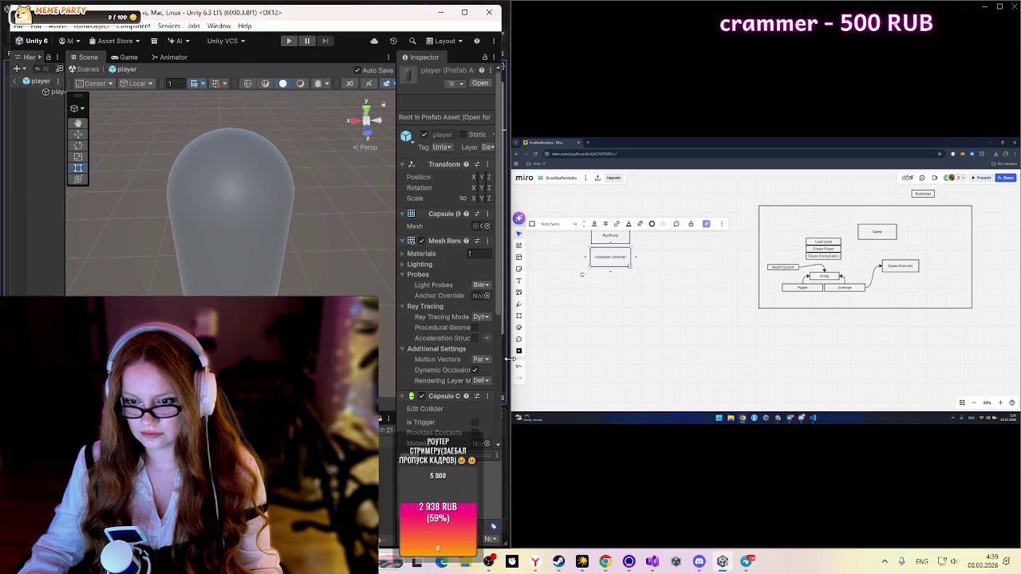
key("alt+Tab")
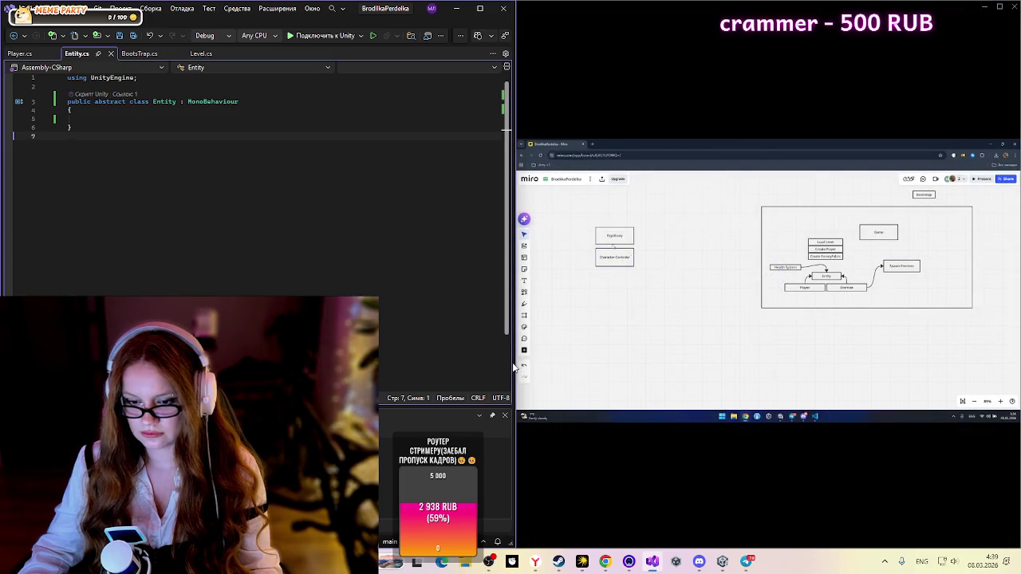
left_click(722, 563)
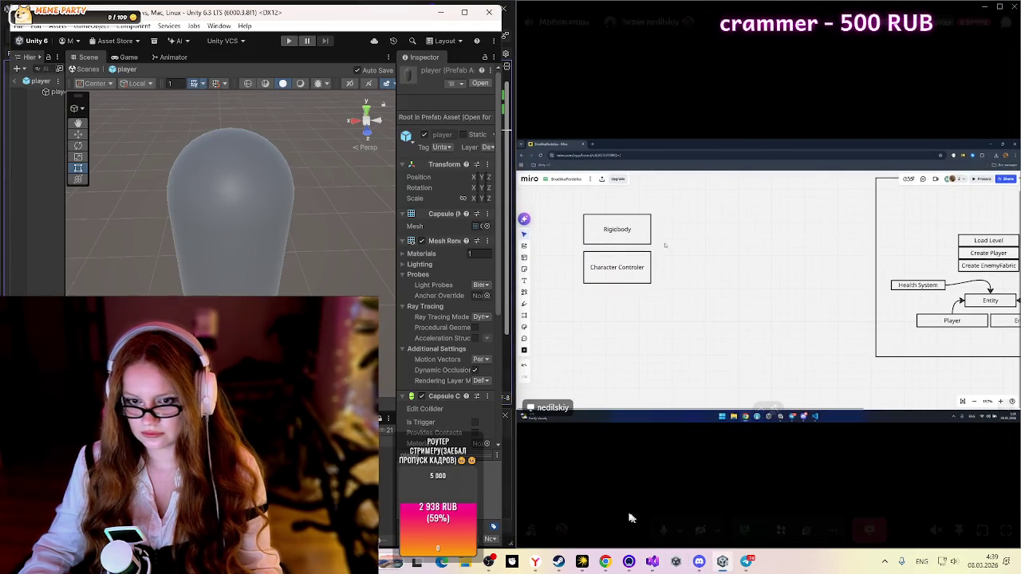
left_click_drag(508, 398, 549, 398)
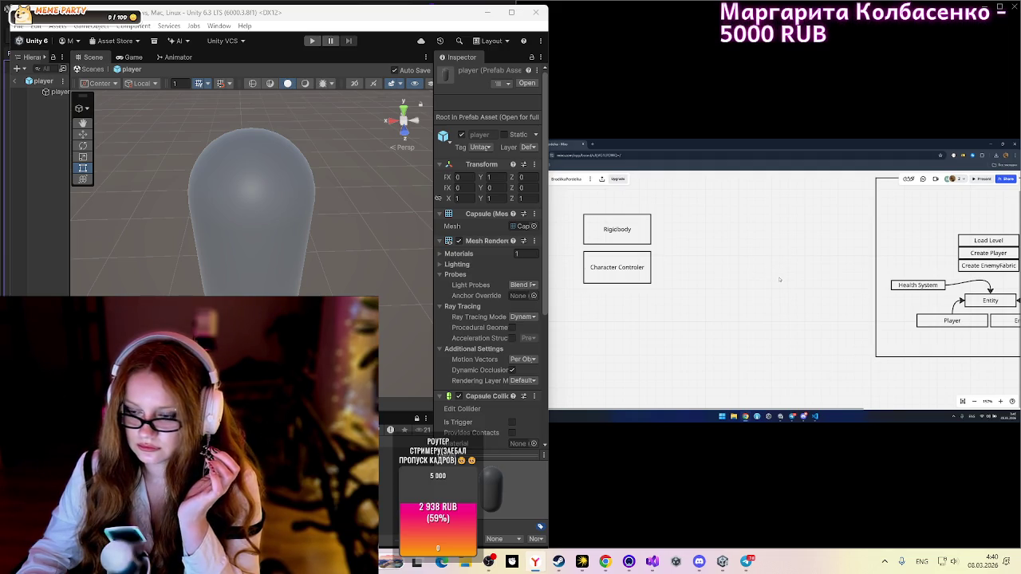
Step: Follow the Discord share from the Miro Rigidbody/Character Controller plan to the remote player prefab
left_click_drag(614, 263, 637, 304)
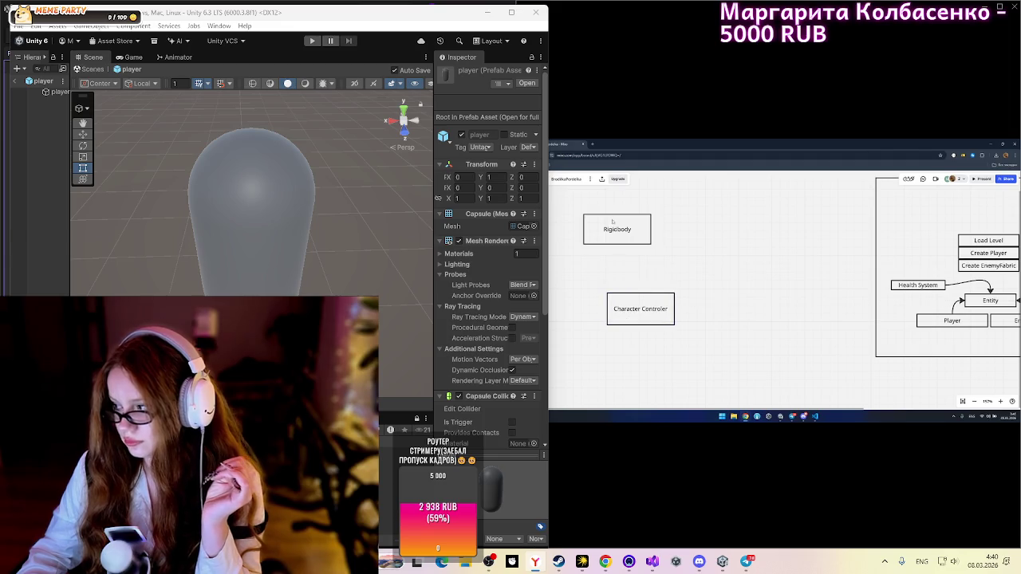
left_click_drag(613, 224, 637, 259)
scroll(656, 286, "right", 1)
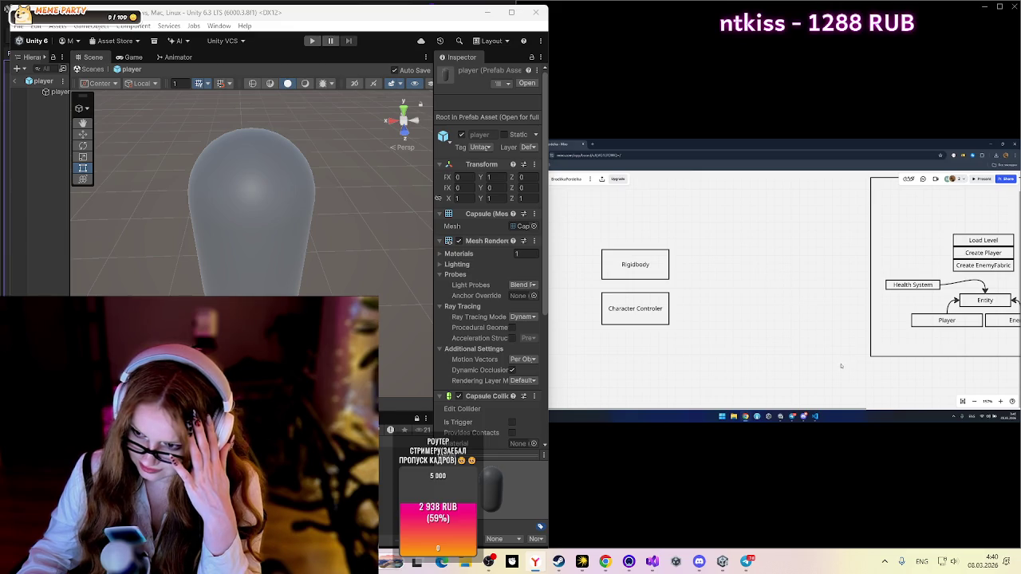
mouse_move(792, 417)
left_click(781, 387)
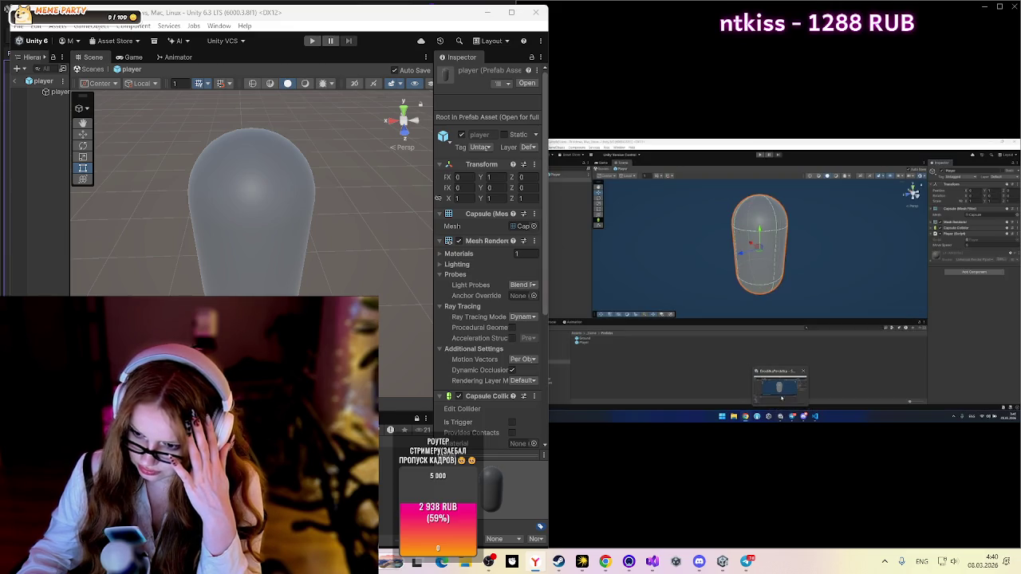
Step: Add a Character Controller (Slope Limit 45, Step Offset 0.3) to the player prefab
left_click(975, 272)
type("ch")
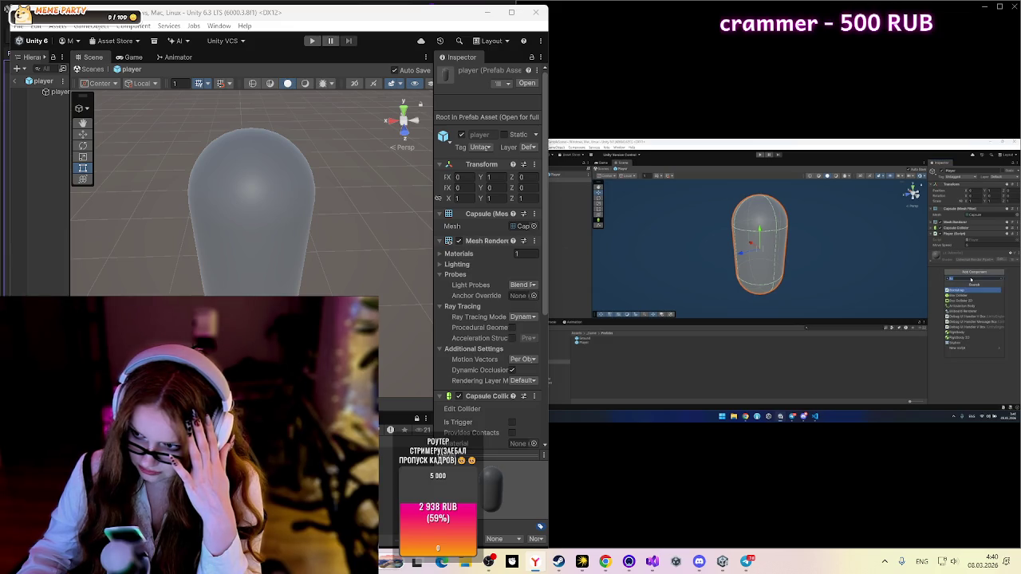
left_click(964, 273)
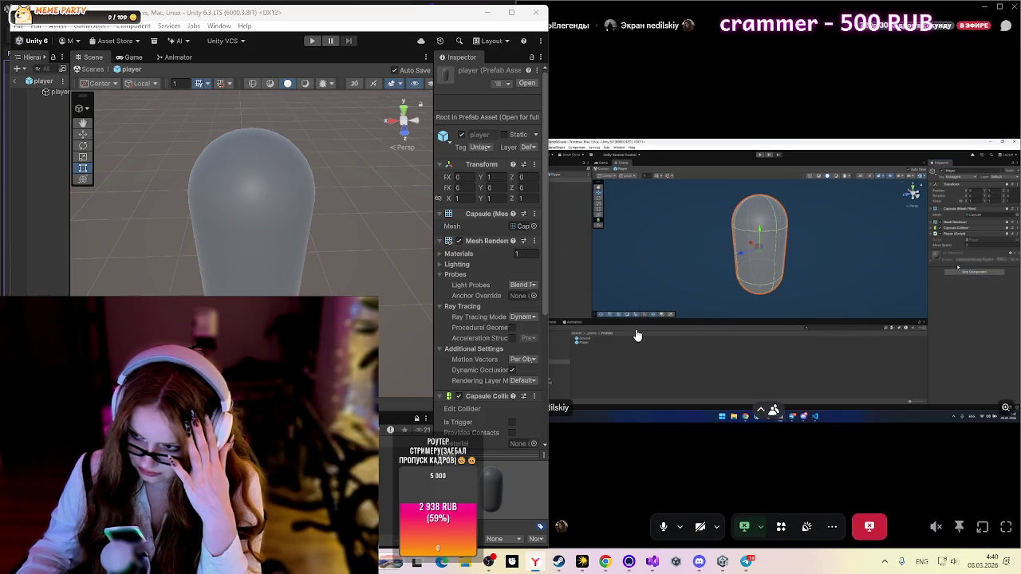
scroll(476, 375, "down", 5)
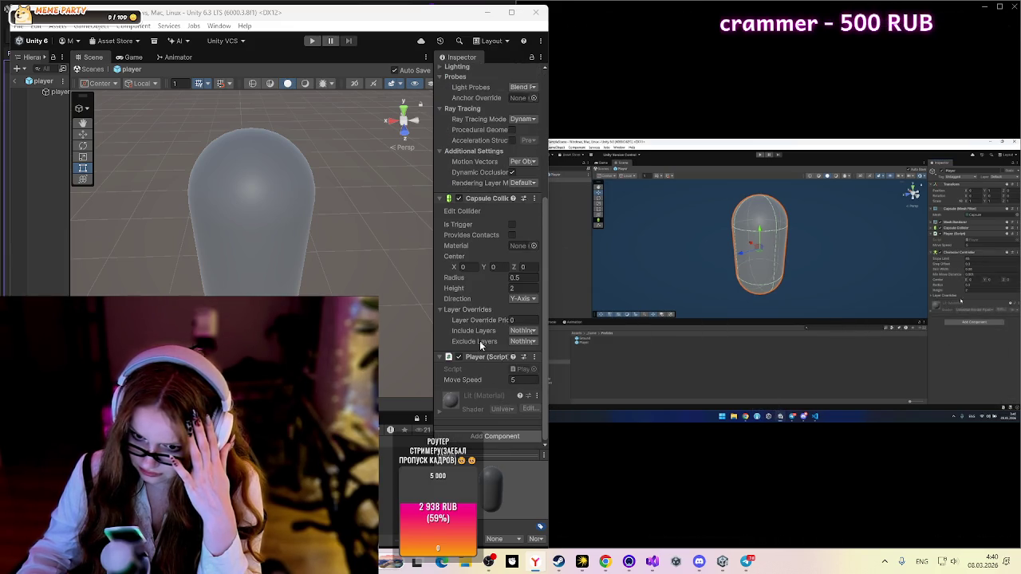
left_click(494, 436)
type("boo")
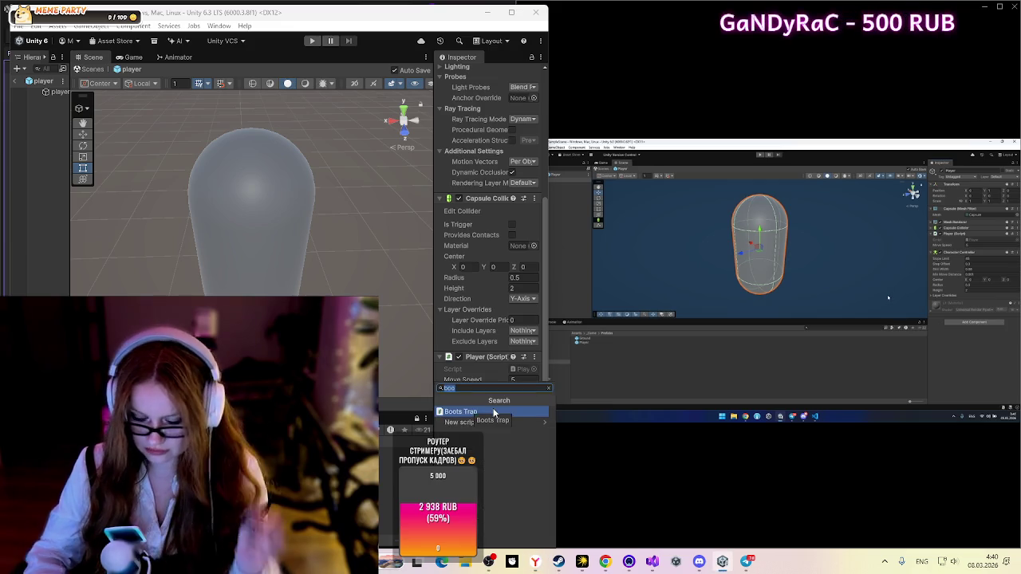
type("ch")
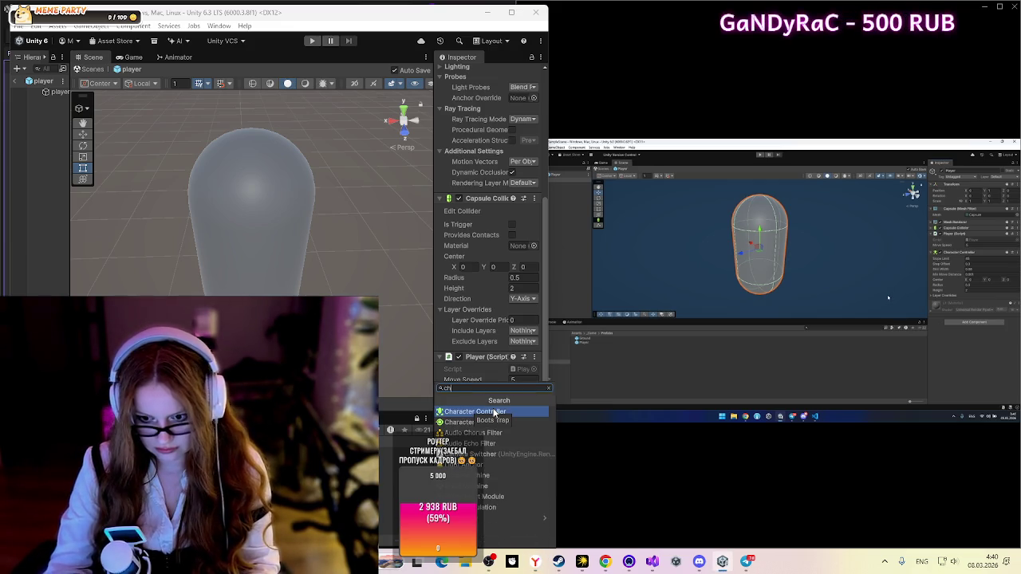
left_click(495, 411)
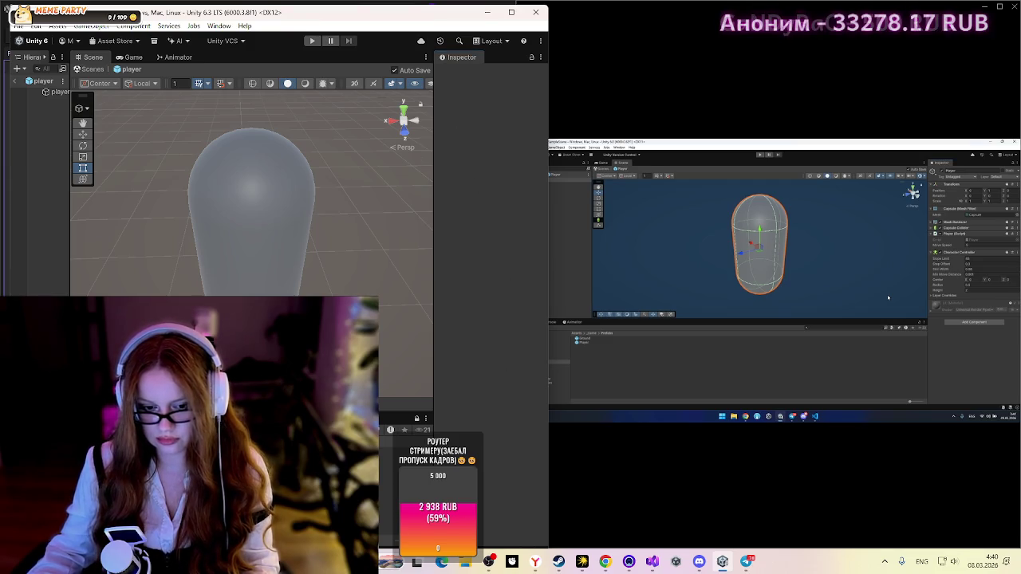
scroll(502, 435, "down", 2)
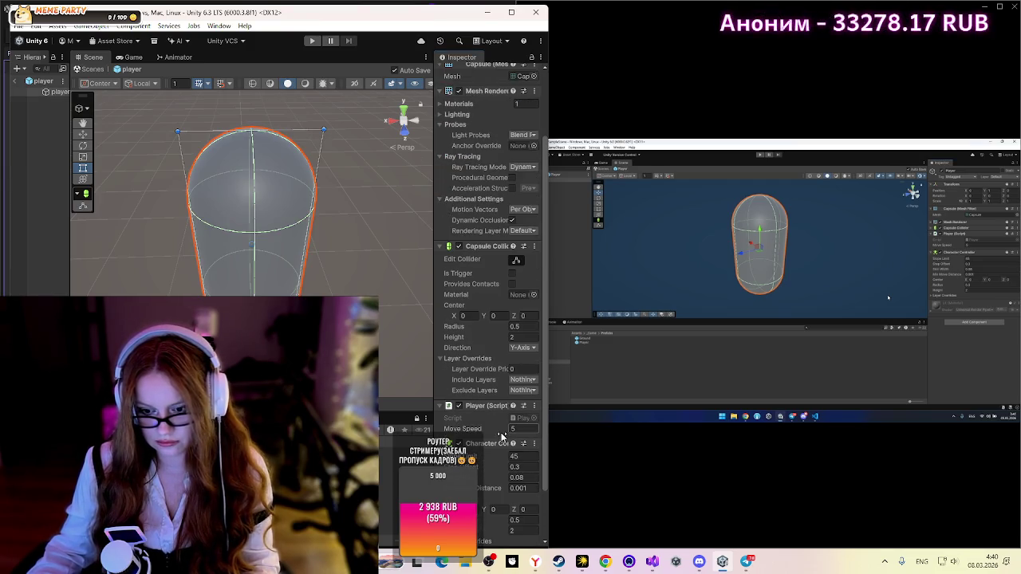
scroll(501, 435, "down", 1)
scroll(500, 410, "down", 1)
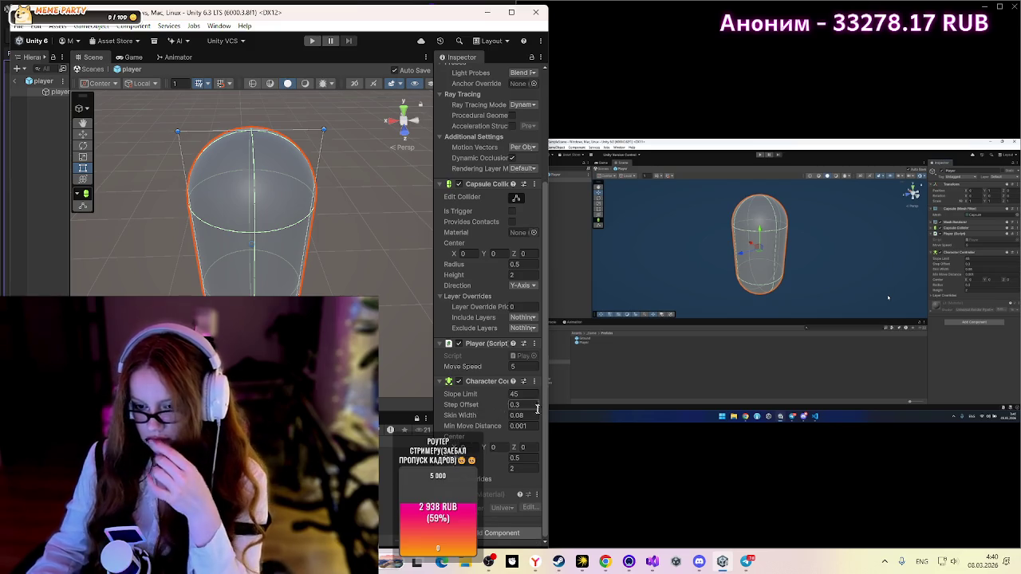
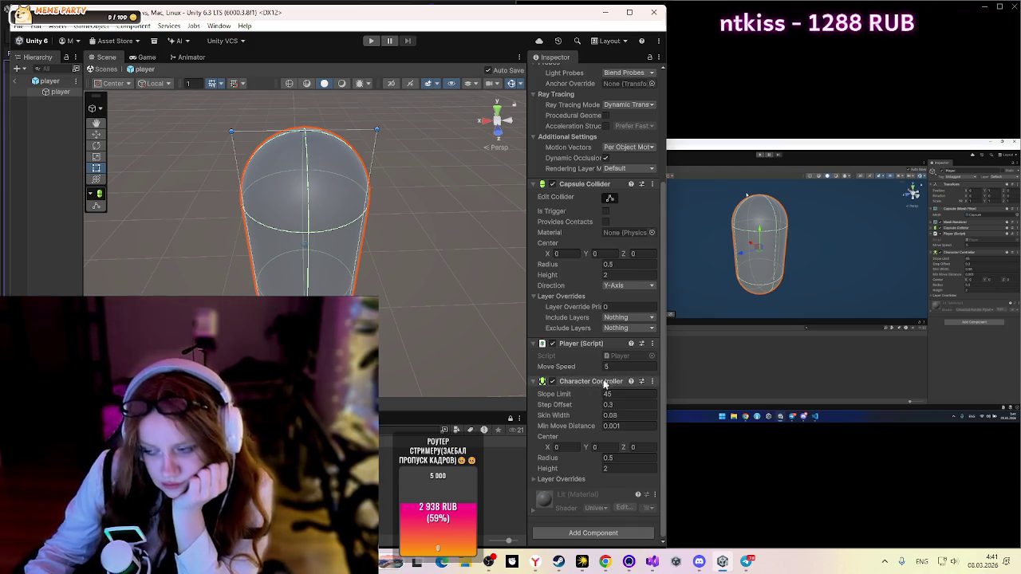
Step: Select the Scripts folder in the Project window so it replaces the capsule in the Inspector
mouse_move(699, 429)
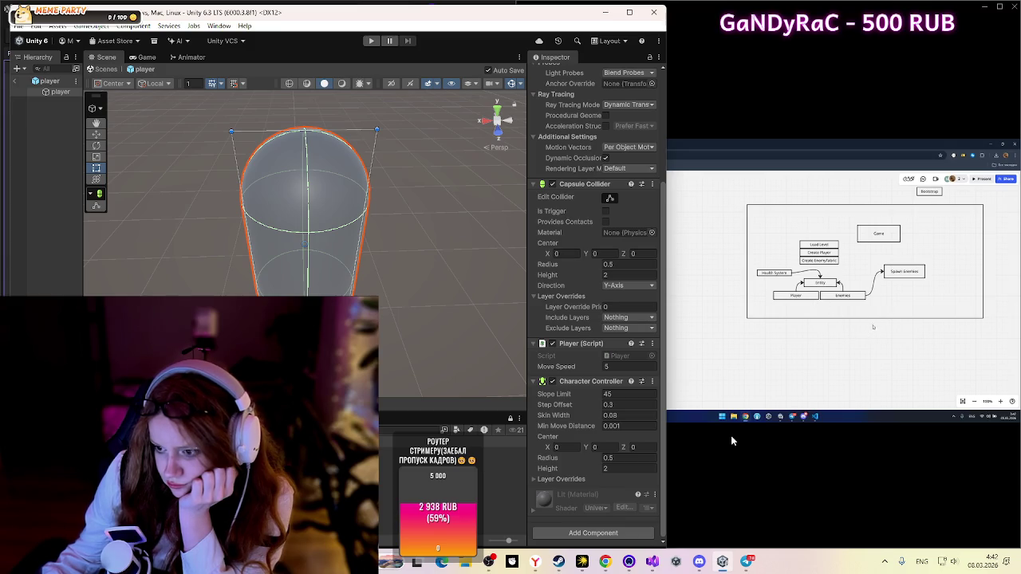
mouse_move(731, 440)
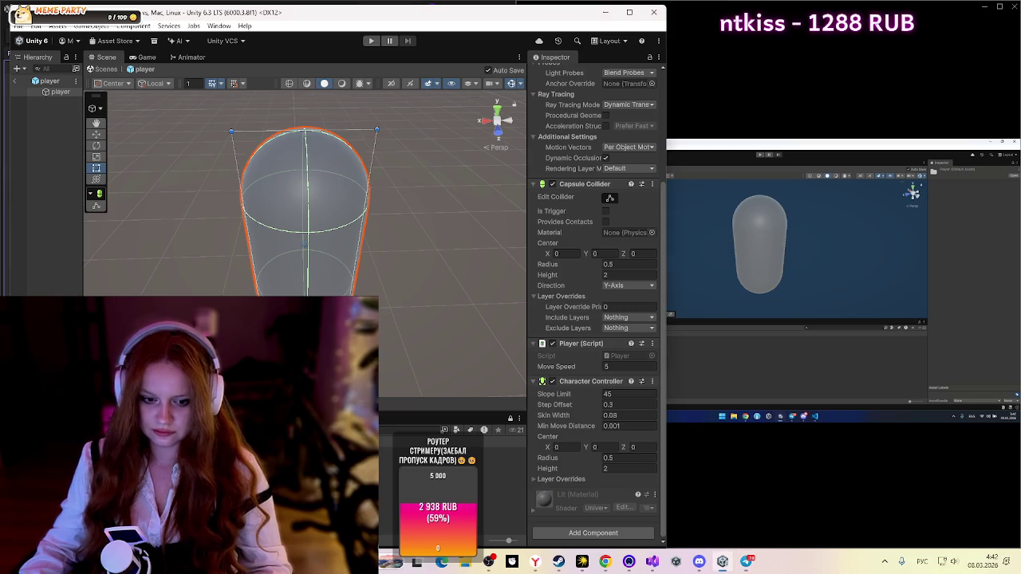
left_click(446, 478)
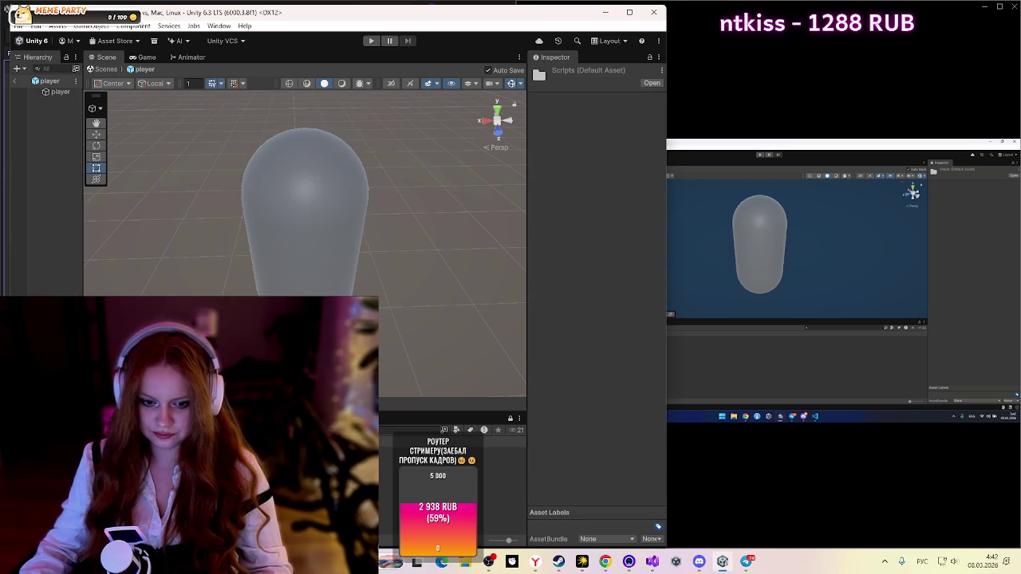
Step: Create a MonoBehaviour script named PlayerMovement in the Player folder and narrow the Unity window
key("Down")
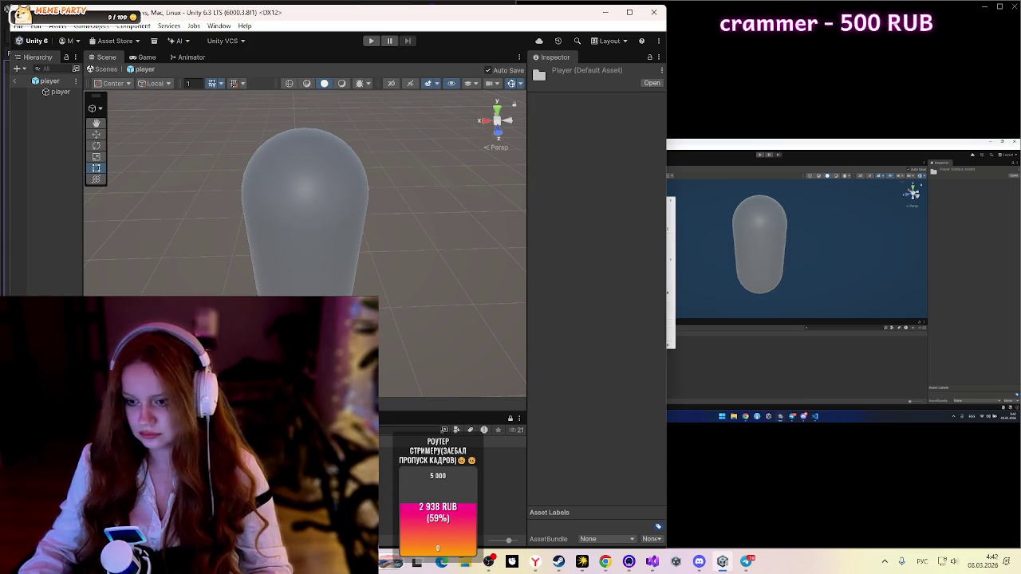
right_click(276, 145)
right_click(231, 168)
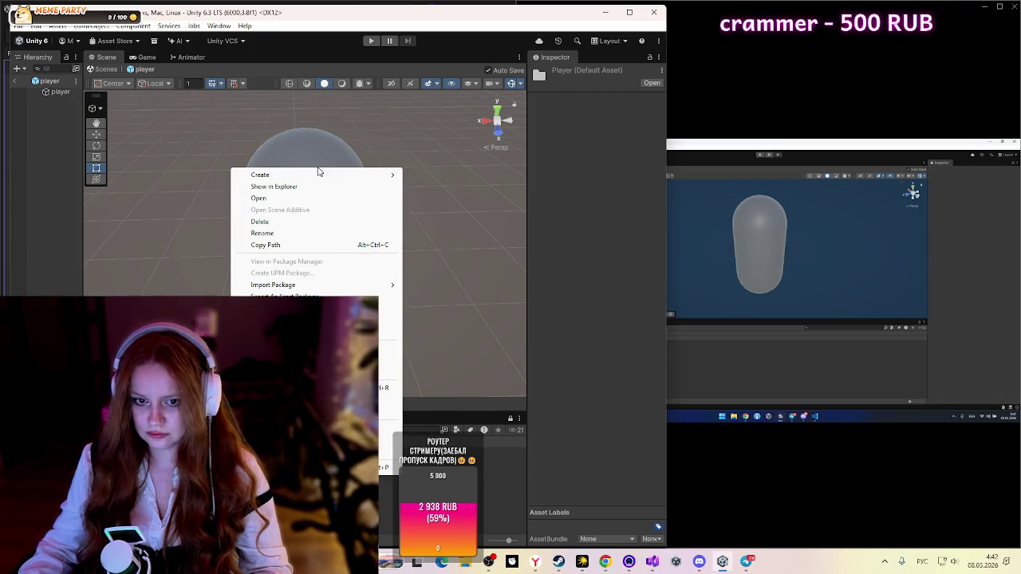
mouse_move(319, 174)
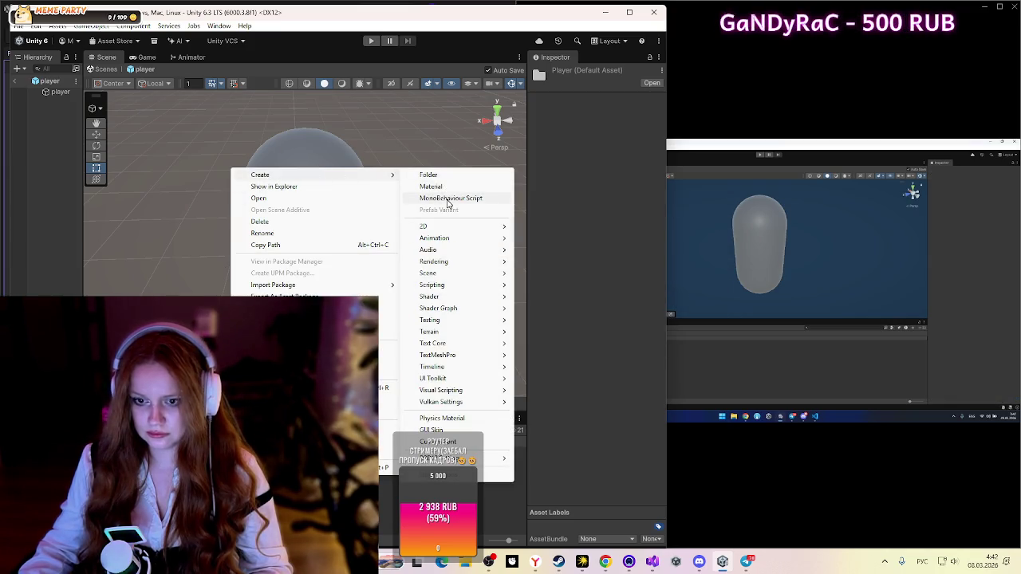
left_click(447, 199)
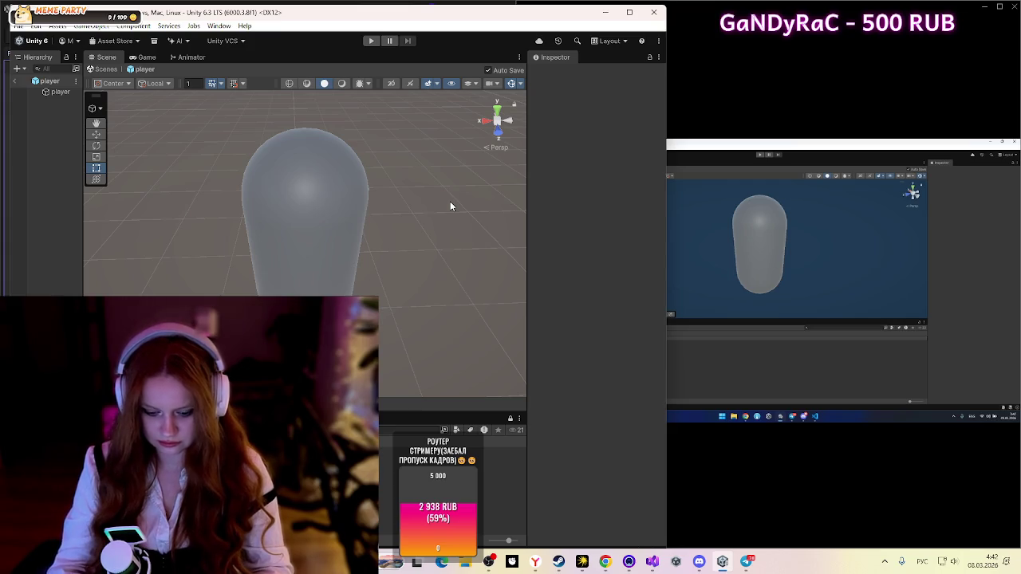
key("alt+shift")
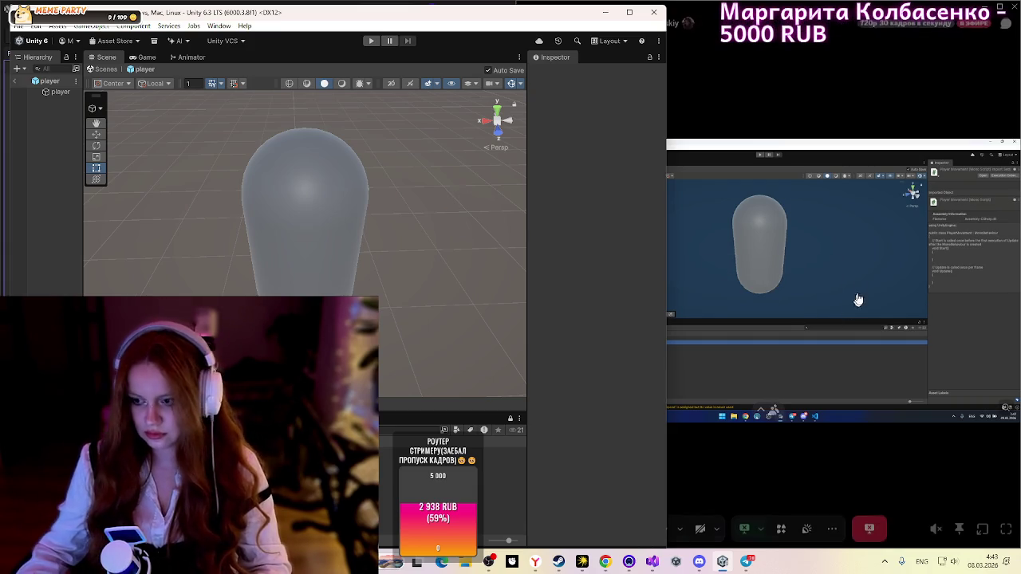
left_click_drag(642, 160, 512, 163)
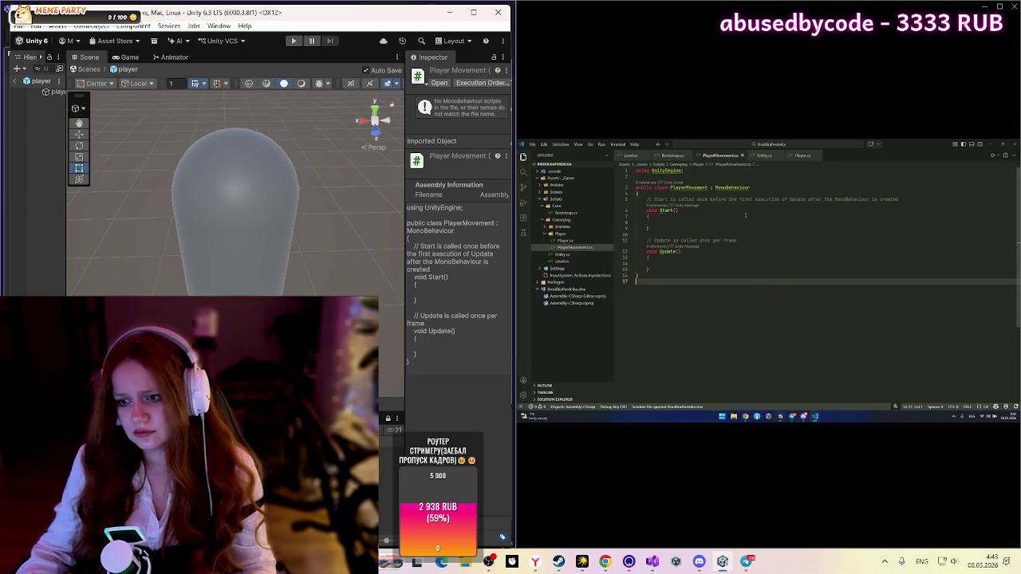
Step: Replace the template comment with a pasted [SerializeField] private float _moveSpeed = 5f field
left_click(744, 199)
key("ctrl+shift+k")
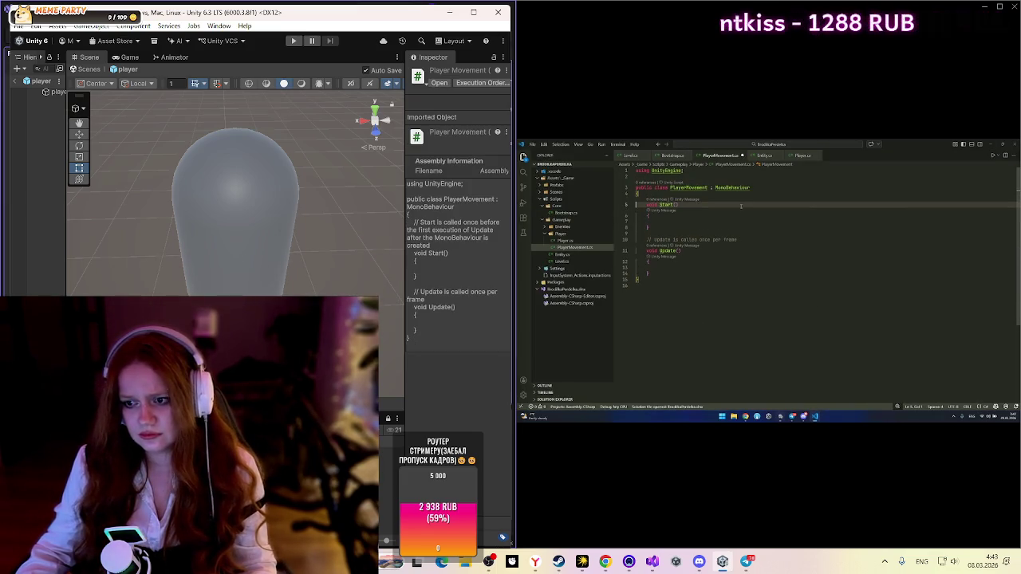
key("Up")
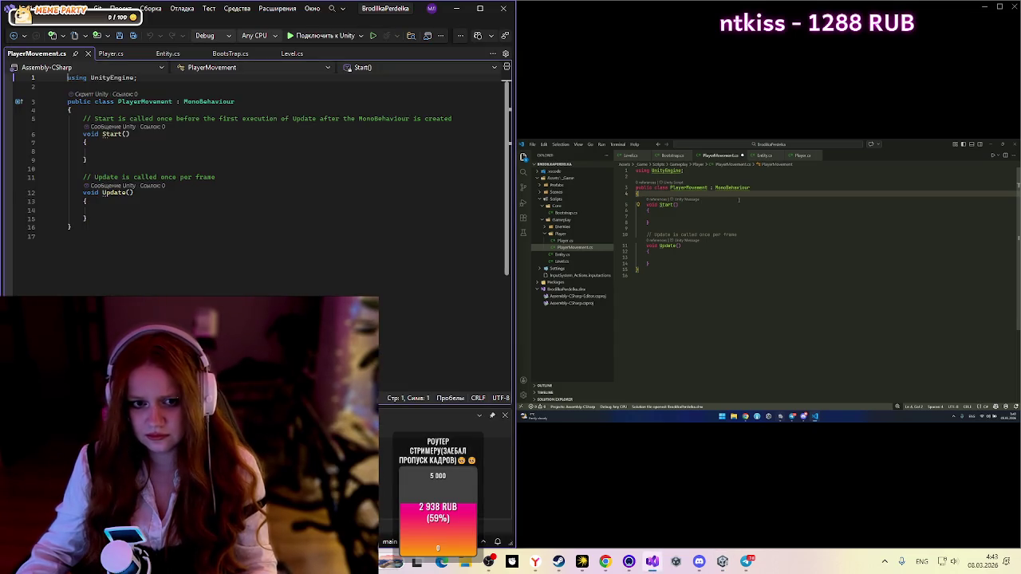
type("[SerializeField] private float _moveSpeed = 5f;")
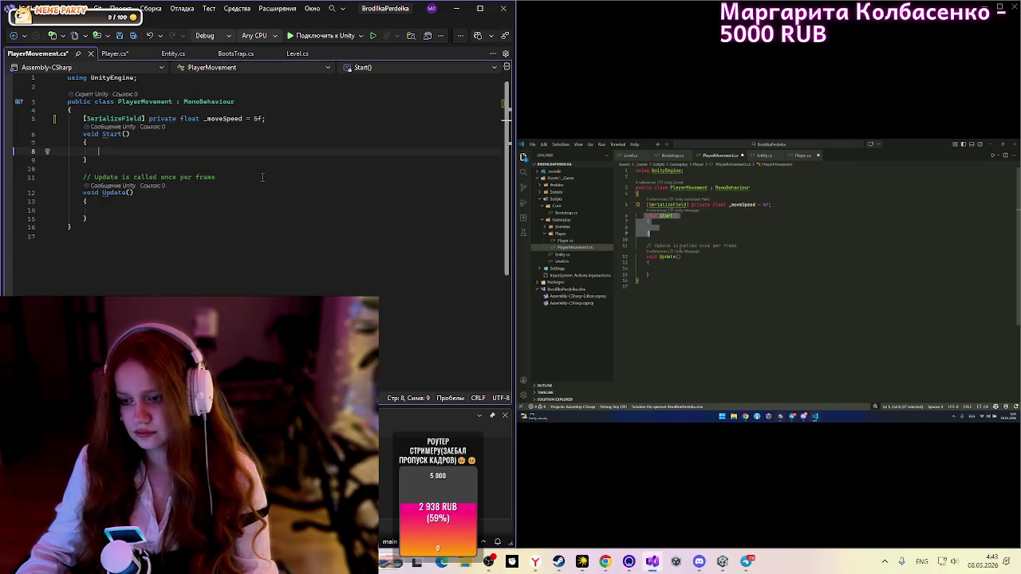
Step: Delete the empty Start and Update methods, leaving an indented blank line in the class
left_click(690, 275)
left_click_drag(88, 218, 72, 134)
key("BackSpace")
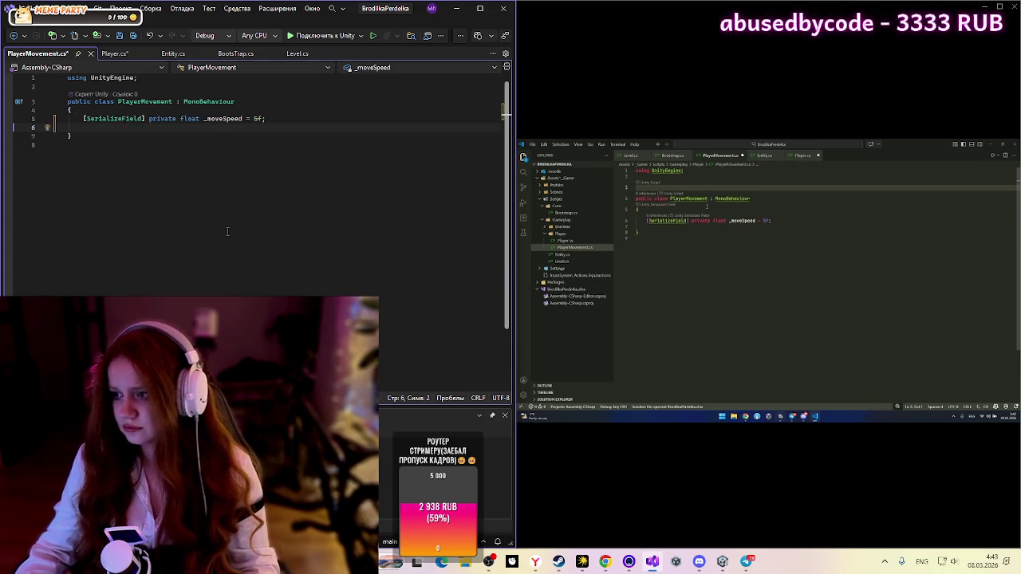
scroll(224, 222, "up", 2, "ctrl")
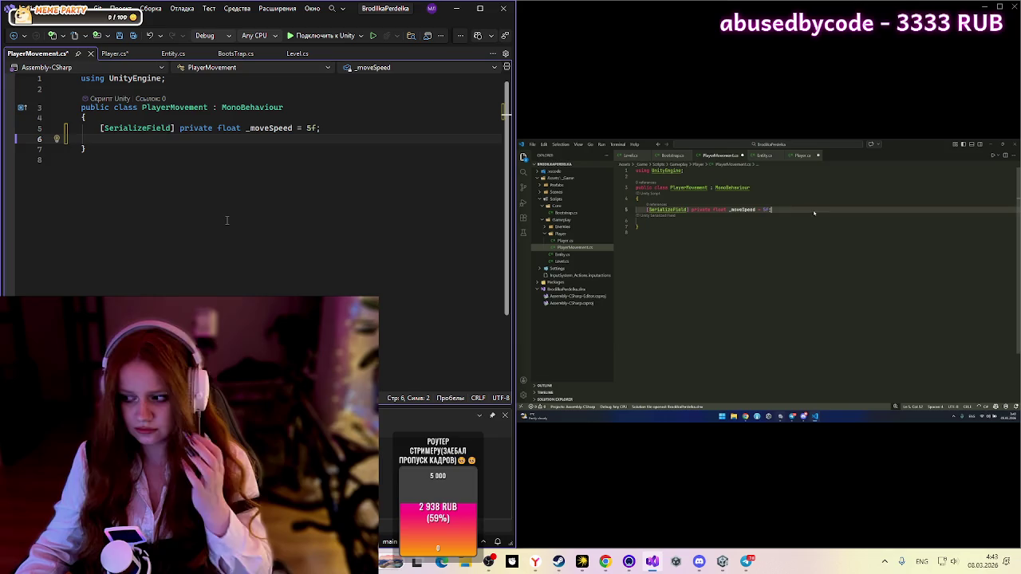
key("Tab")
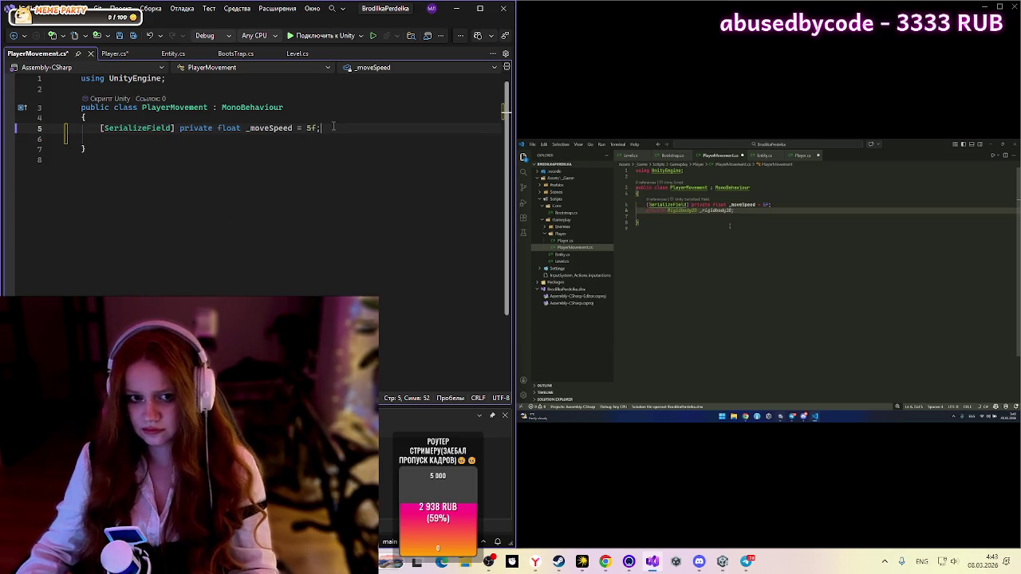
key("Return")
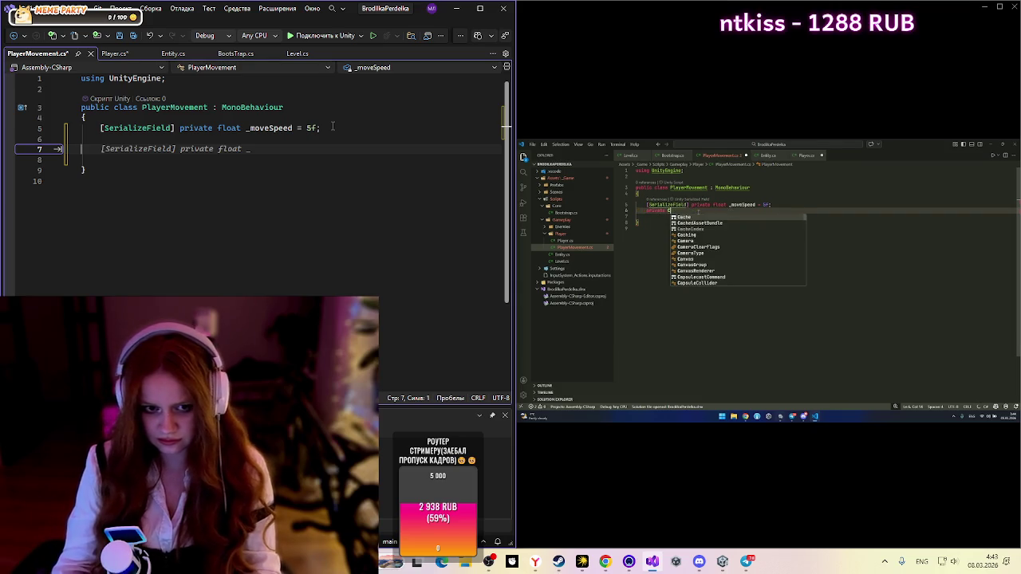
Step: Add a private CharacterController _characterController field below _moveSpeed
key("BackSpace")
key("BackSpace")
key("BackSpace")
key("Return")
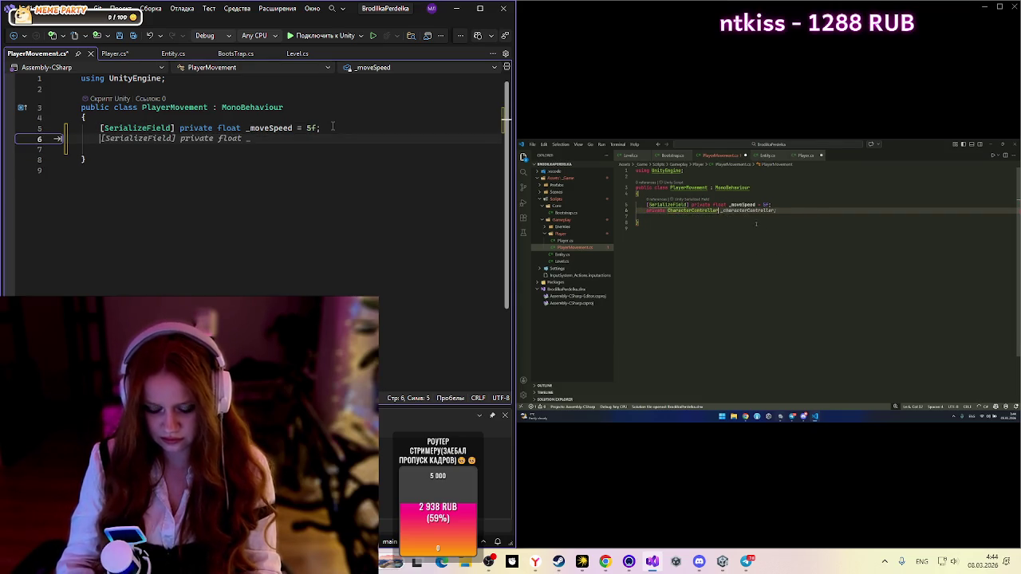
type("privat")
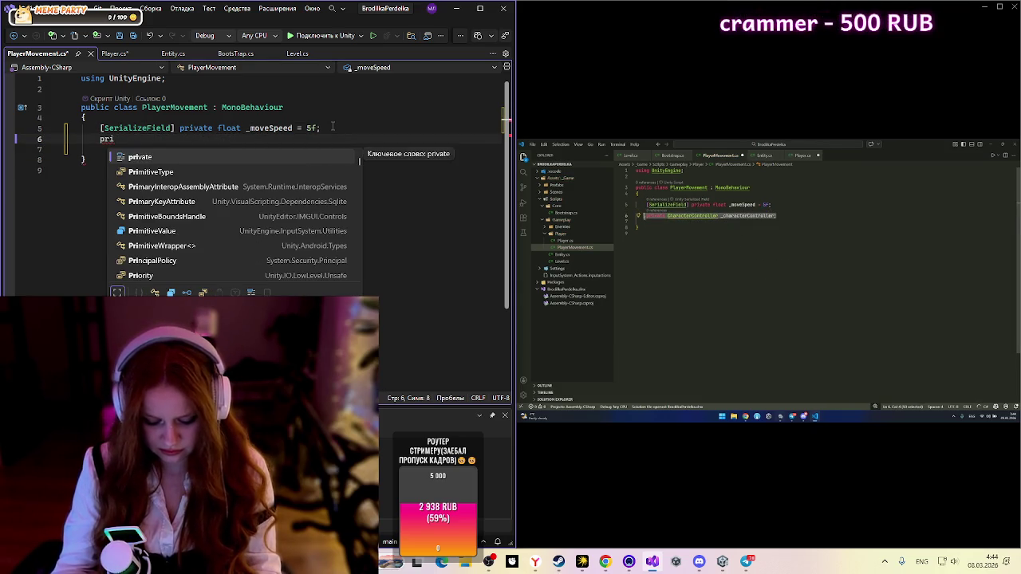
type("e ")
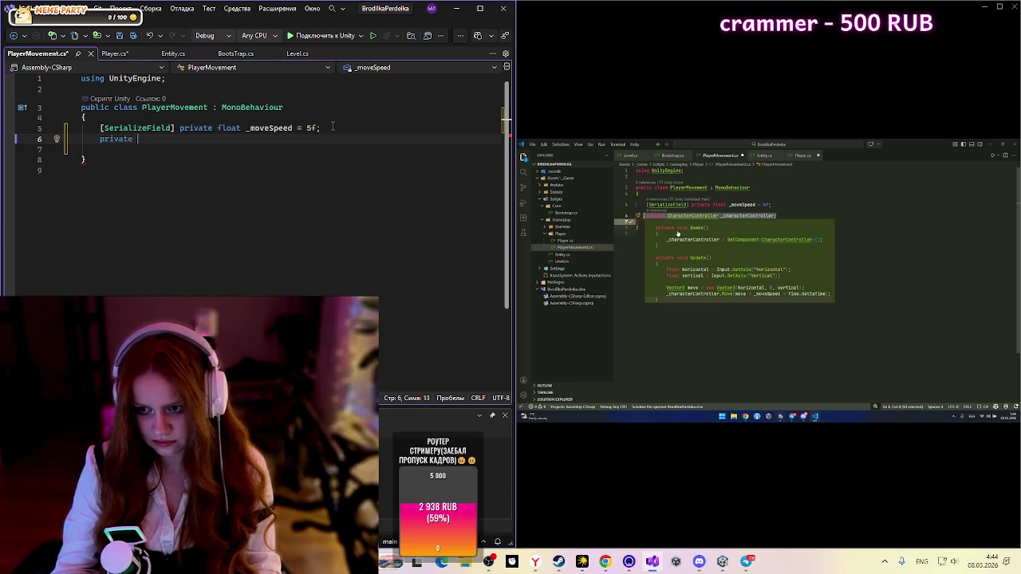
type("Char")
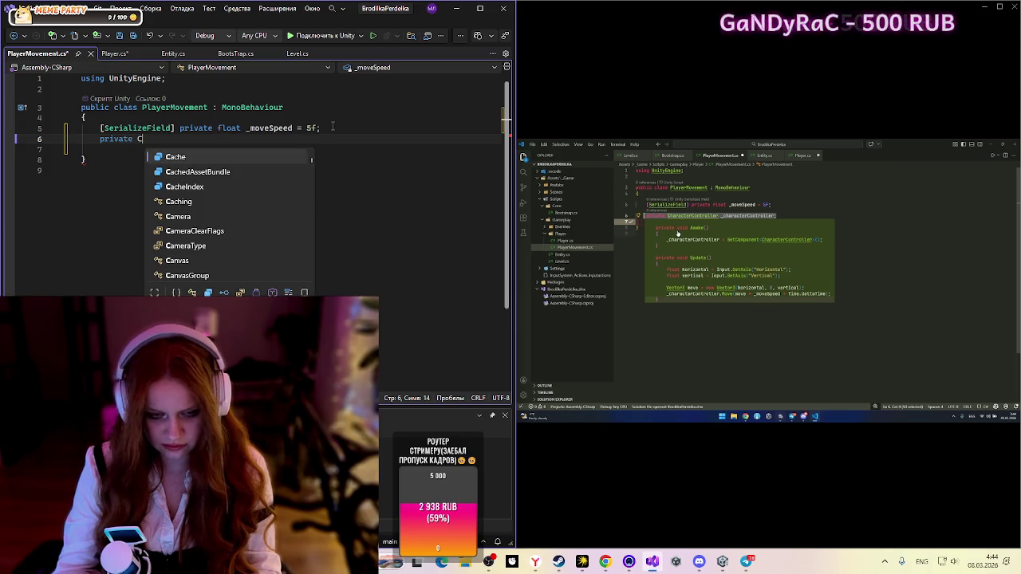
key("Tab")
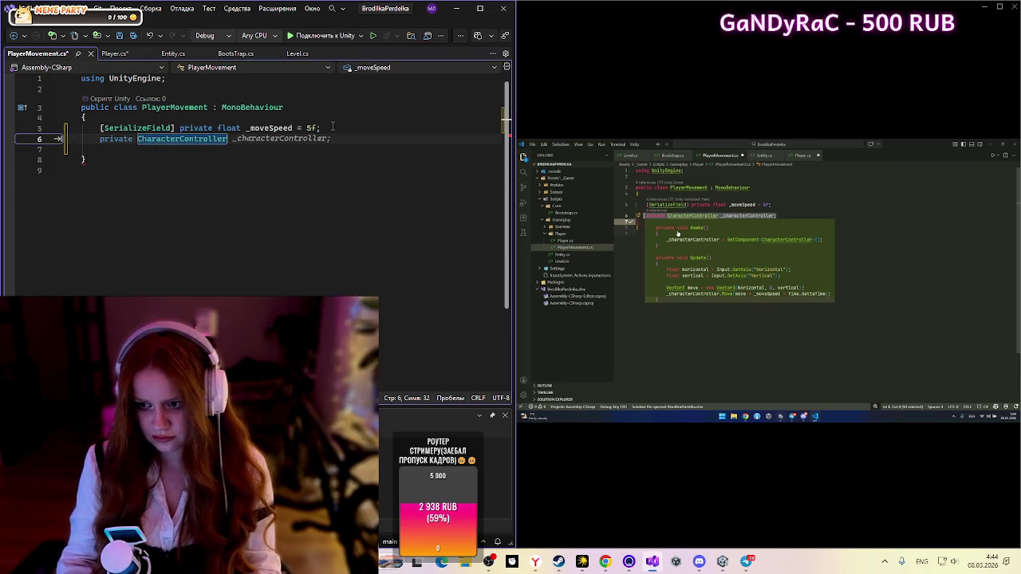
type("_")
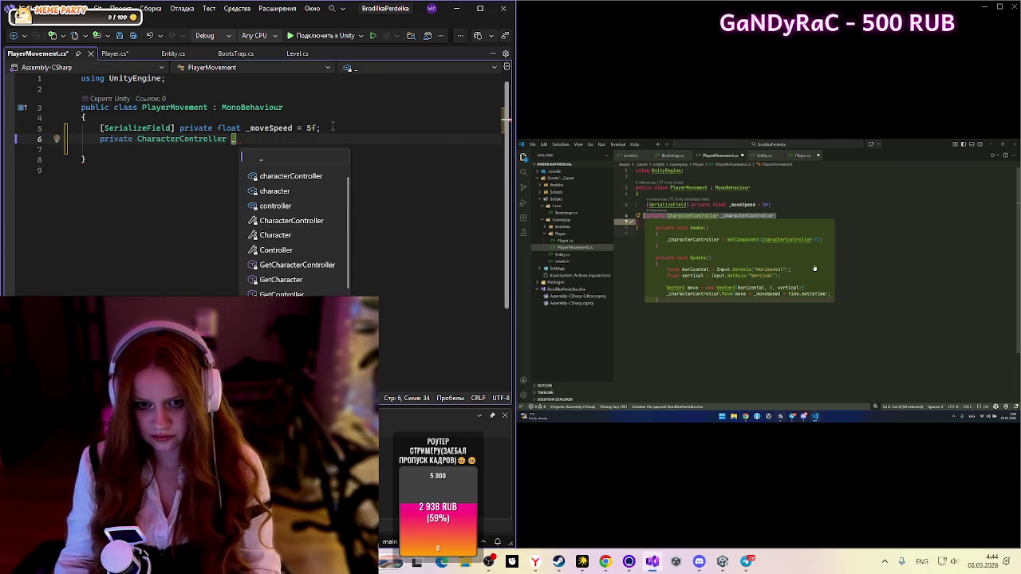
key("Down")
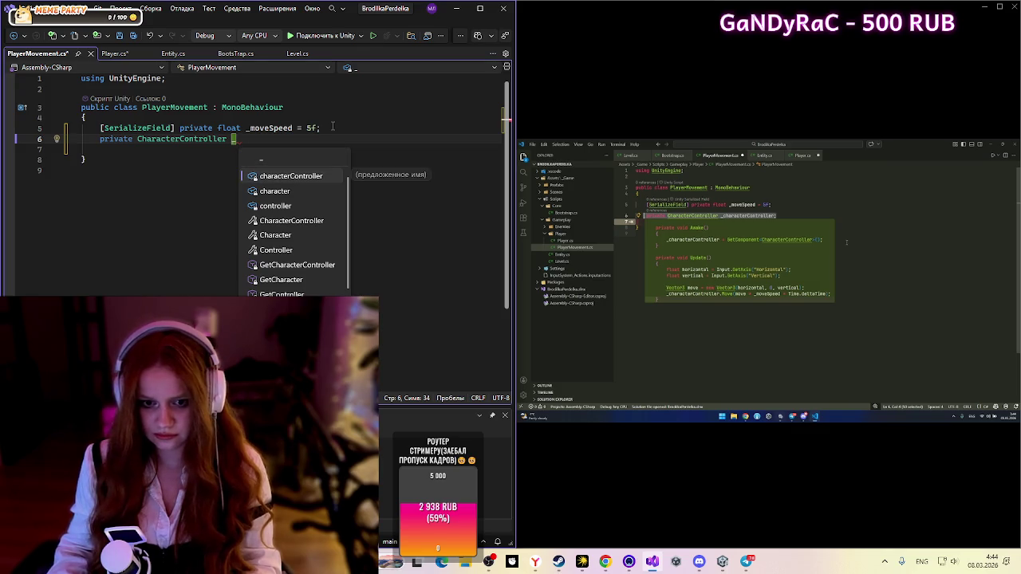
key("Tab")
left_click(232, 139)
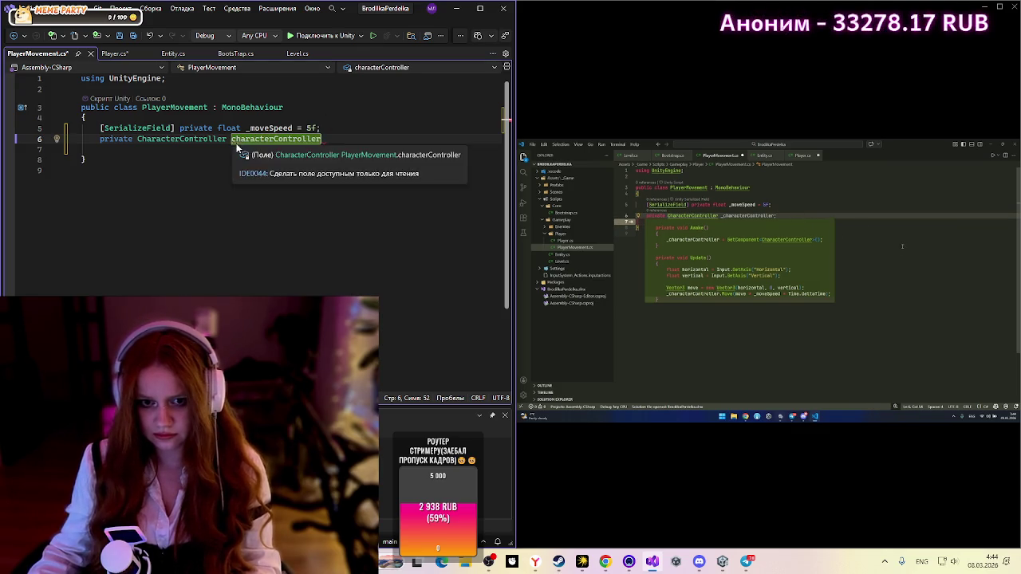
type("_")
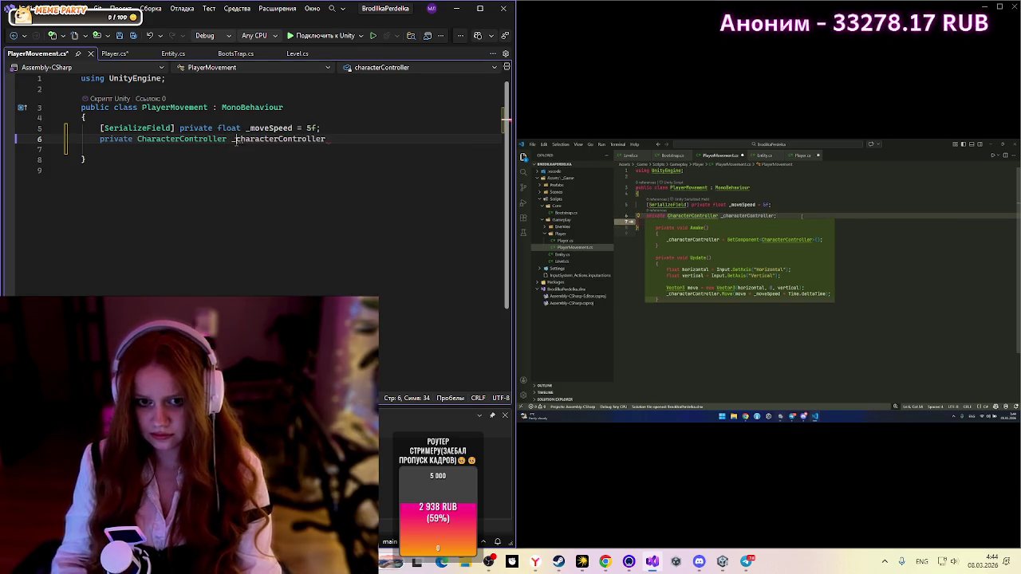
left_click(354, 139)
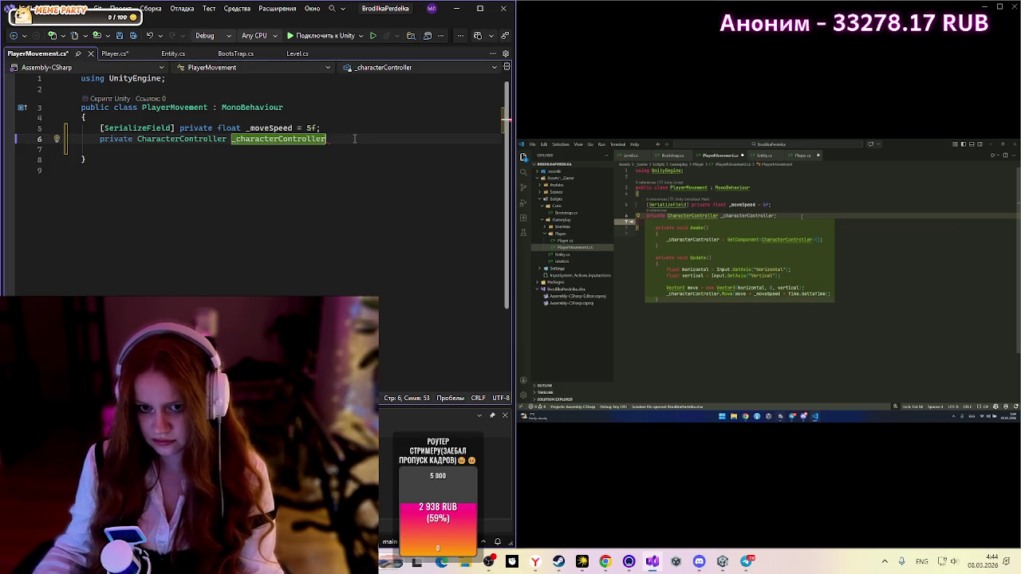
type(";")
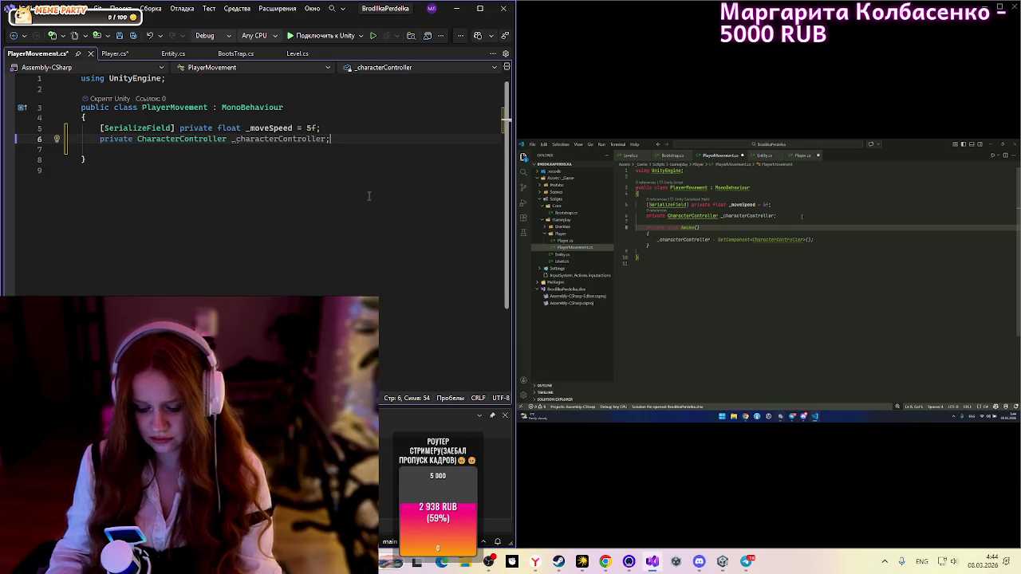
Step: Insert an empty private void Awake() method using IntelliSense completions
key("Return")
type("p")
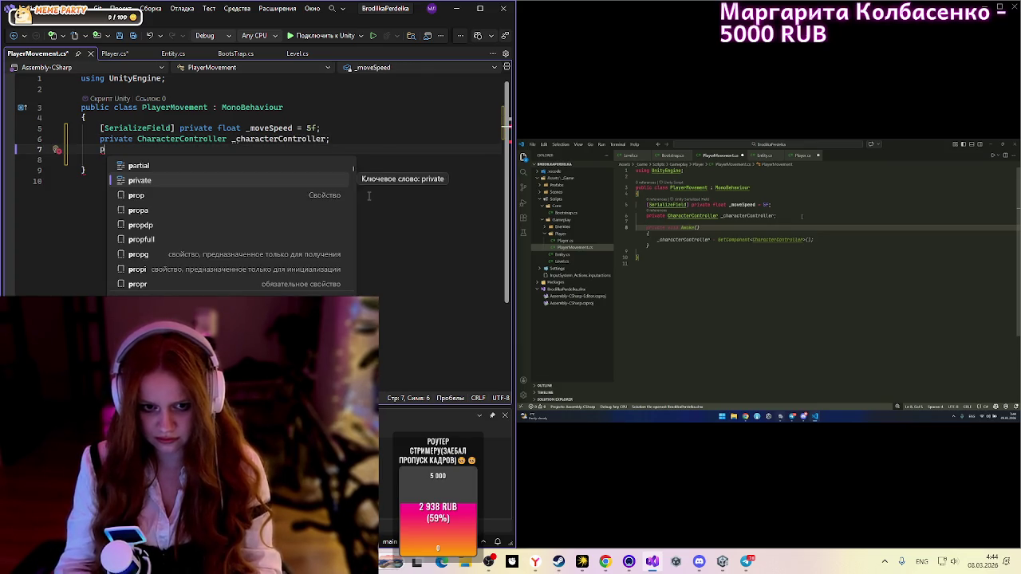
type("rivate vo")
key("Tab")
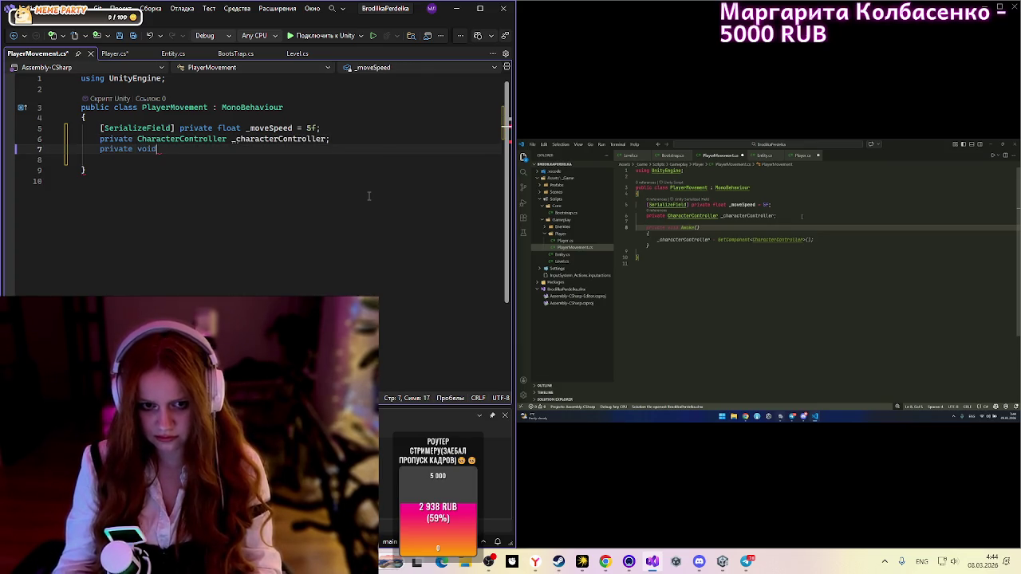
type(" A")
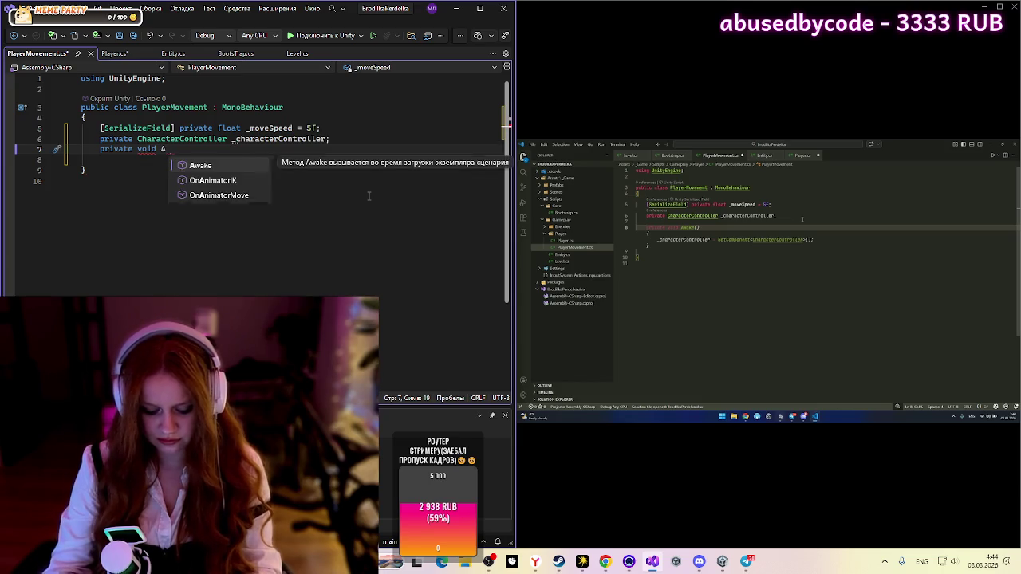
type("wa")
key("Tab")
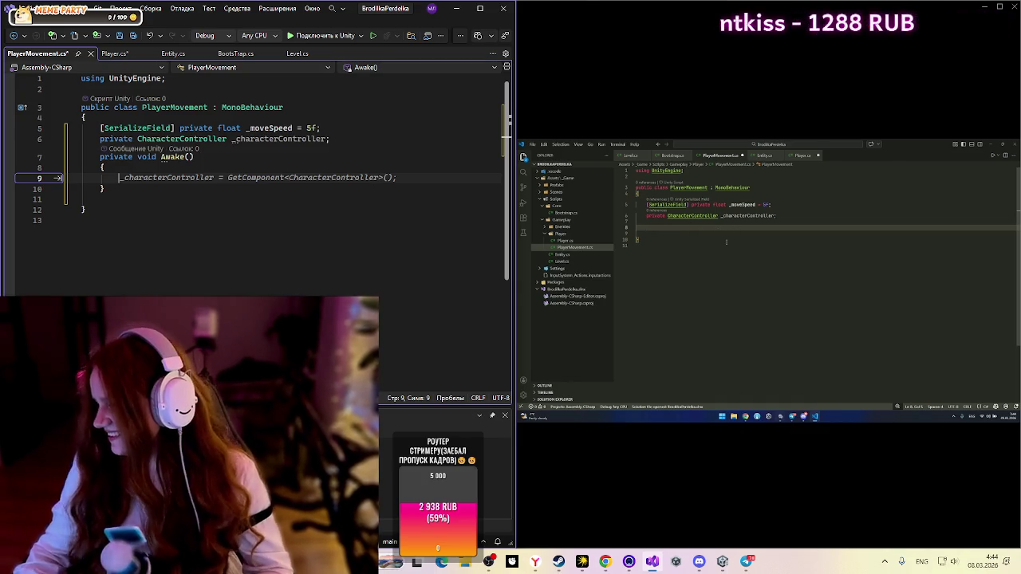
Step: On the Miro board, draw a rectangle labelled 'Character Contr' left of the Entity diagram
mouse_move(744, 417)
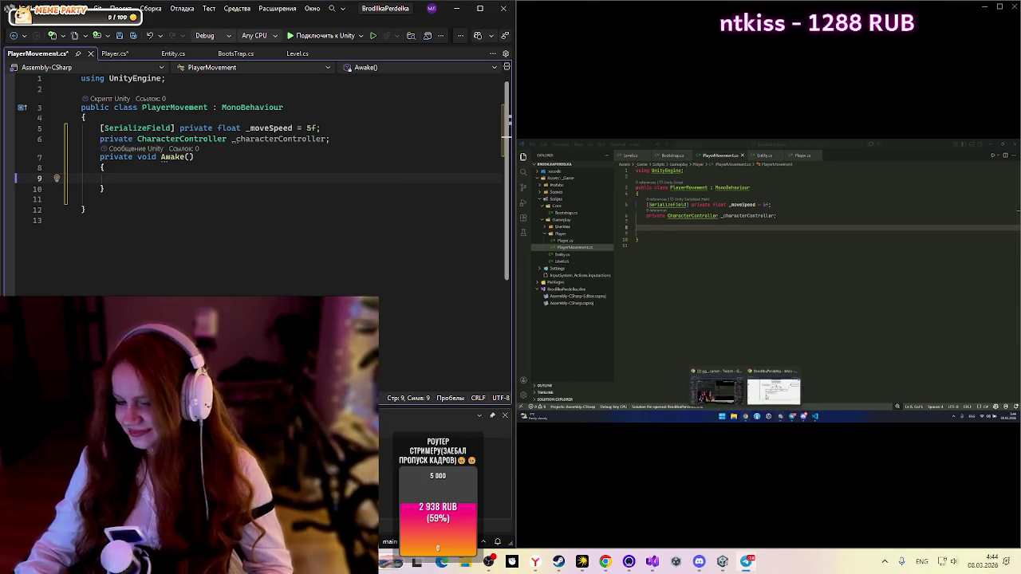
left_click(766, 395)
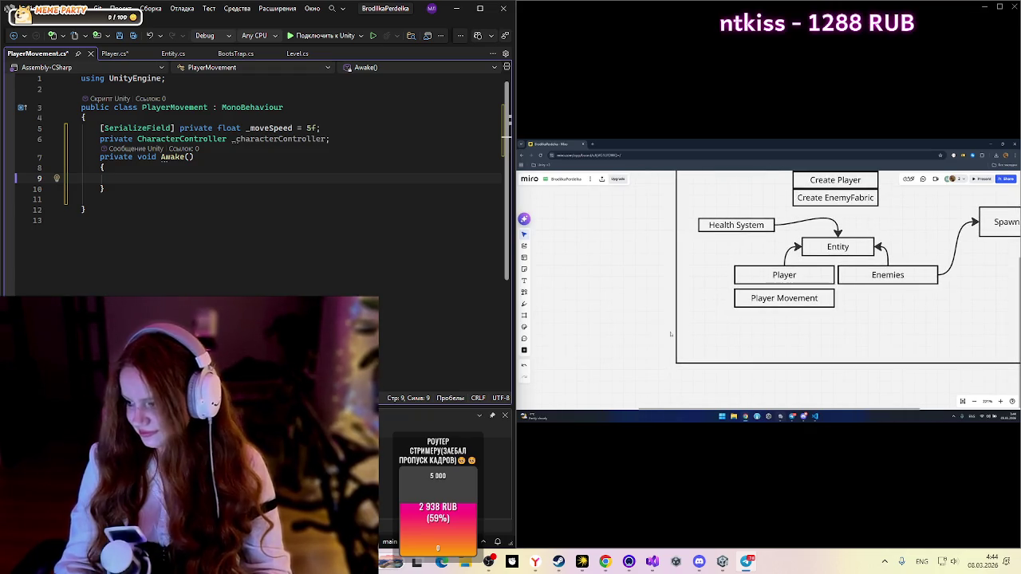
scroll(718, 331, "left", 2)
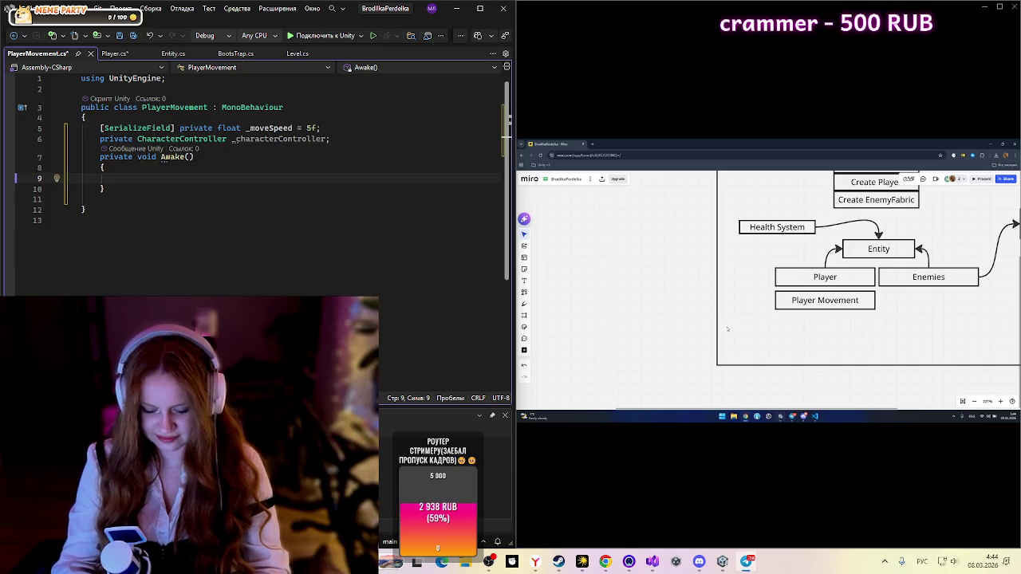
scroll(608, 322, "left", 2)
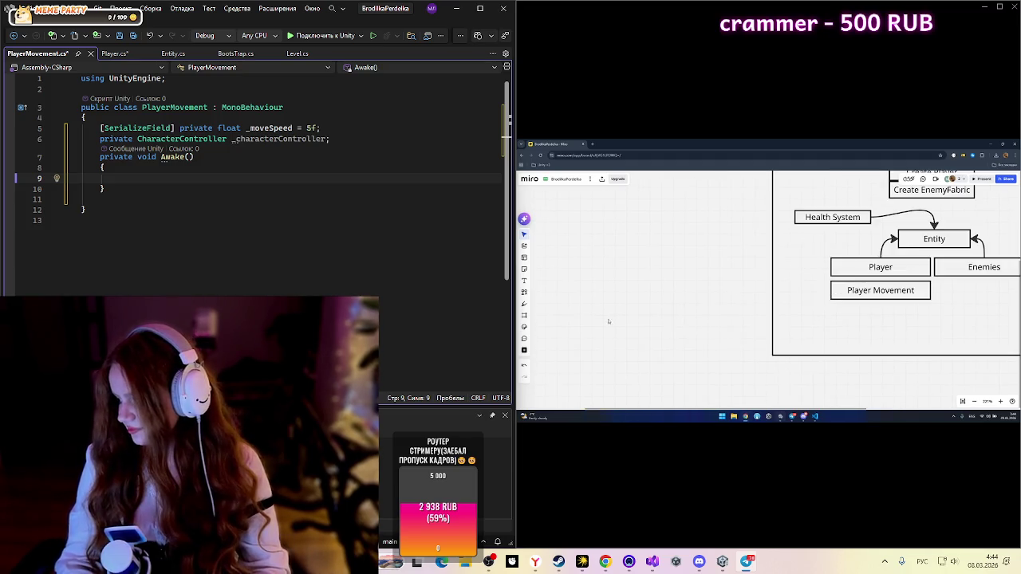
left_click(524, 292)
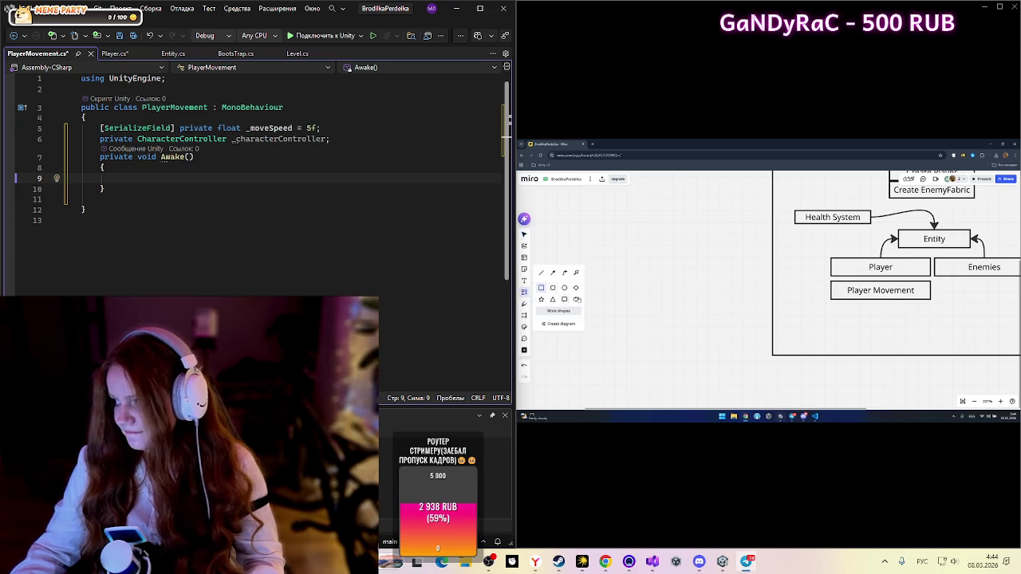
left_click(541, 287)
left_click_drag(599, 295, 679, 310)
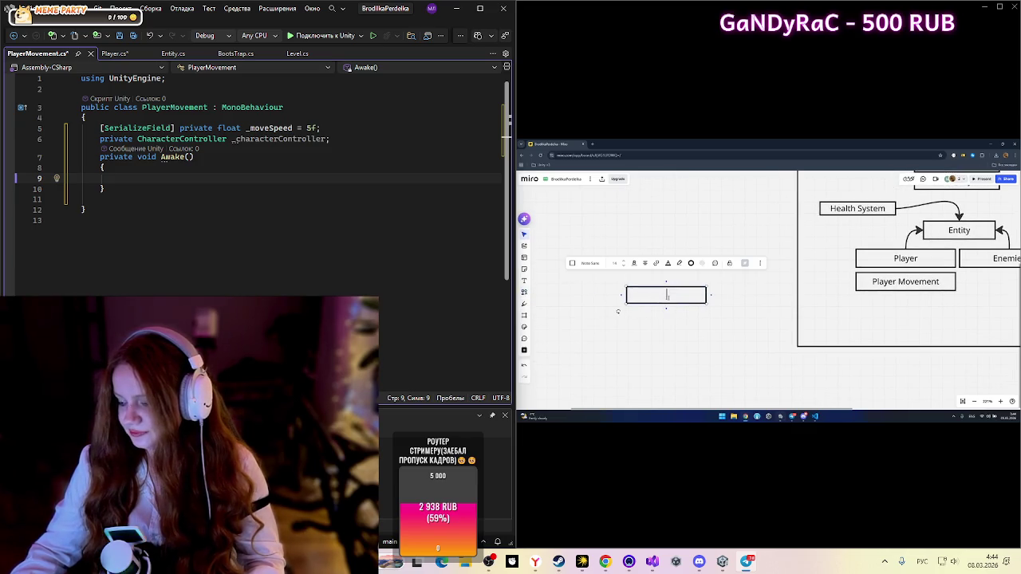
type("Cha")
type("t")
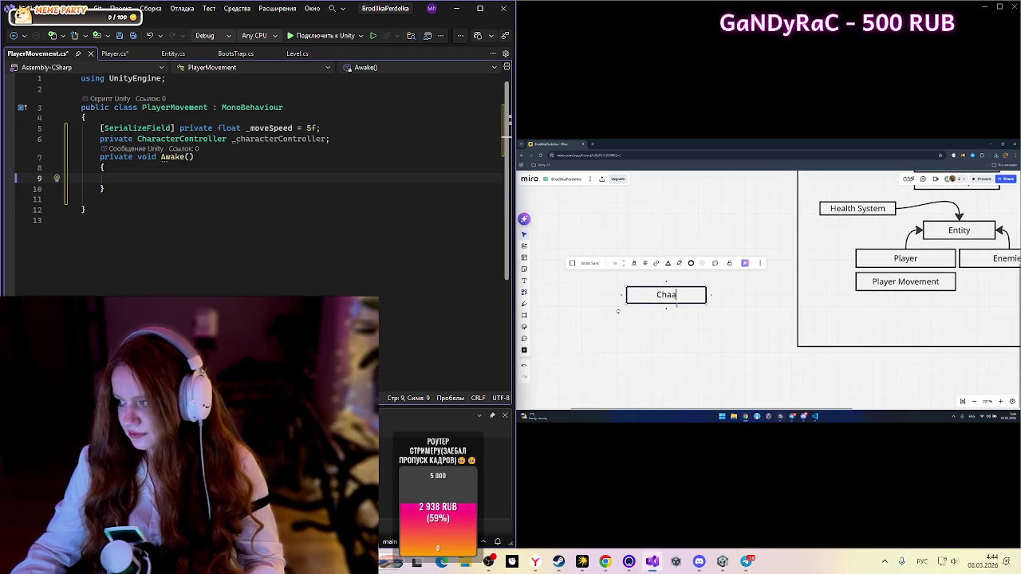
type("acter C")
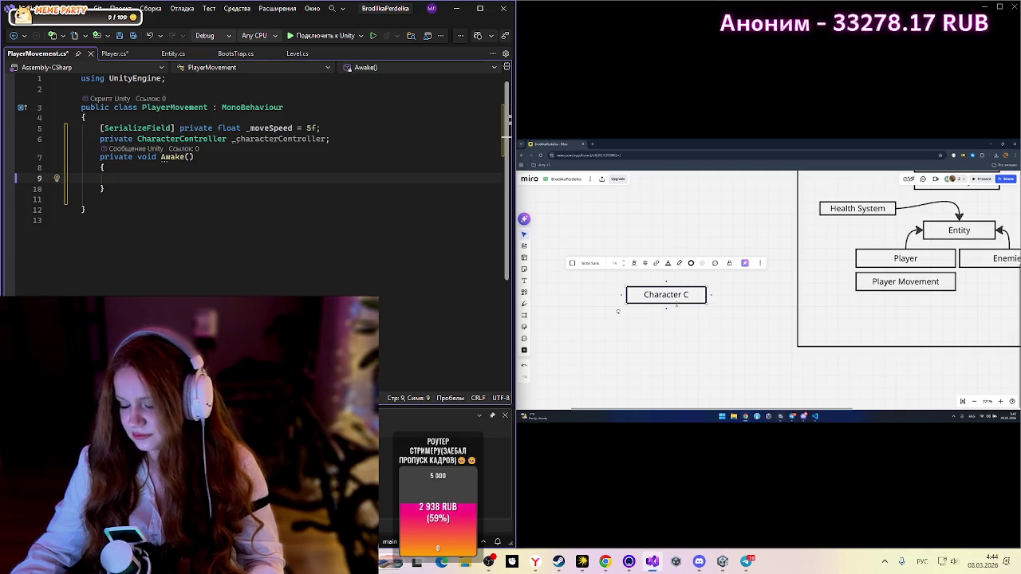
type("ontr")
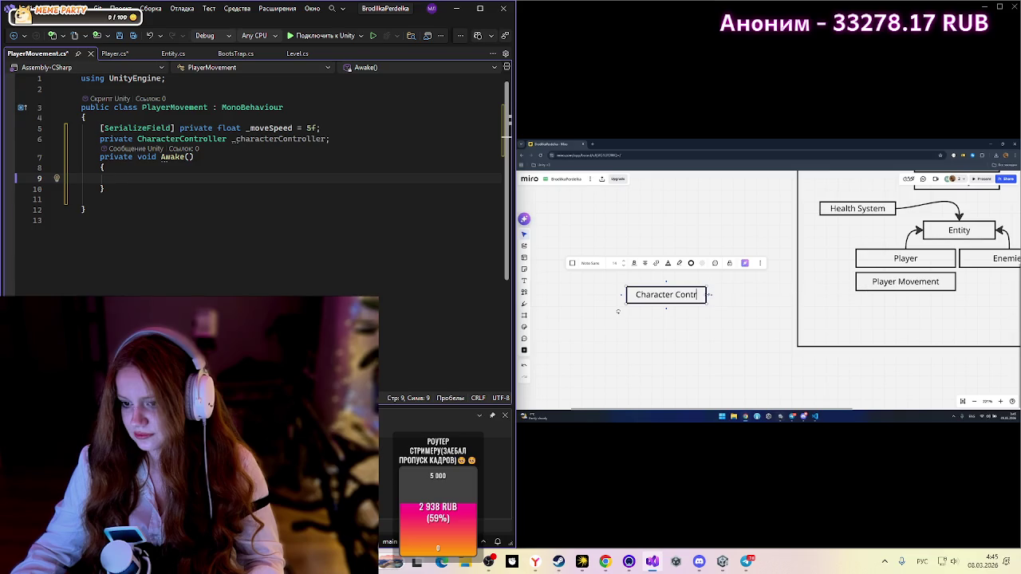
left_click_drag(700, 301, 754, 314)
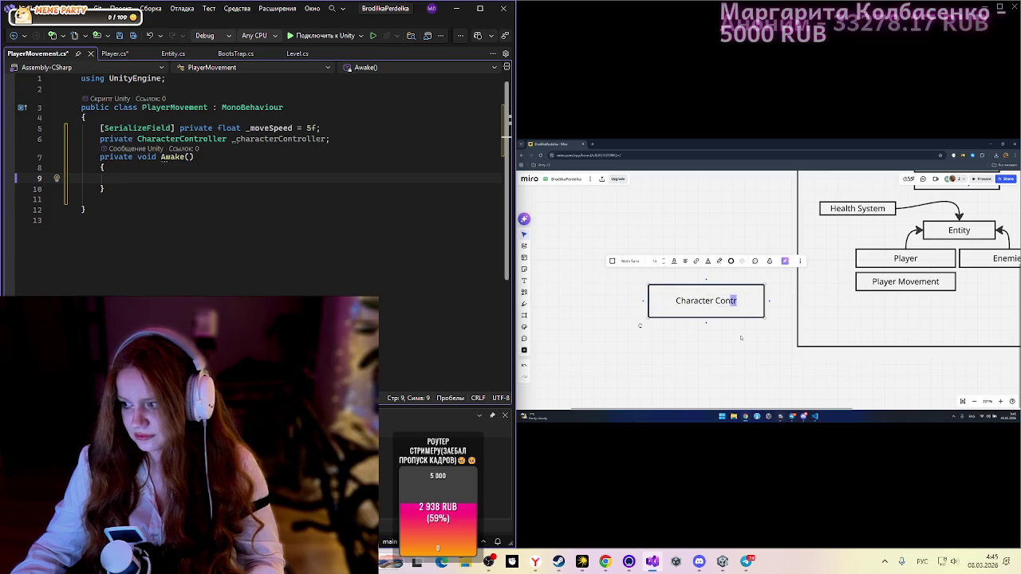
left_click(746, 332)
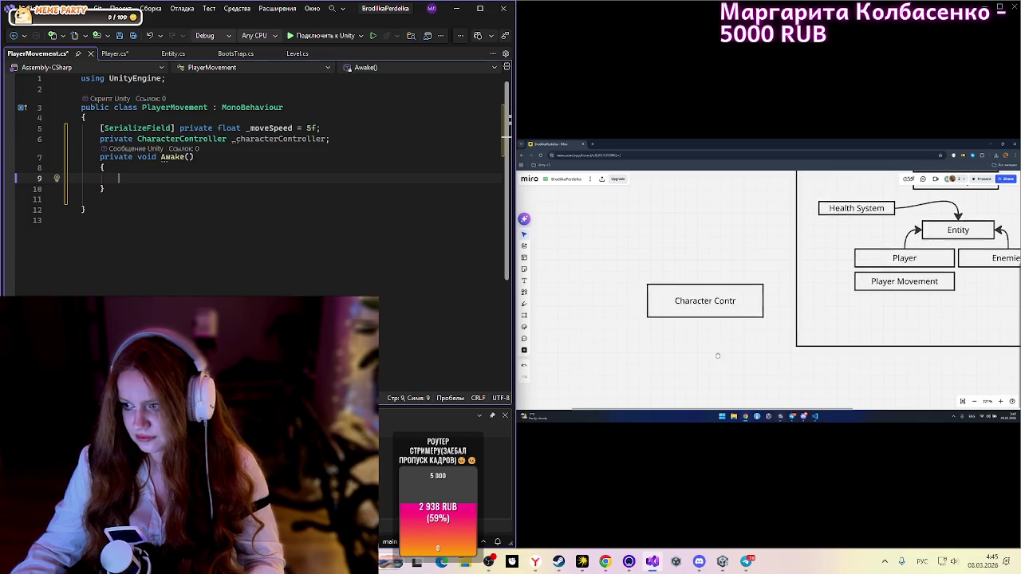
Step: Draw a second rectangle reading 'Update()' below the Character Contr box
scroll(729, 311, "down", 1)
left_click(525, 292)
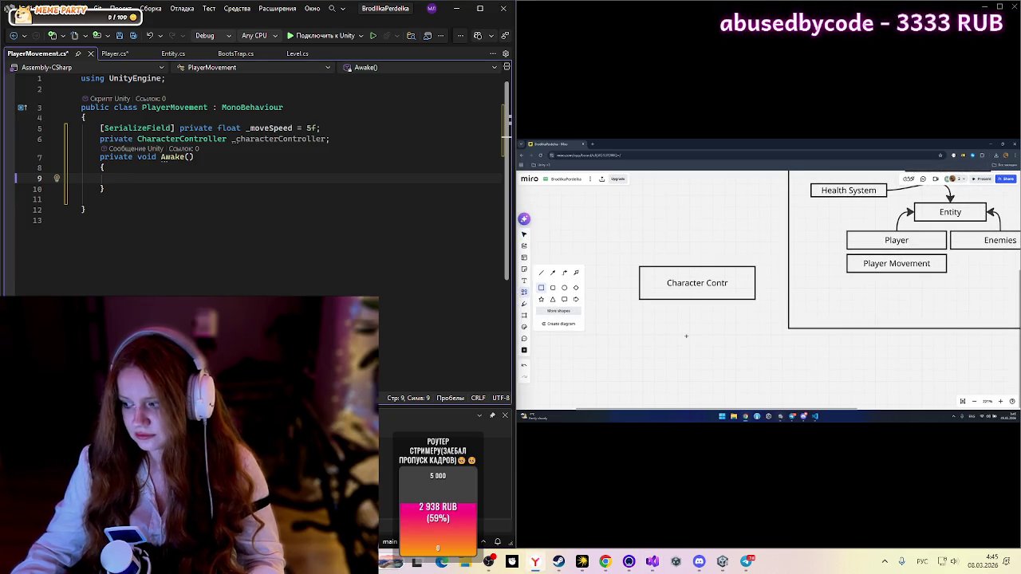
left_click_drag(641, 313, 750, 346)
type("Update()")
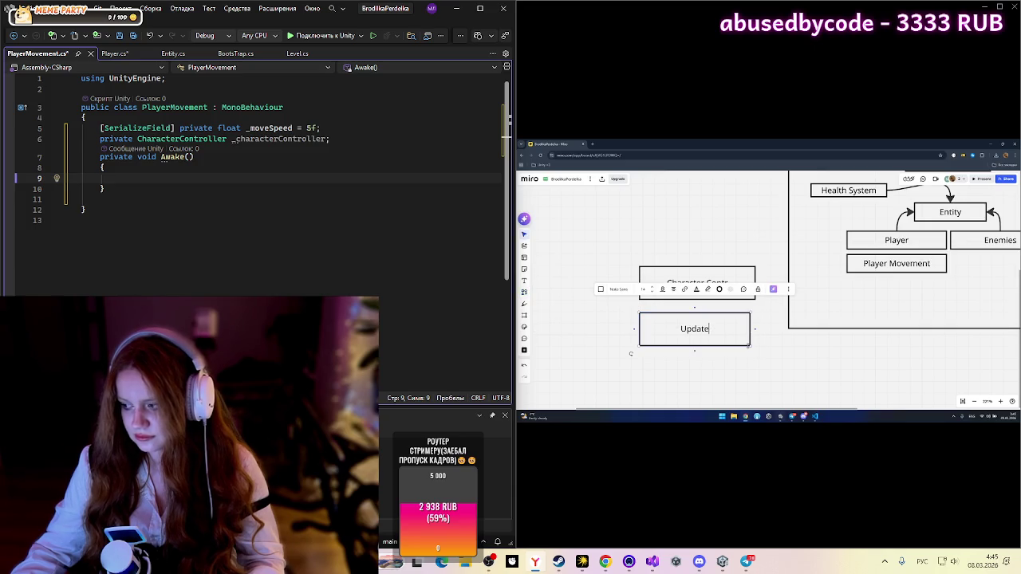
key("Return")
key("Return")
type("}")
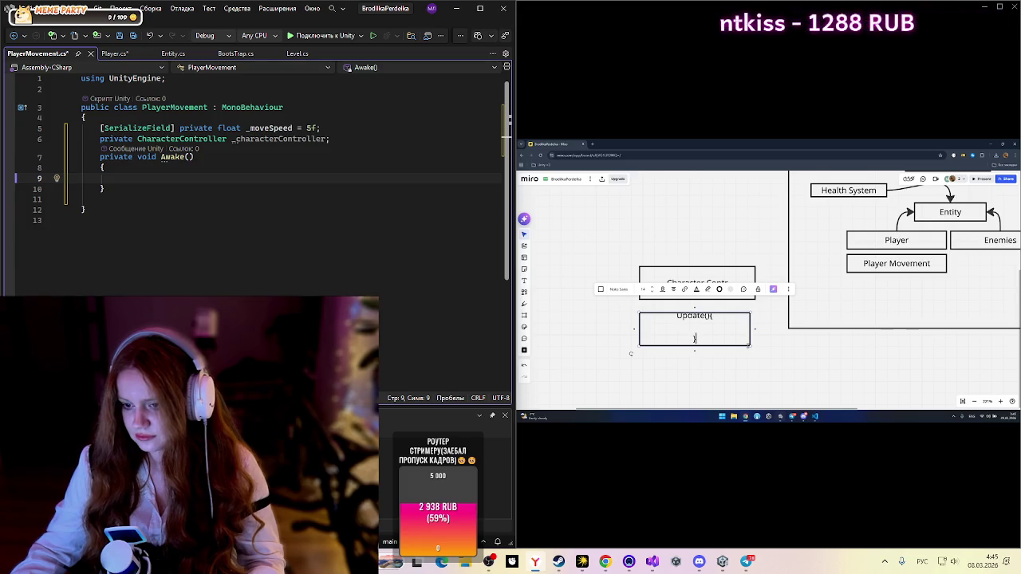
key("ctrl+a")
type("U")
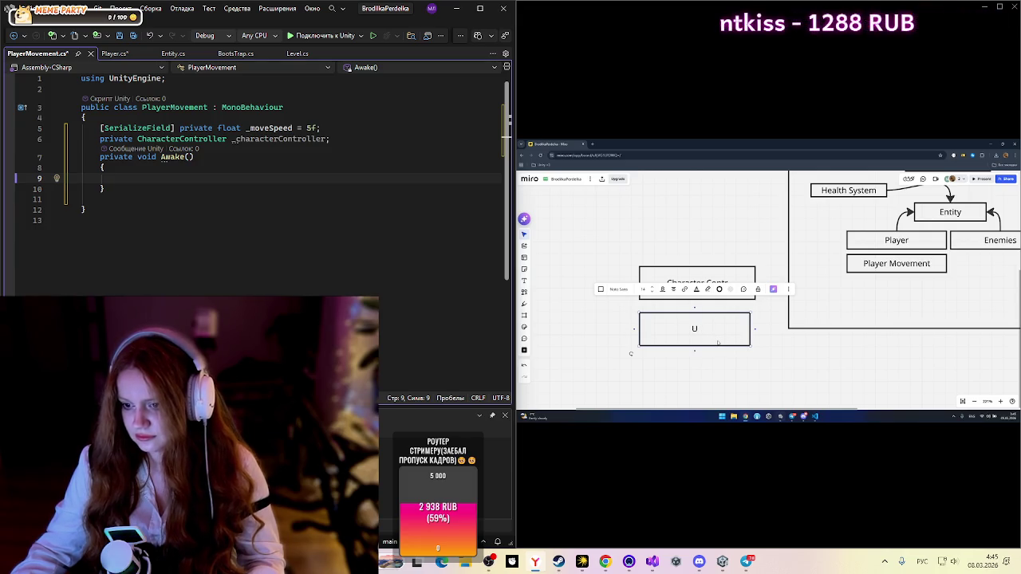
type("pdate()")
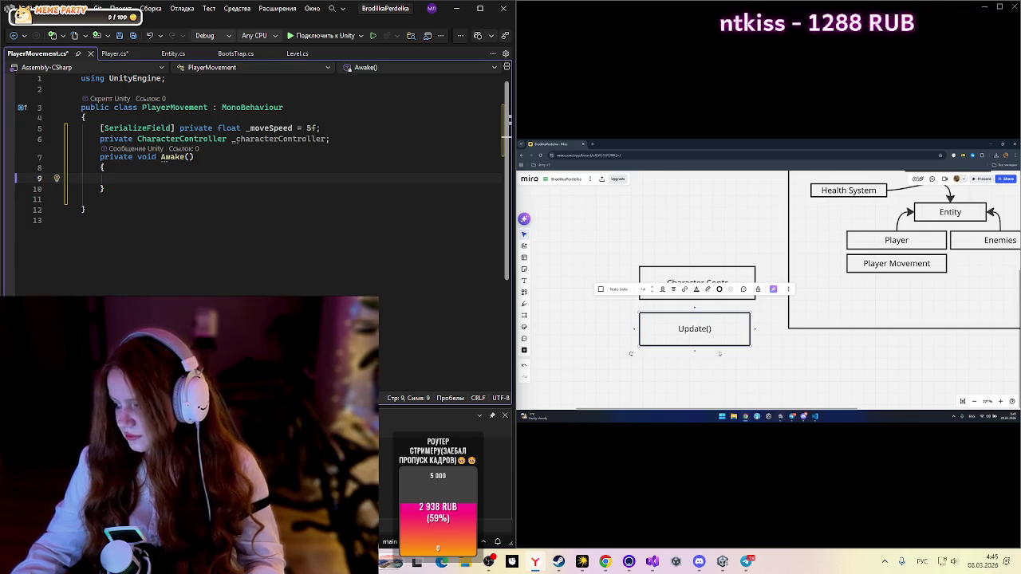
left_click(720, 354)
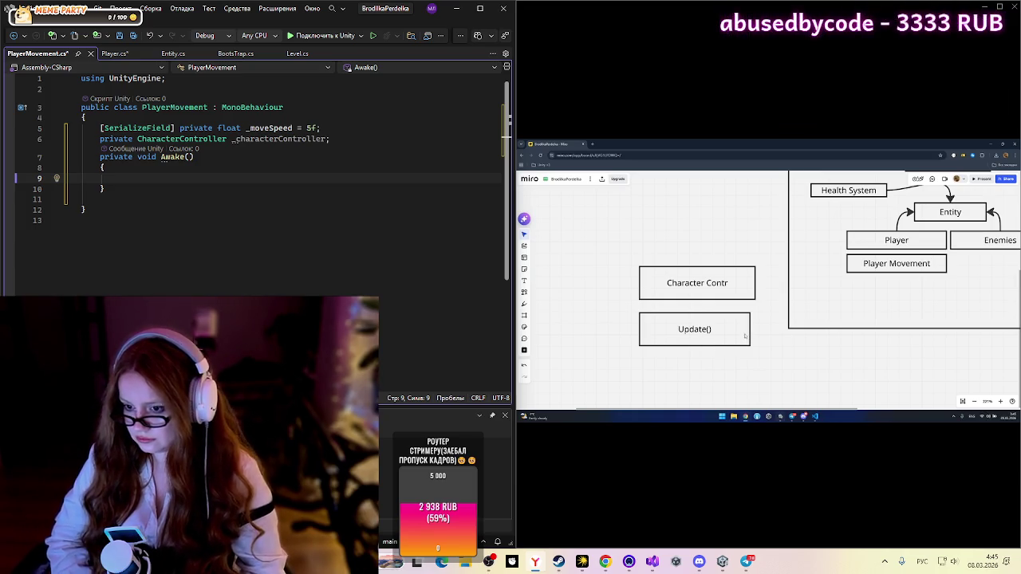
left_click(746, 336)
key("alt+Tab")
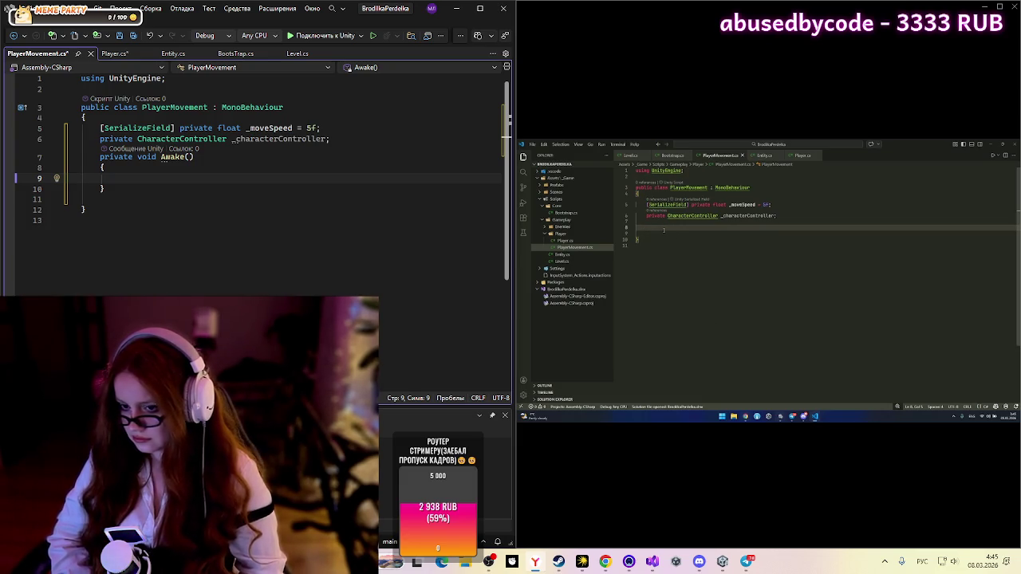
Step: Add a void Update method to PlayerMovement, accepting the suggested movement-code body
type("void U")
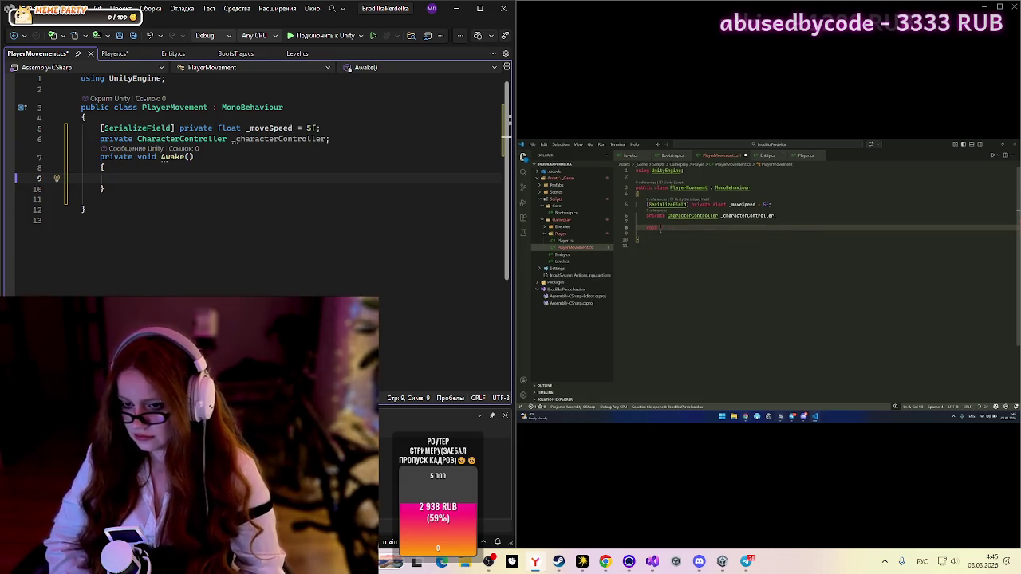
key("Return")
key("Tab")
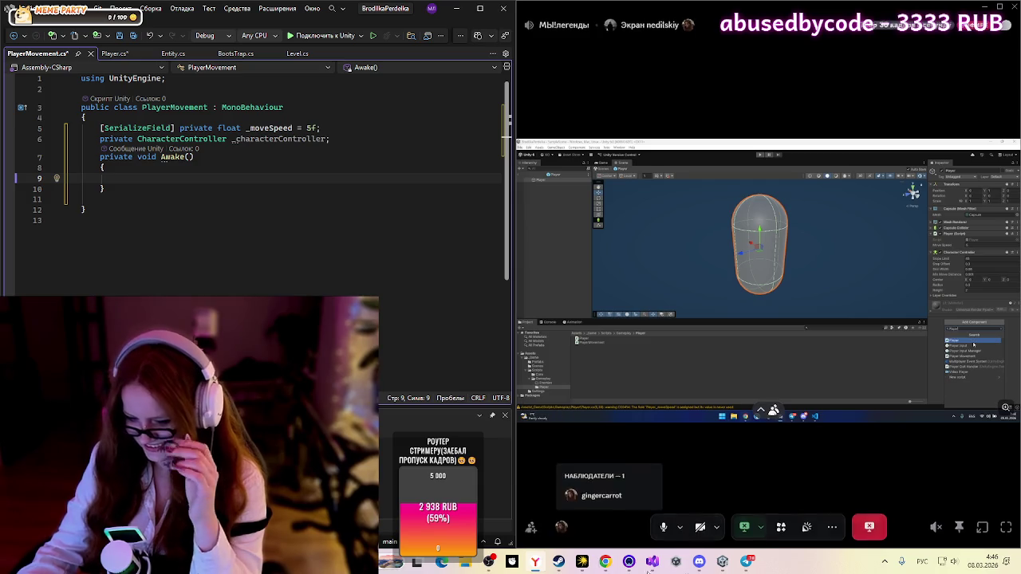
mouse_move(723, 562)
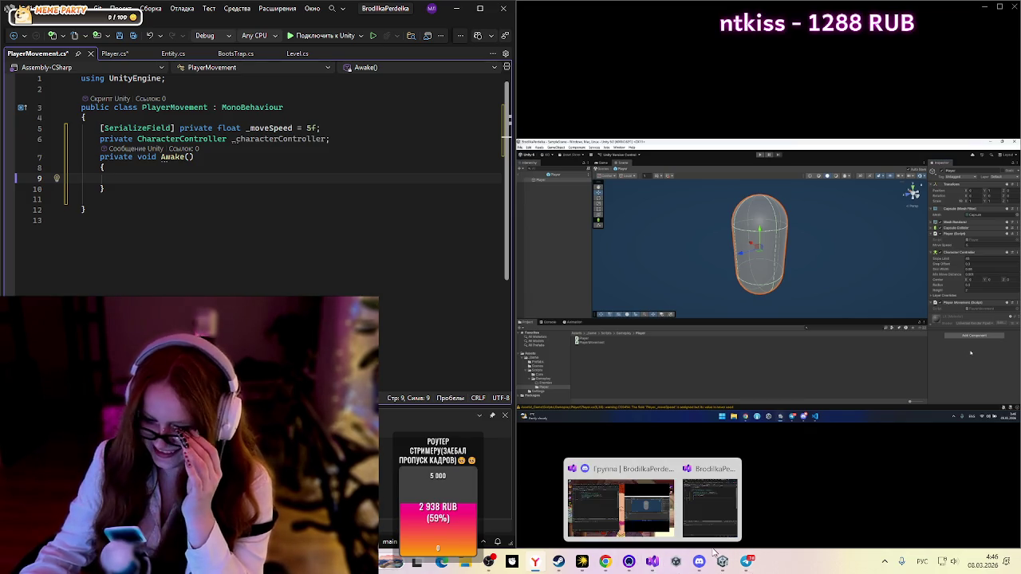
Step: Bring the Unity editor window to the front from the taskbar
left_click(724, 562)
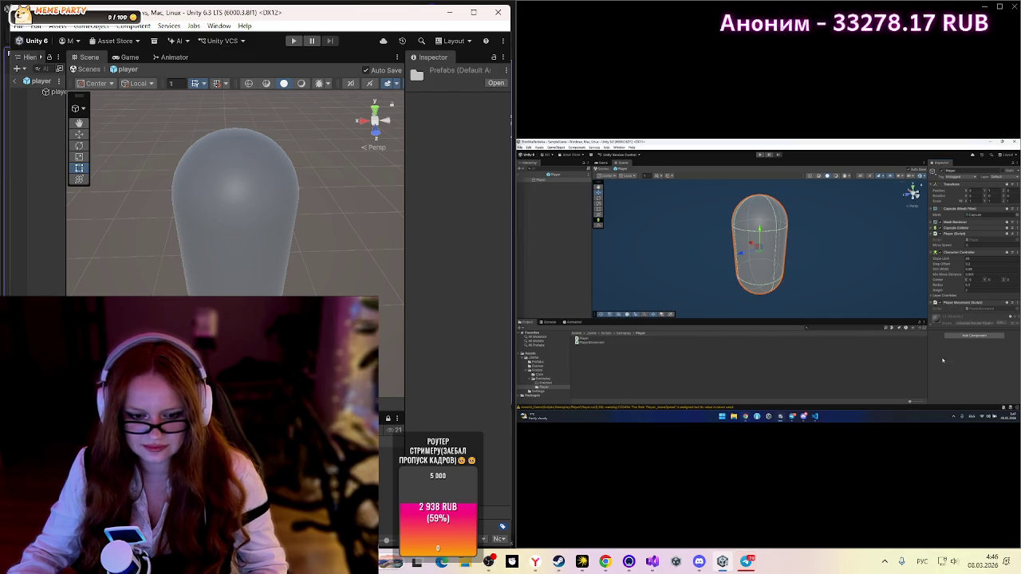
Step: Add a Character Controller component to the player capsule via Add Component search, then deselect it
scroll(465, 422, "down", 2)
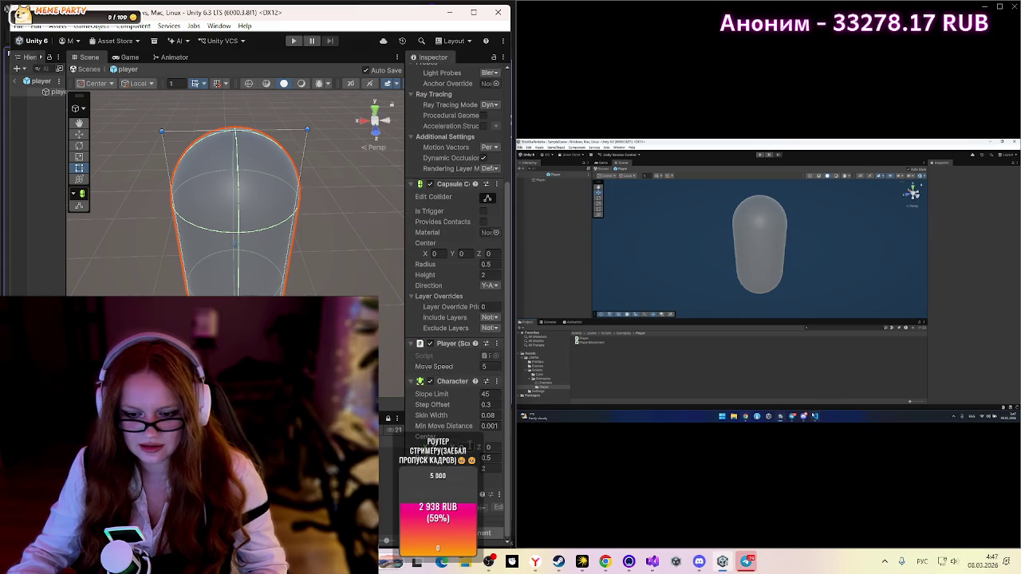
left_click(455, 420)
type("ch")
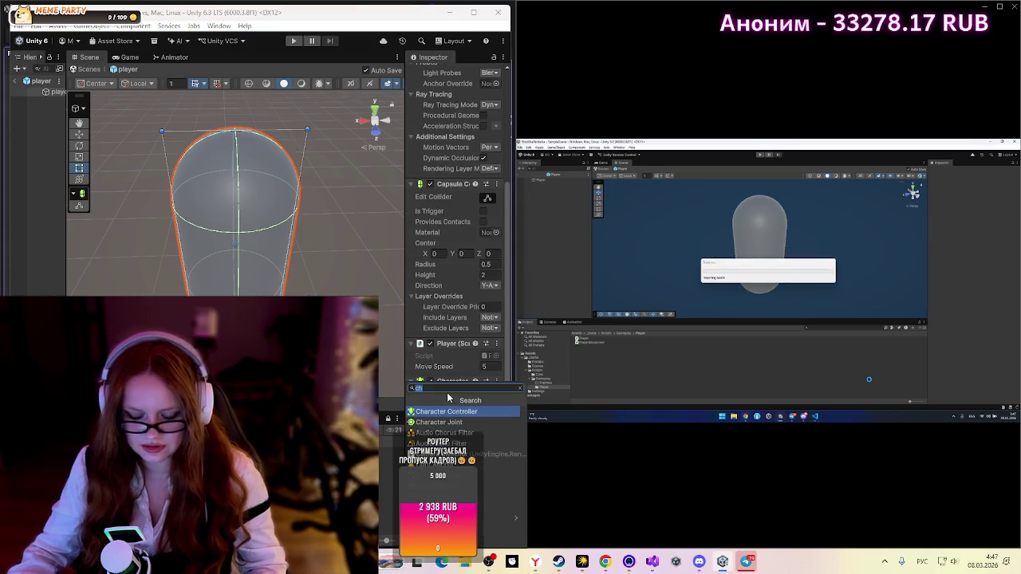
key("BackSpace")
key("BackSpace")
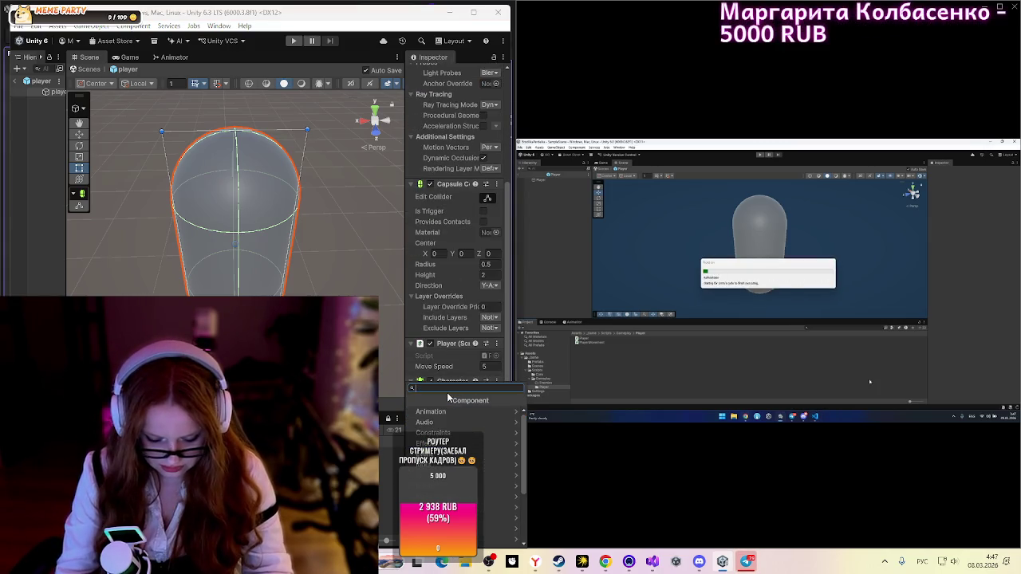
type("ср")
key("BackSpace")
key("BackSpace")
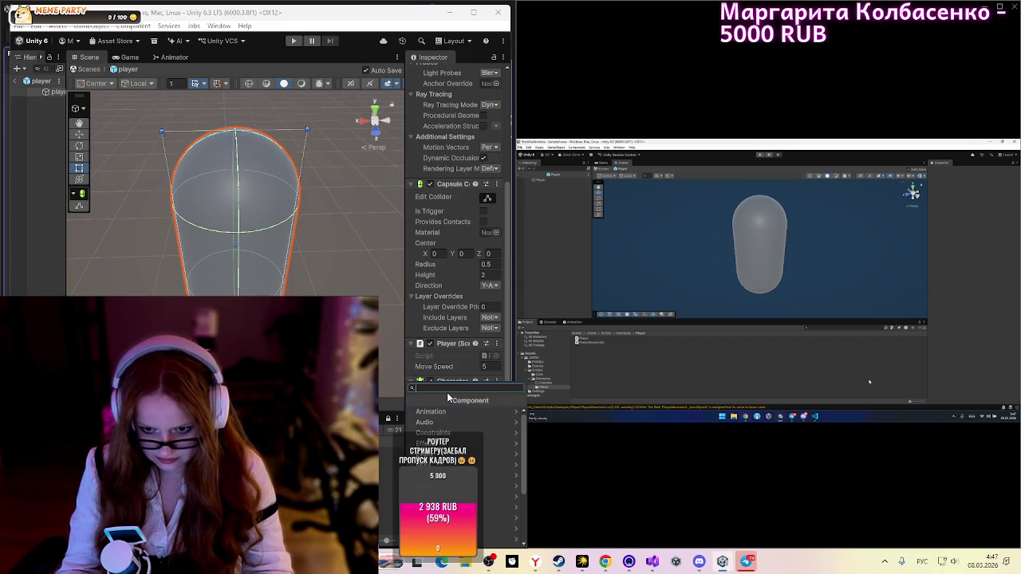
key("alt+shift")
type("Pl")
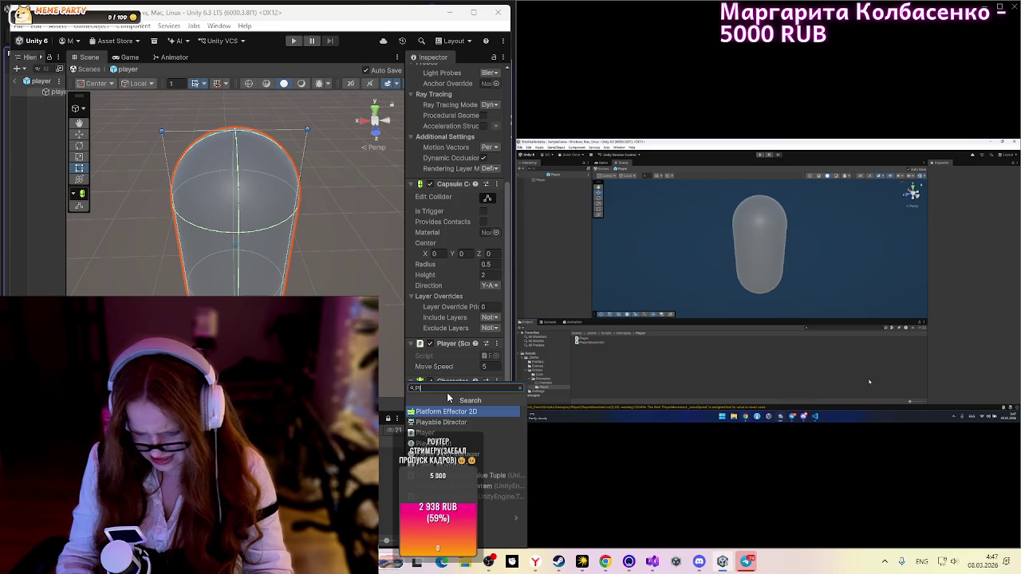
key("Down")
key("Down")
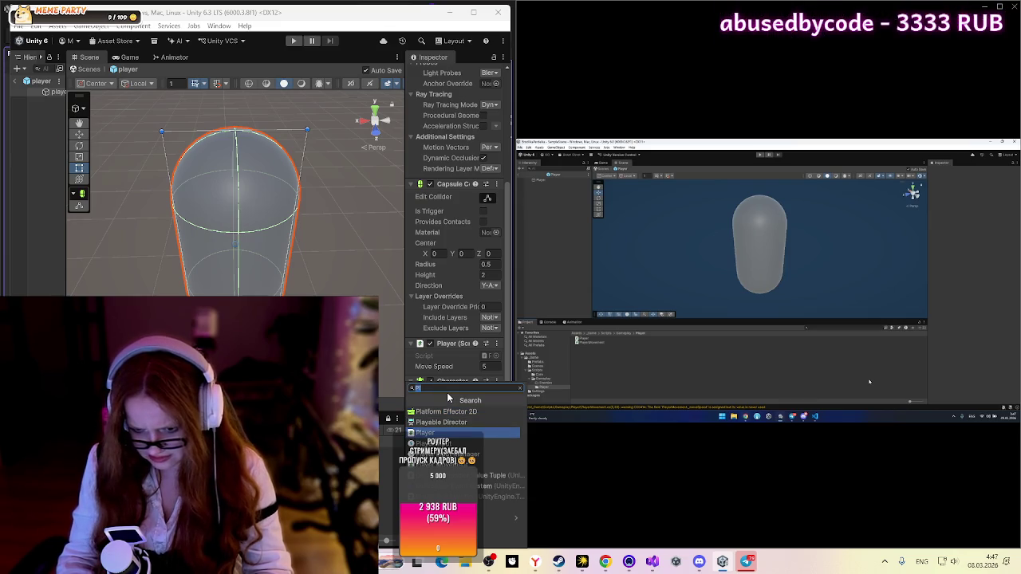
key("Down")
key("Down")
key("Down")
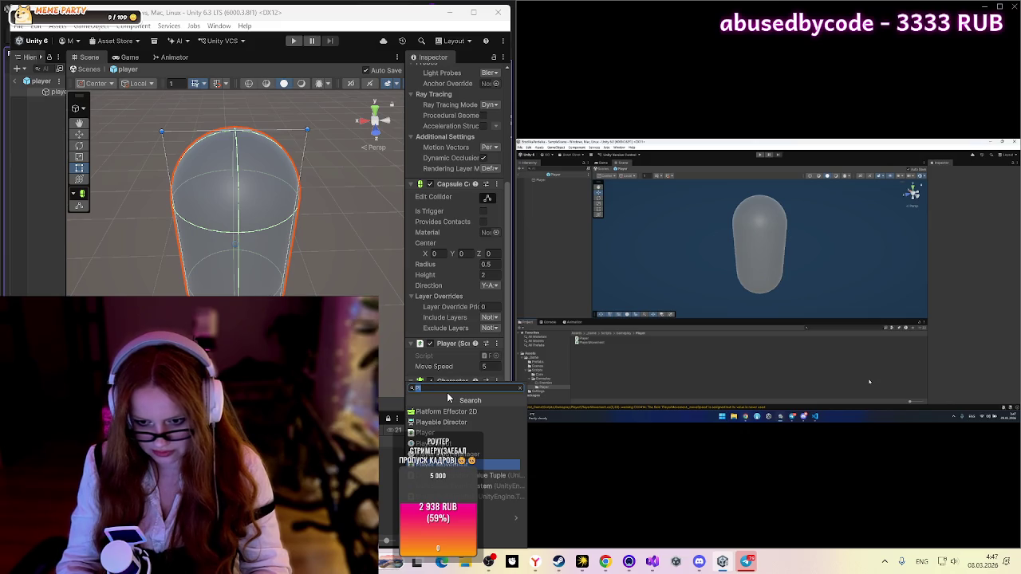
key("Return")
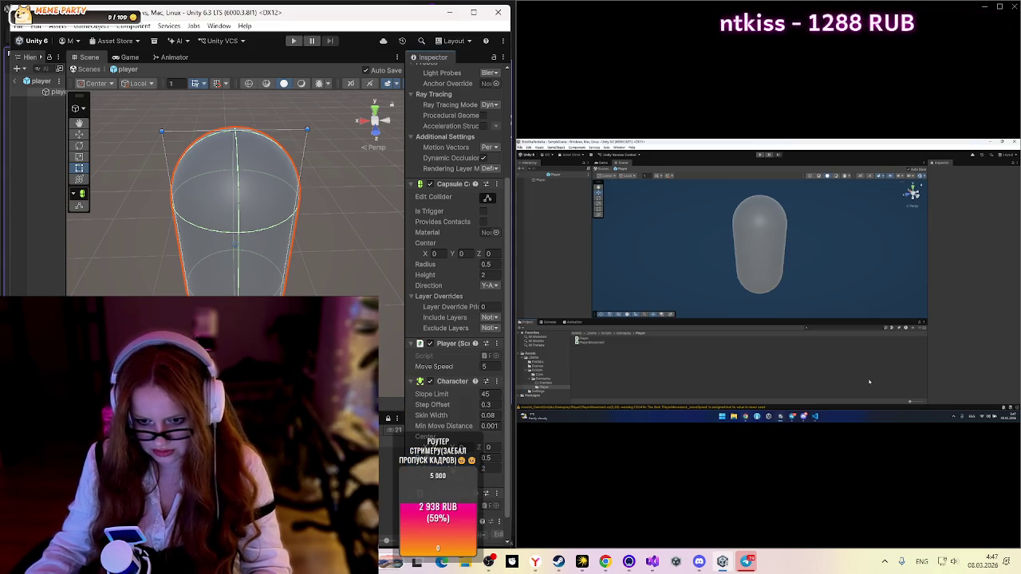
key("shift+d")
mouse_move(899, 505)
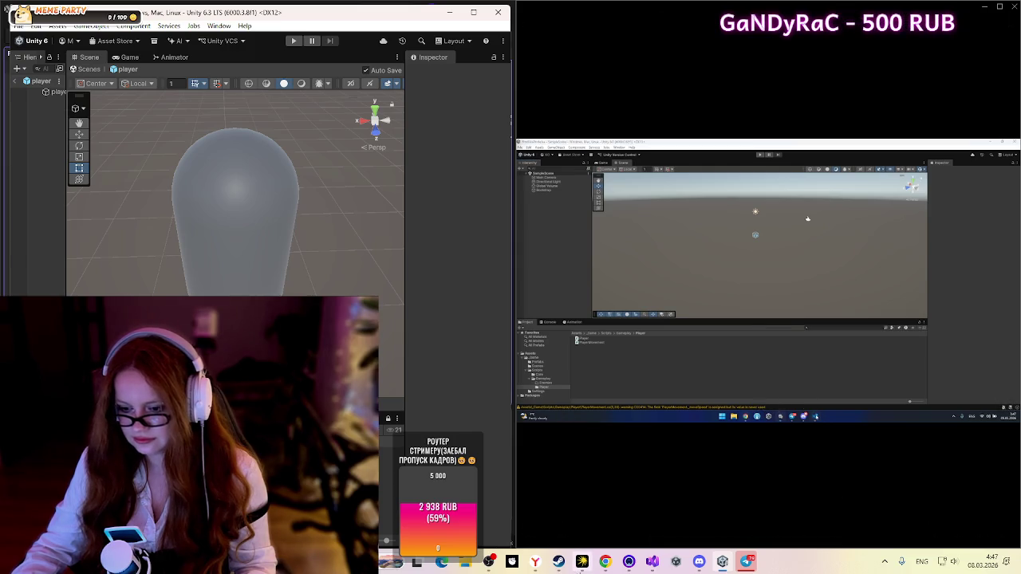
mouse_move(627, 565)
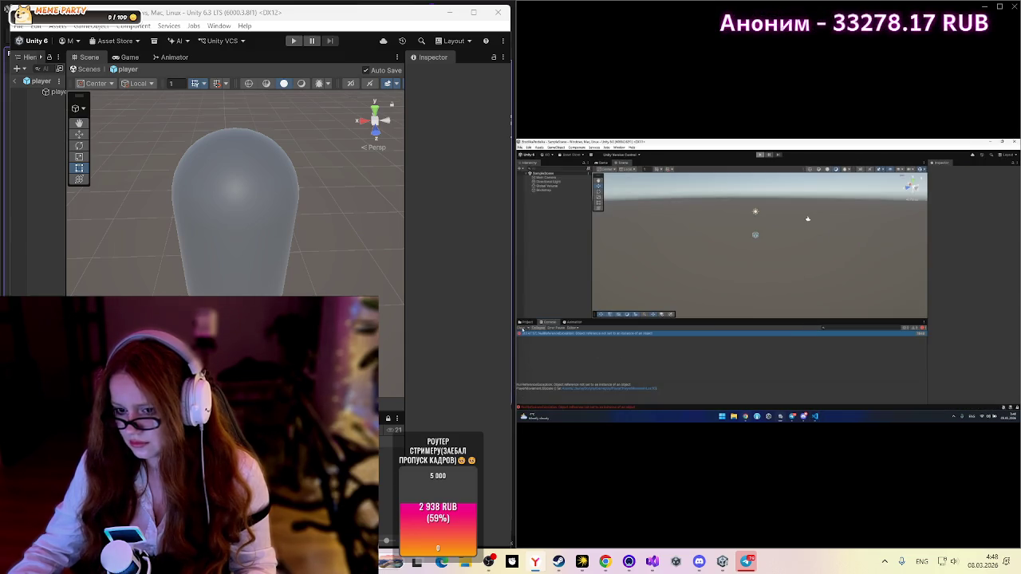
Step: Clear the NullReferenceException errors from the Console, exit play mode, and return to PlayerMovement.cs
left_click(521, 328)
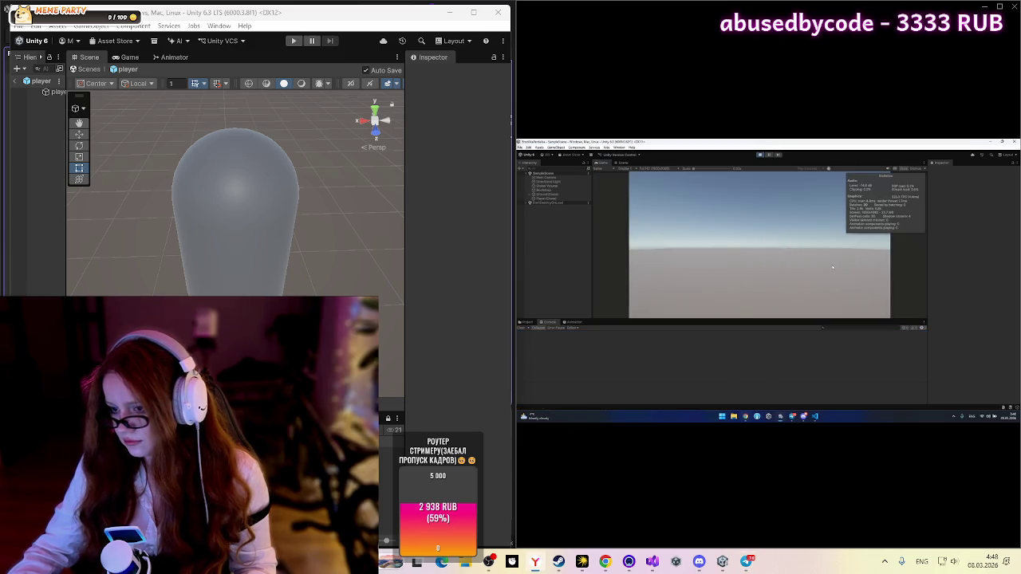
left_click(761, 155)
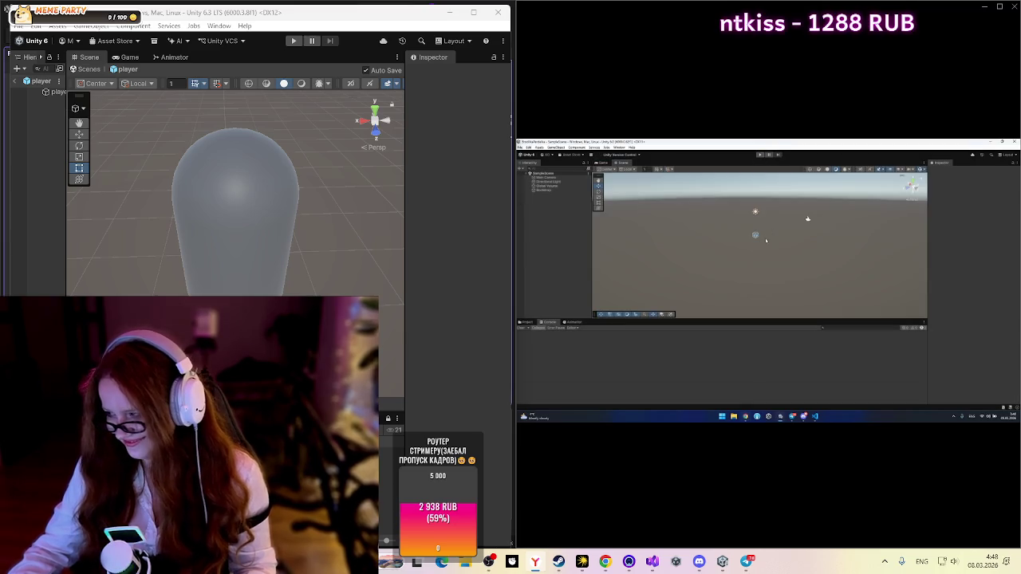
key("alt+Tab")
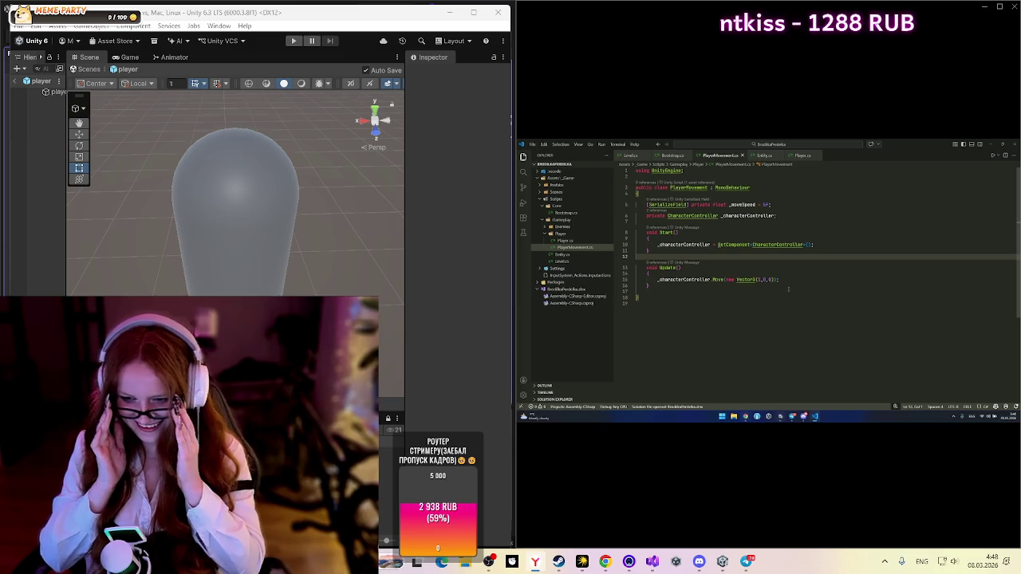
Step: Review the Update and Start methods and the GetComponent<CharacterController> assignment by selecting them
left_click(690, 279)
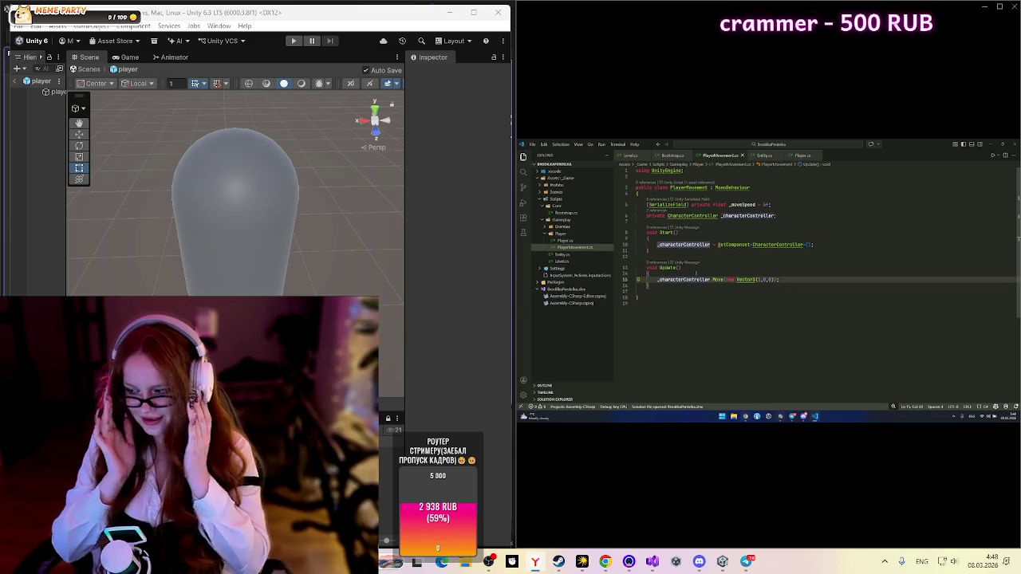
double_click(668, 267)
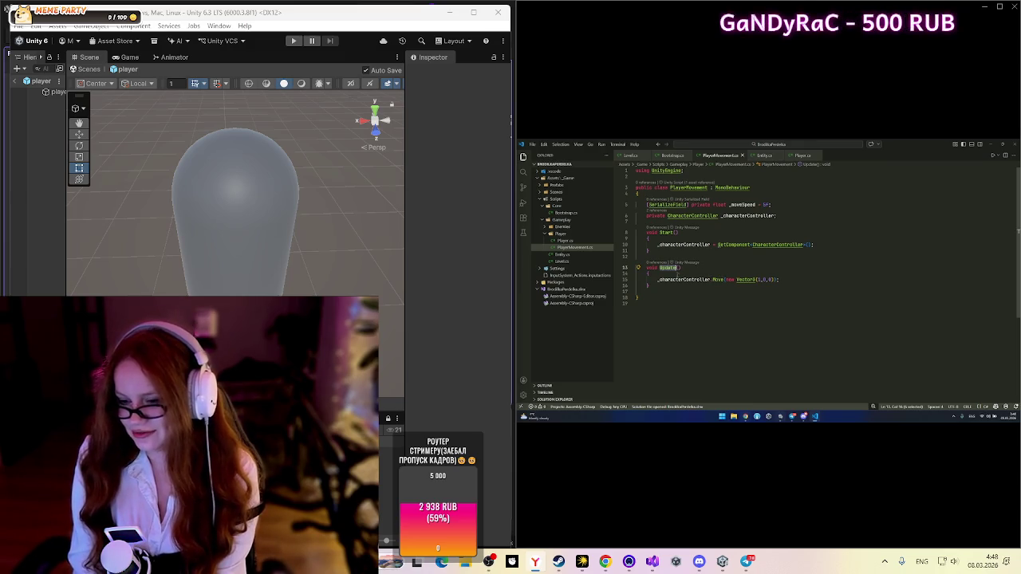
left_click(665, 274)
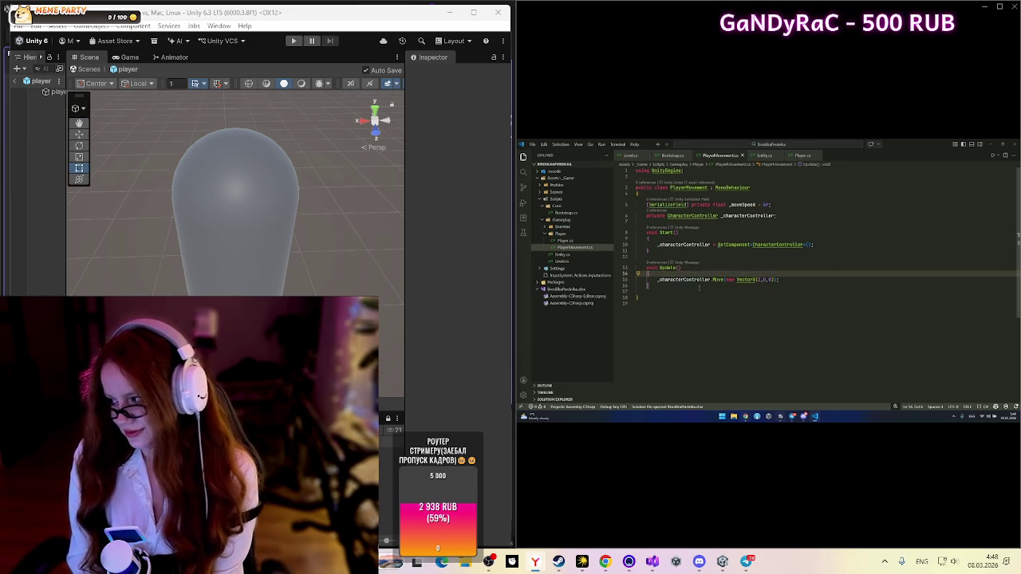
double_click(668, 268)
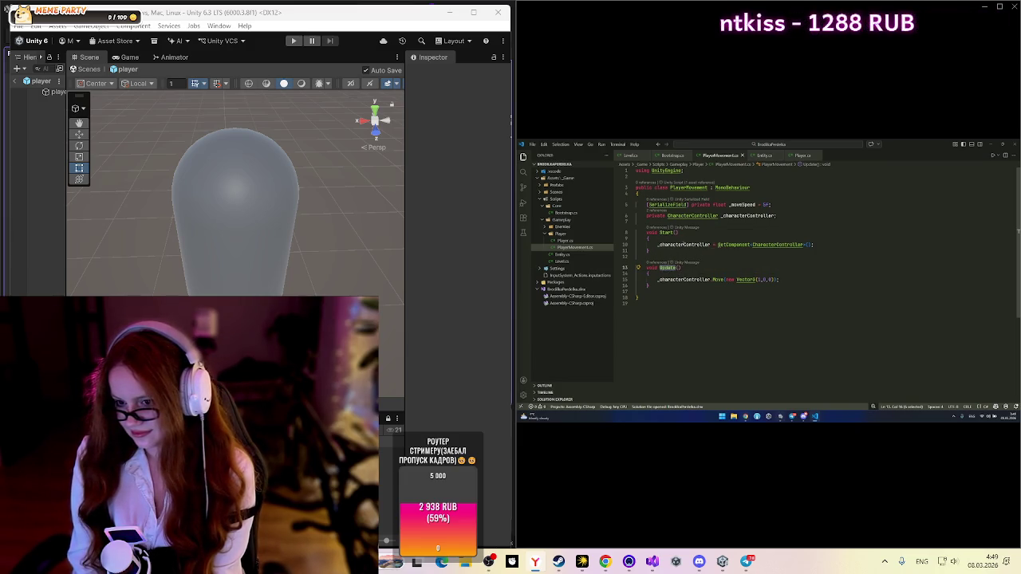
double_click(667, 232)
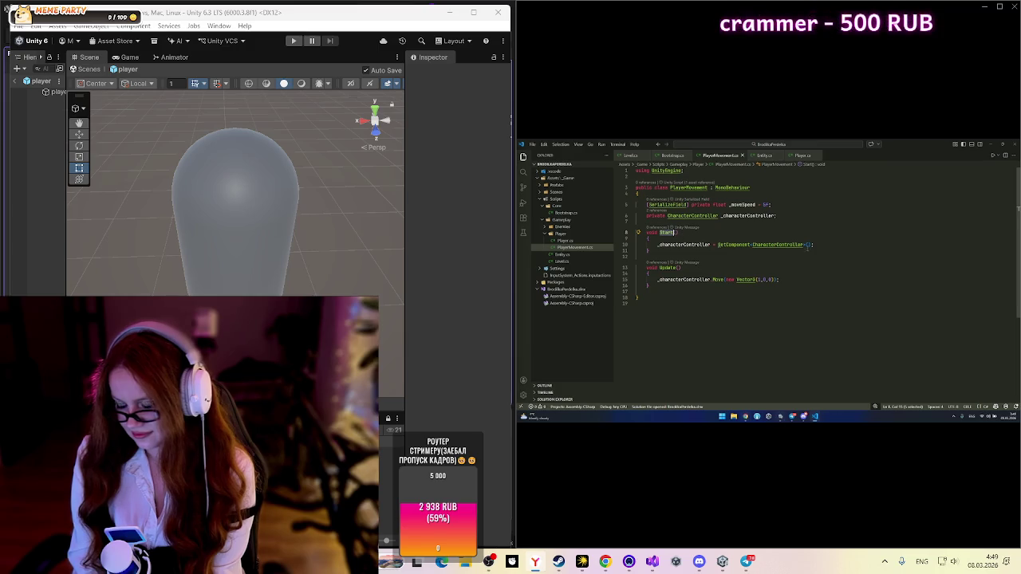
left_click_drag(814, 244, 655, 244)
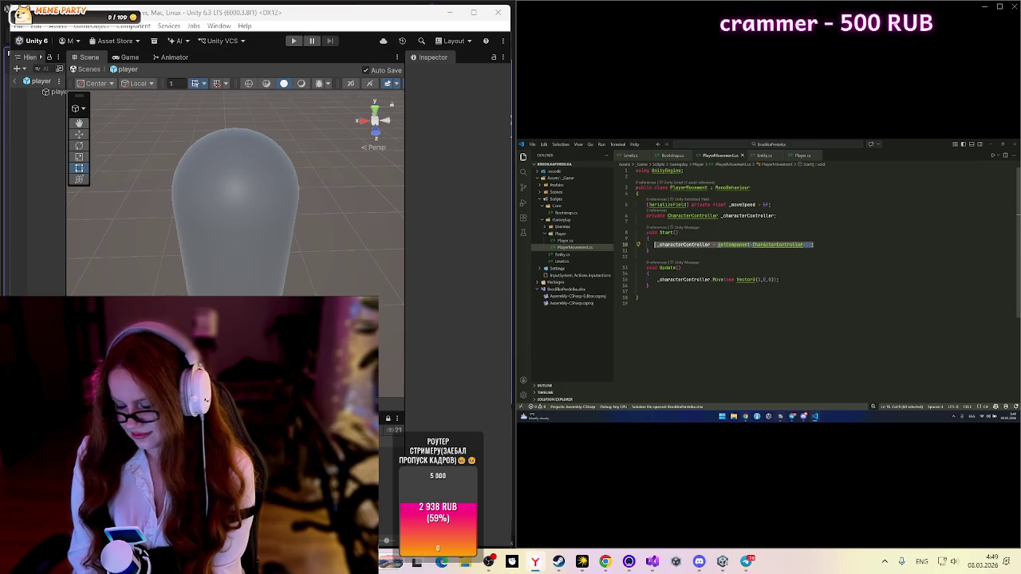
double_click(778, 244)
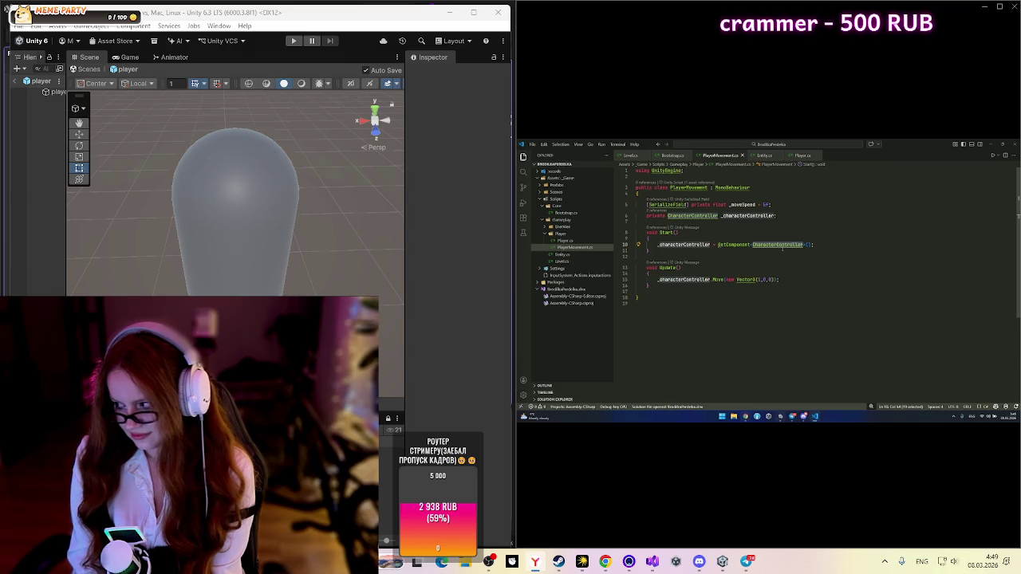
Step: Add the missing semicolon after the _characterController field and retype Start as Awake
key("Up")
key("Up")
key("Up")
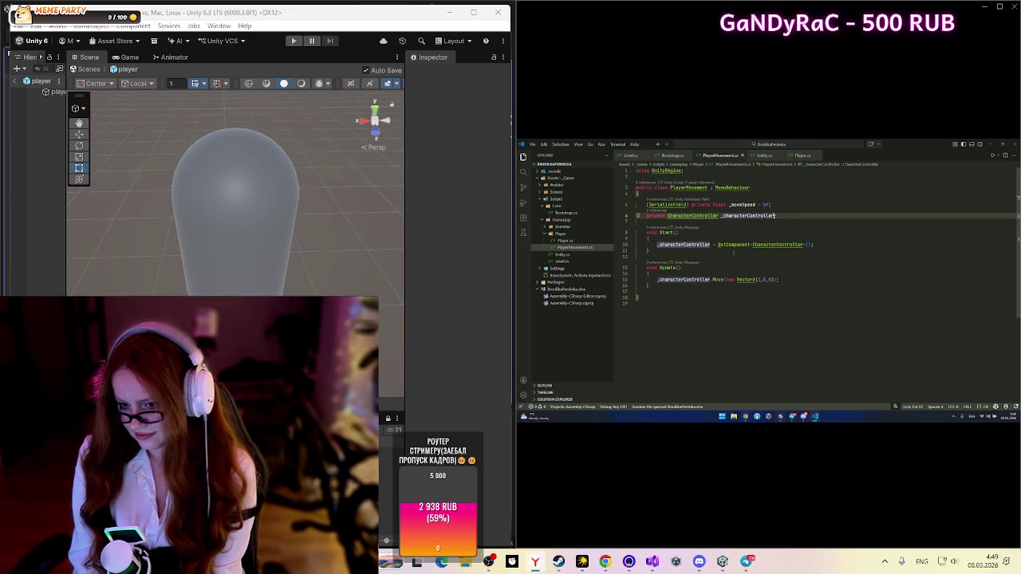
type(";")
left_click_drag(779, 279, 657, 279)
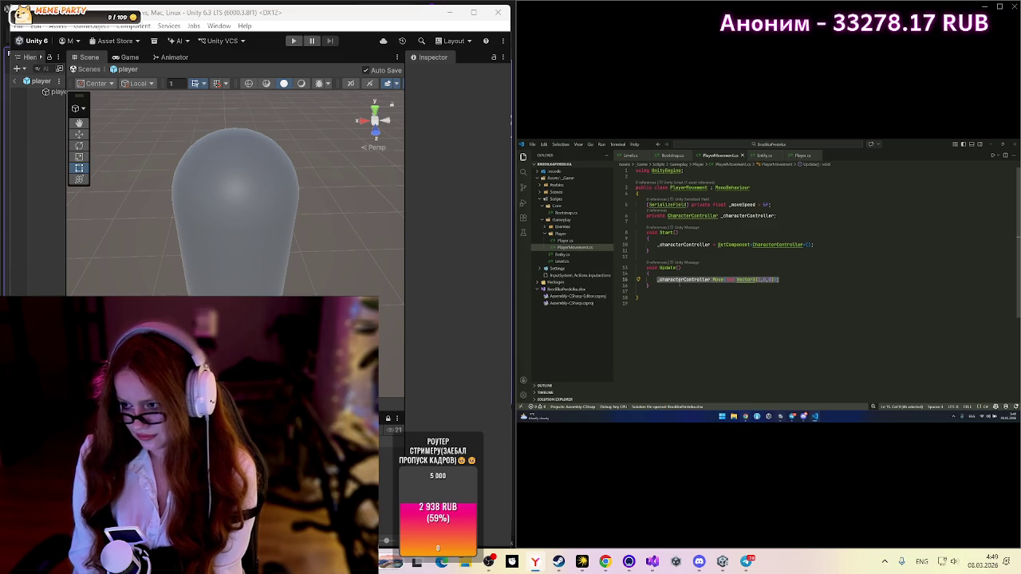
double_click(667, 232)
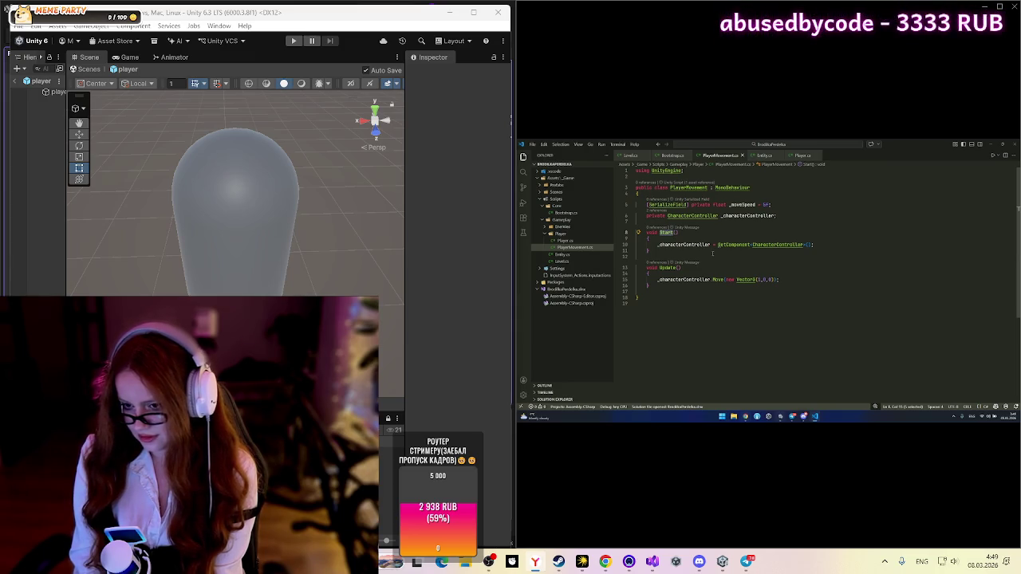
type("Awa")
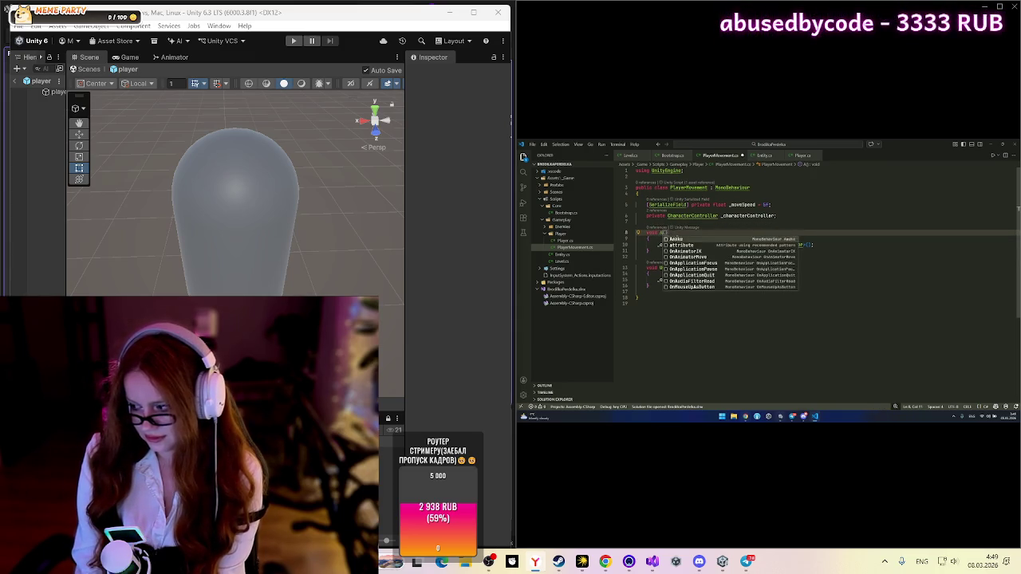
type("ke")
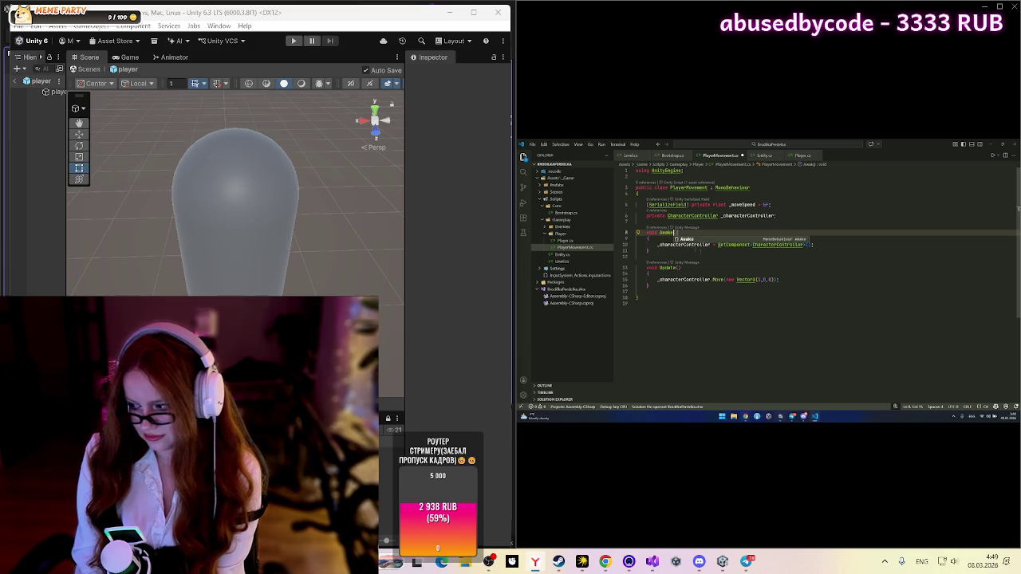
Step: Accept the Awake completion, select the GetComponent assignment on line 10, and switch to Visual Studio
left_click(703, 256)
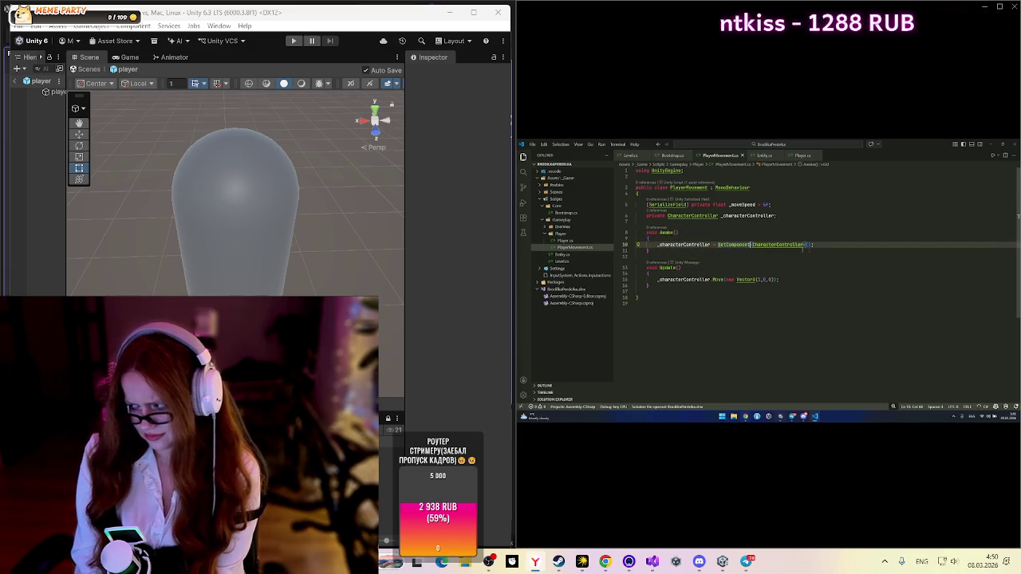
left_click_drag(814, 245, 656, 245)
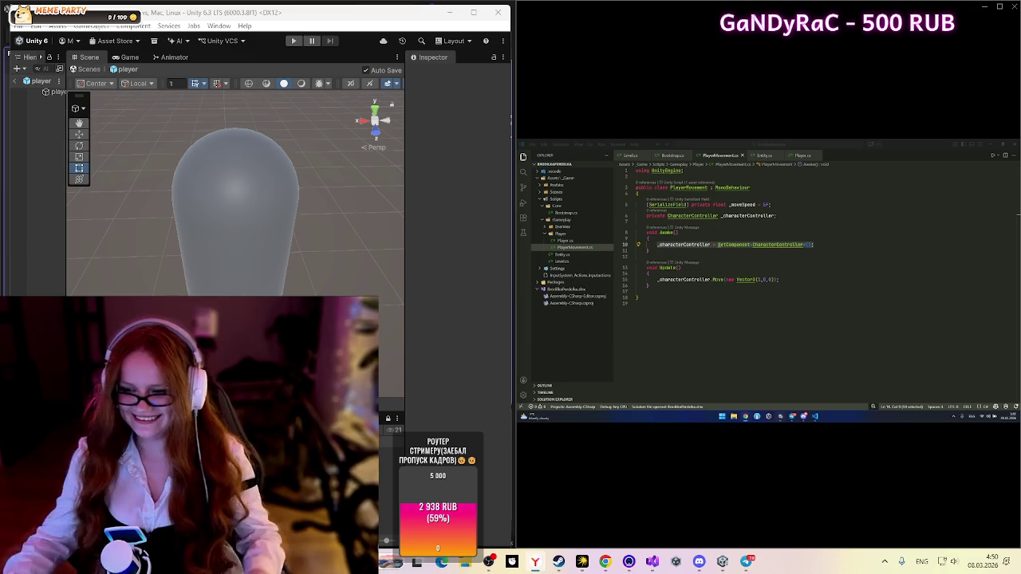
mouse_move(997, 383)
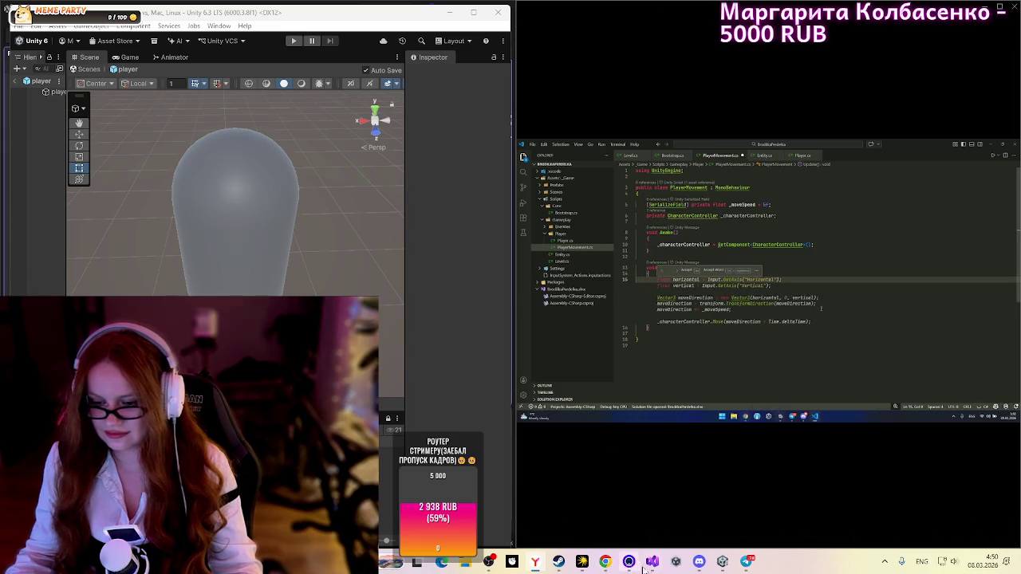
mouse_move(649, 563)
left_click(699, 514)
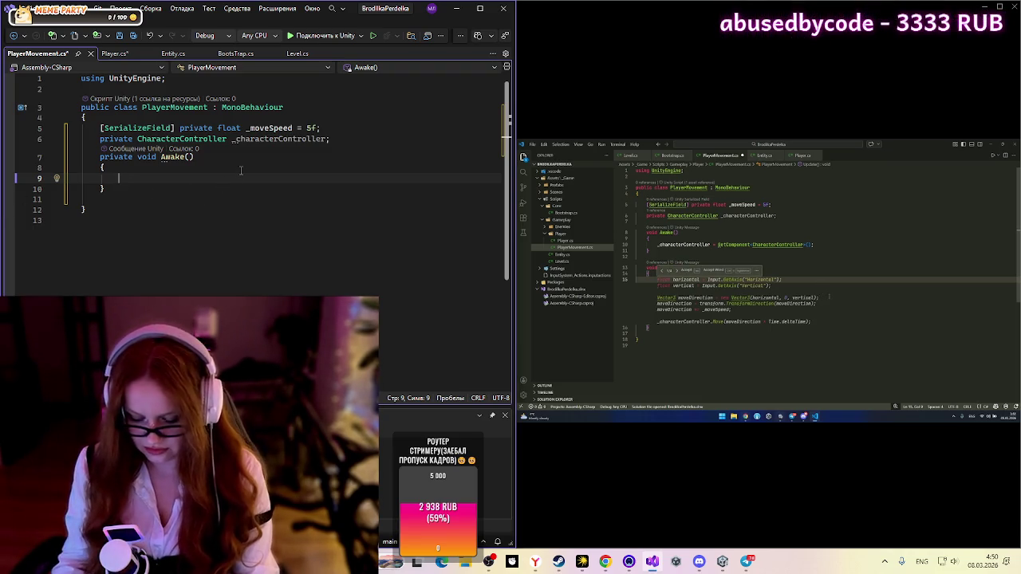
Step: Complete the GetComponent assignment in Awake and add an empty private void Update() method below it
type("_")
key("Tab")
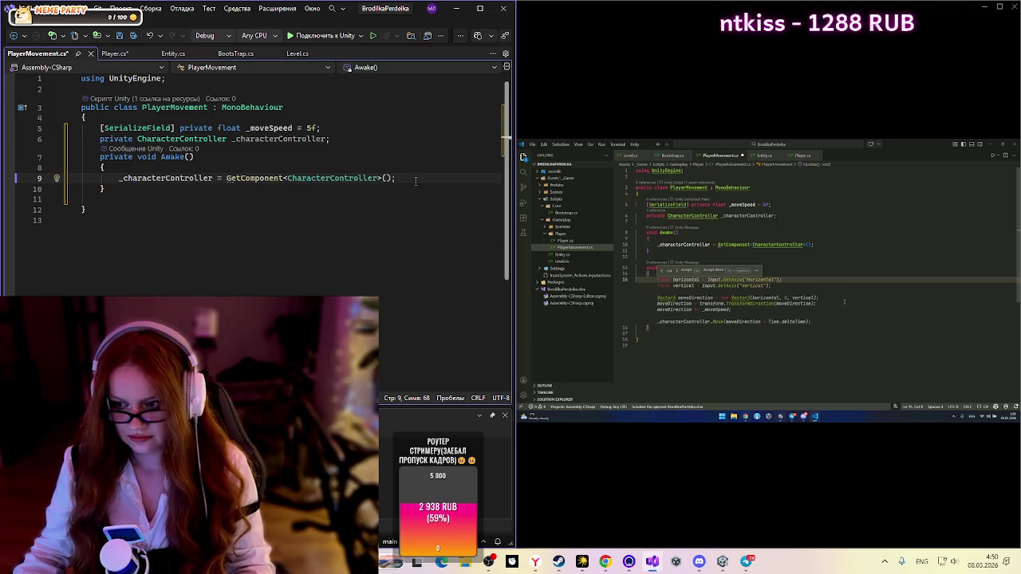
left_click(388, 222)
left_click(301, 202)
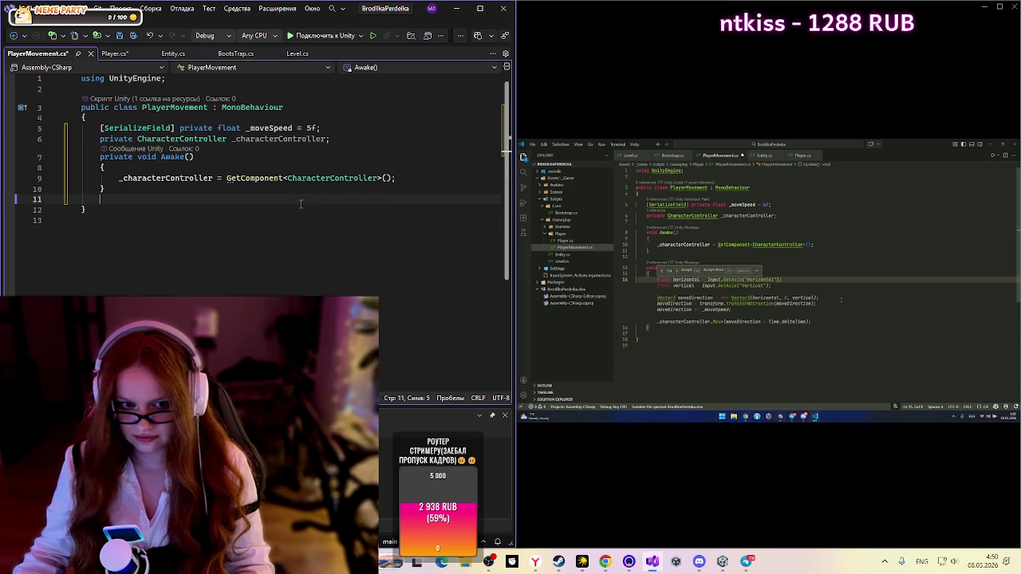
key("Return")
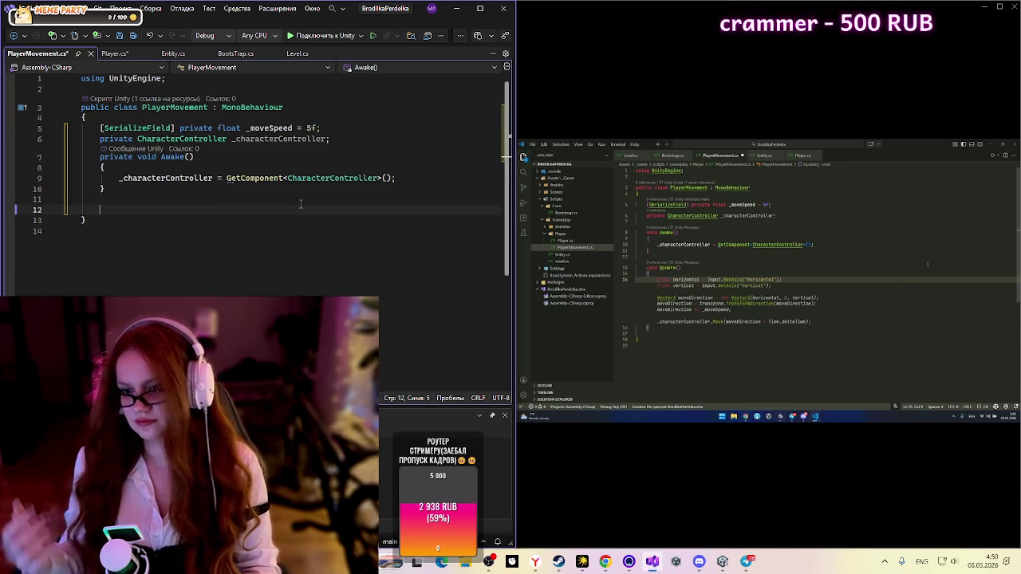
type("vo")
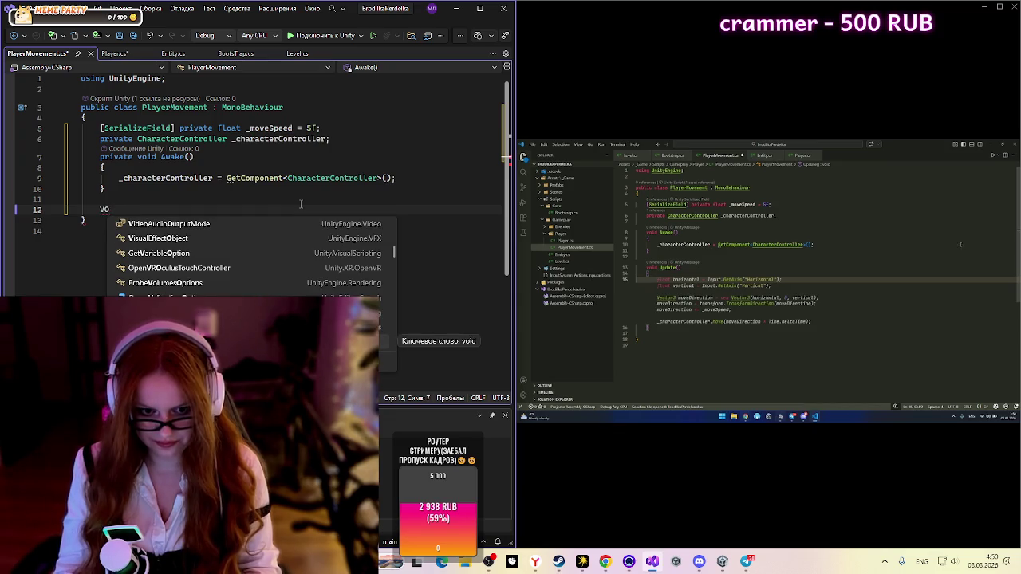
key("BackSpace")
key("BackSpace")
type("v")
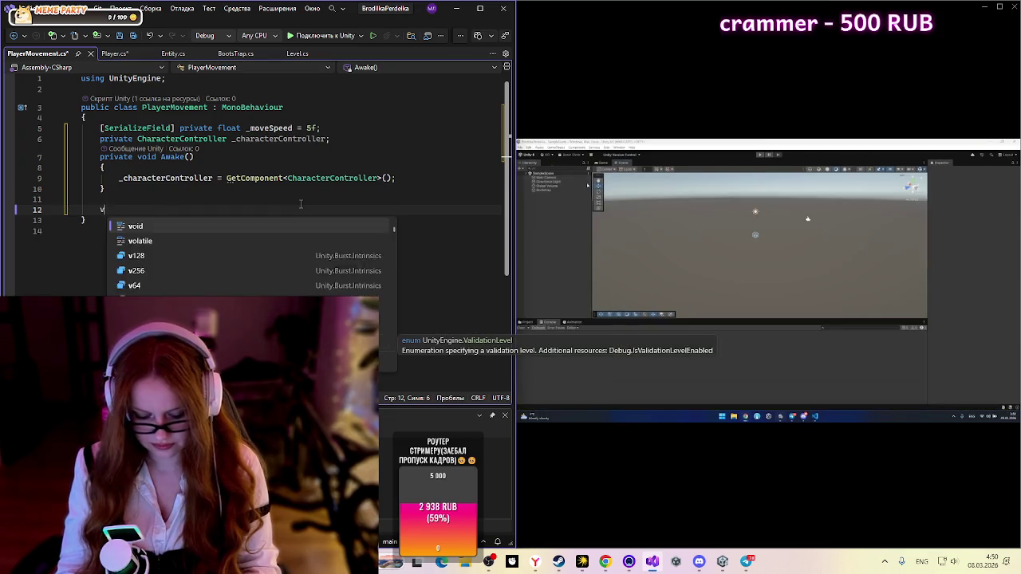
type("oid ")
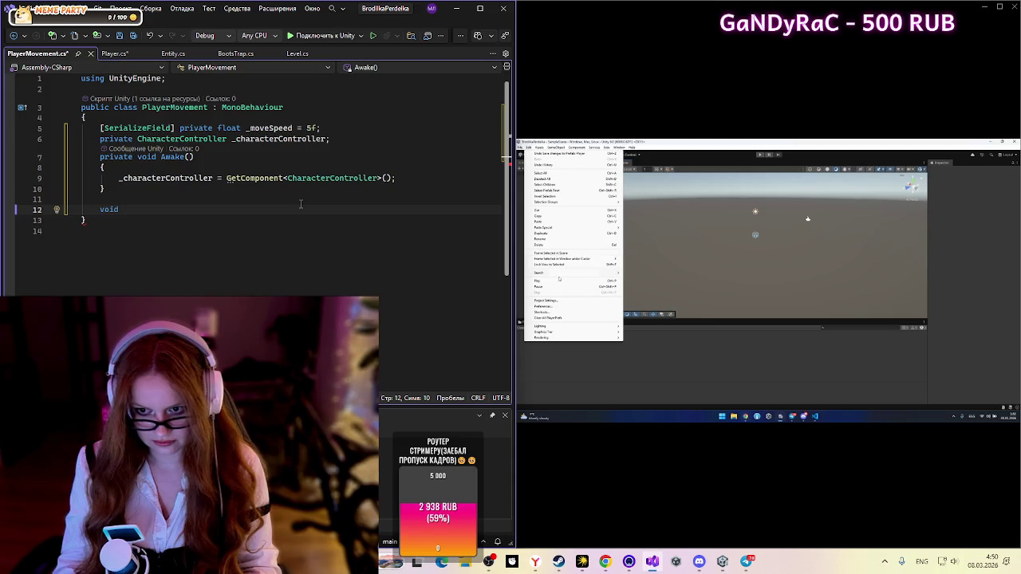
type("U")
key("Tab")
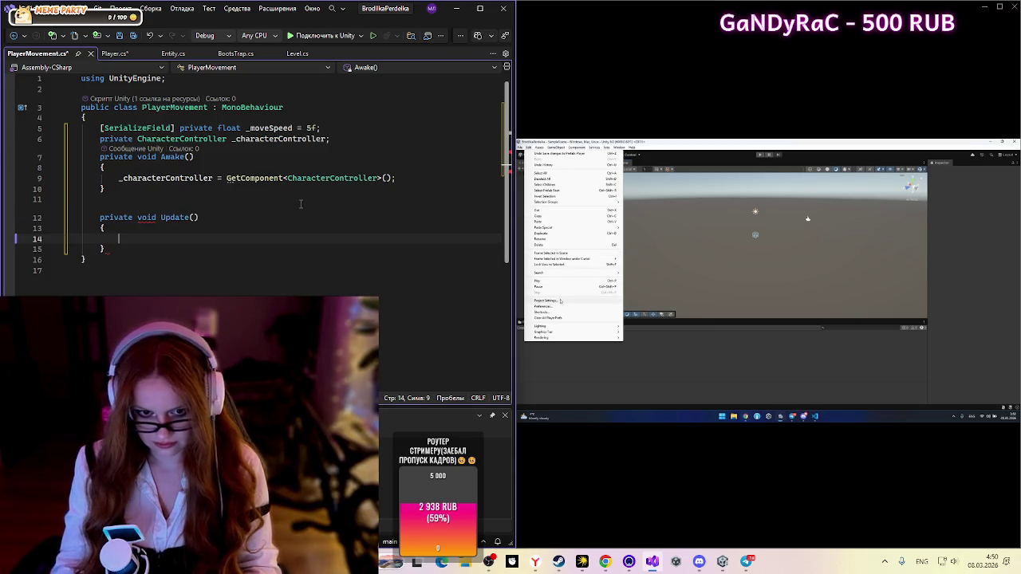
Step: Bring the Unity editor to the front and maximize its window
left_click(557, 301)
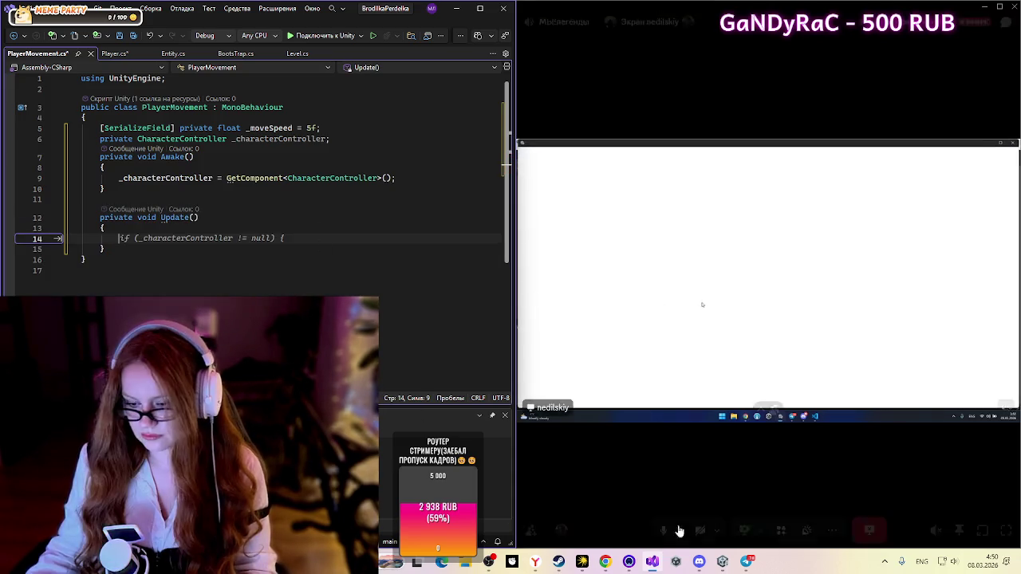
left_click(723, 562)
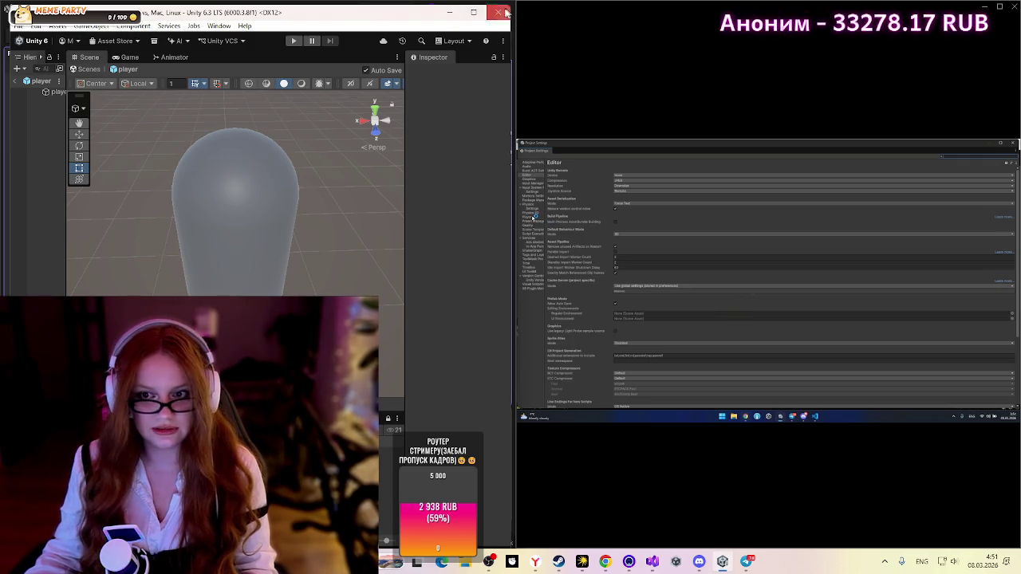
left_click(474, 12)
Step: Open Edit > Project Settings, showing the Player page for BrodilkaPerdelka 0.1.0
left_click(6, 18)
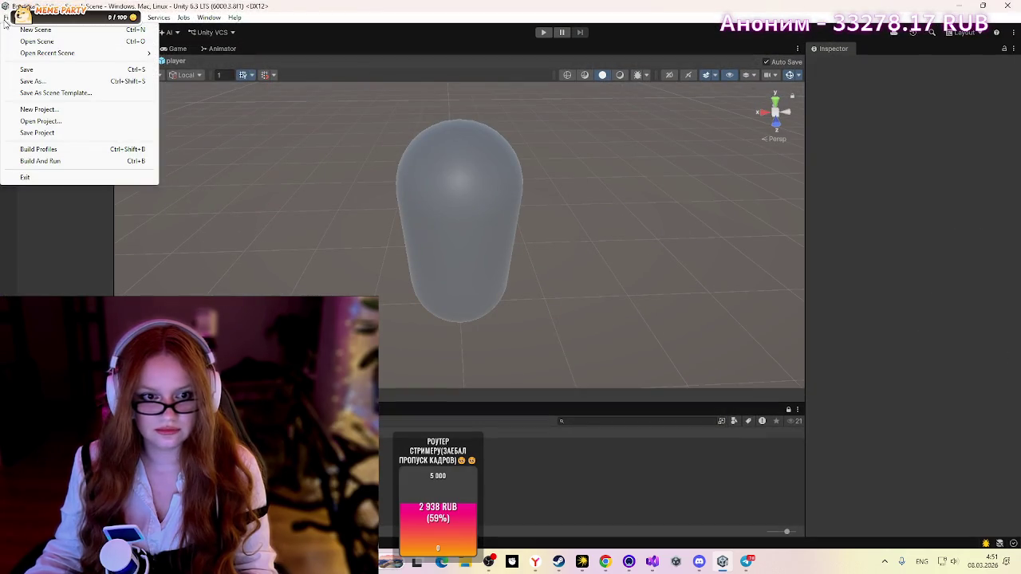
mouse_move(21, 18)
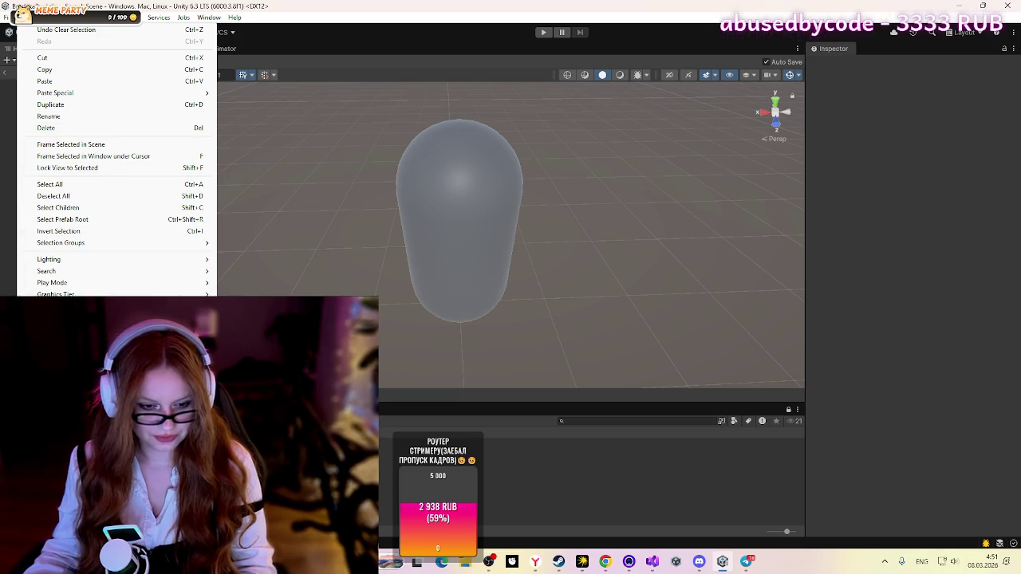
left_click(72, 323)
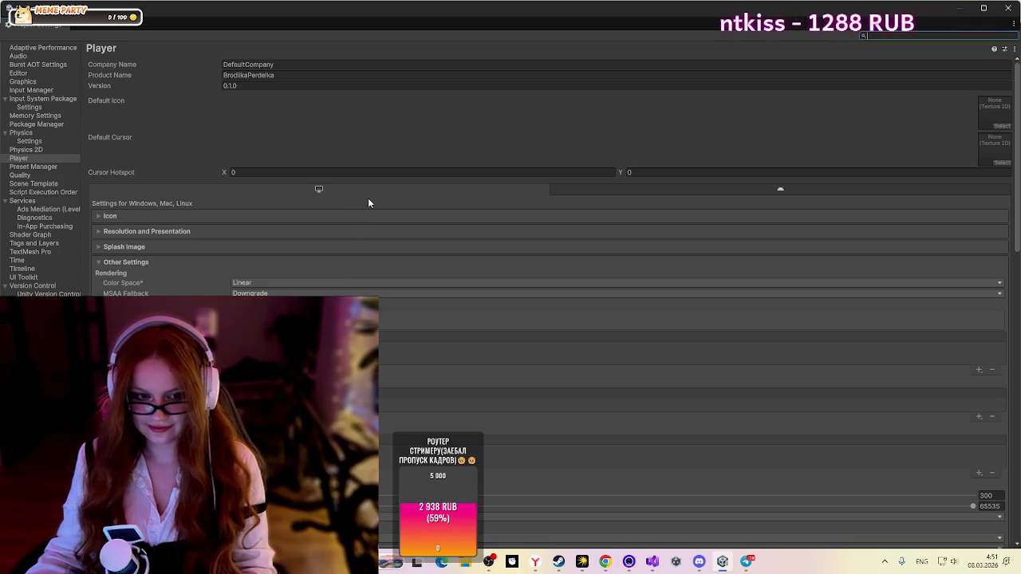
Step: On the Player page, scroll to Configuration and expand the Active Input Handling dropdown
left_click(20, 162)
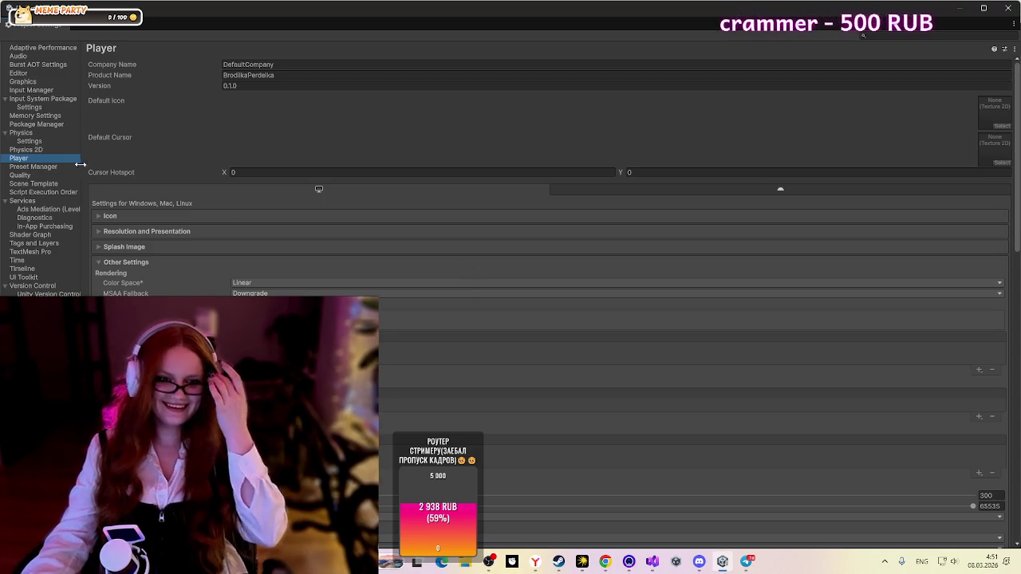
scroll(471, 283, "down", 10)
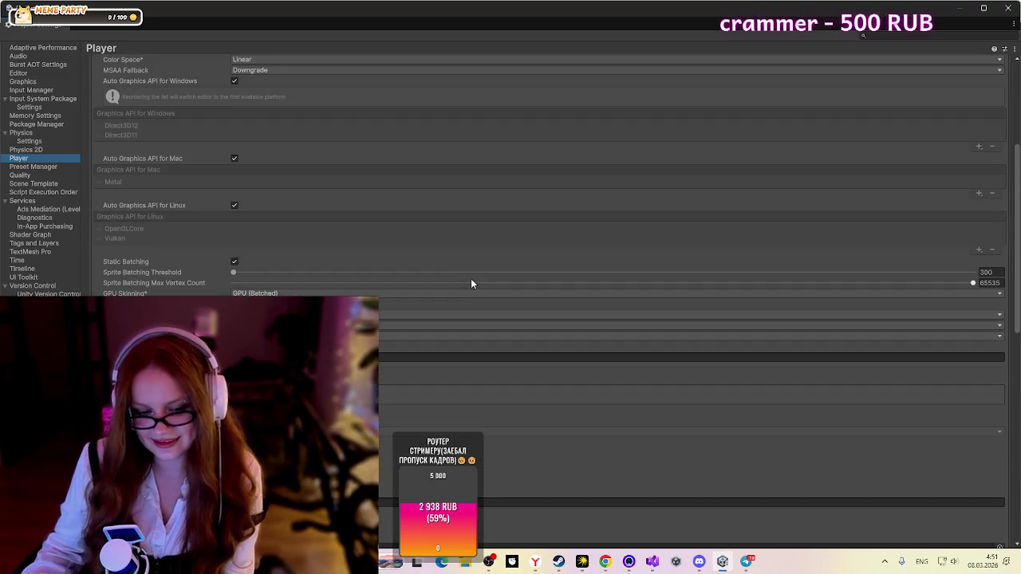
scroll(471, 280, "down", 2)
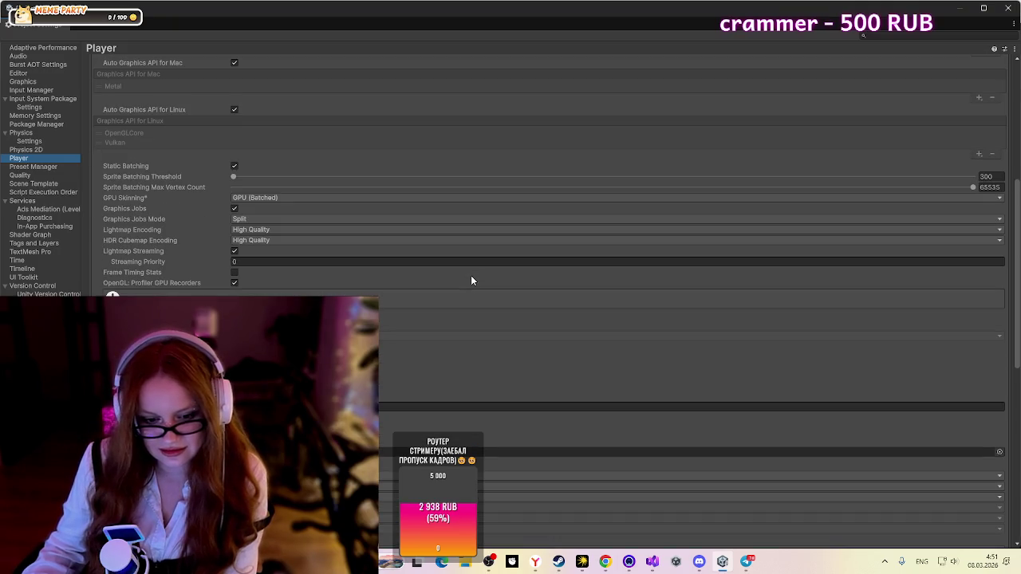
scroll(471, 281, "down", 2)
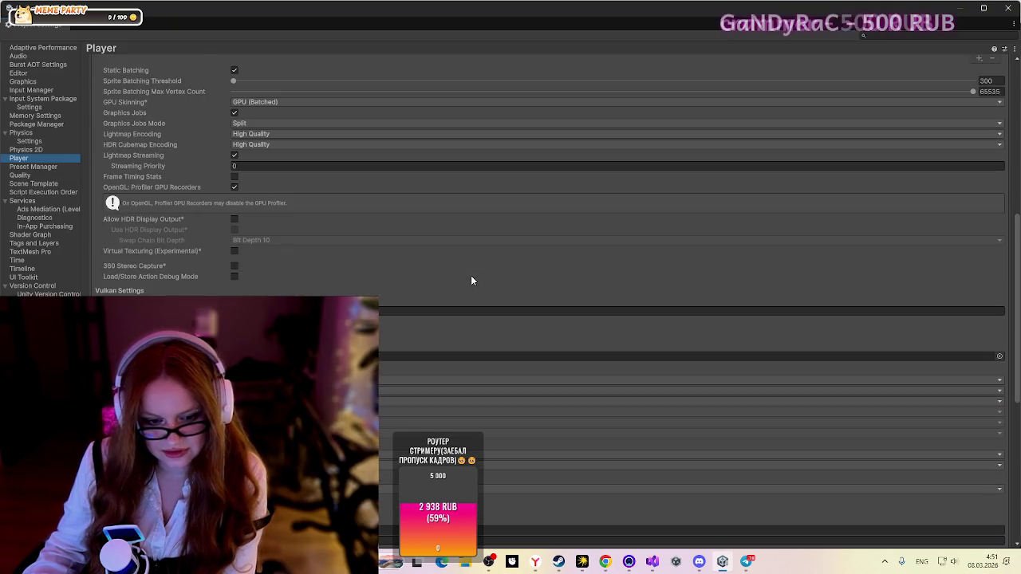
scroll(470, 281, "down", 2)
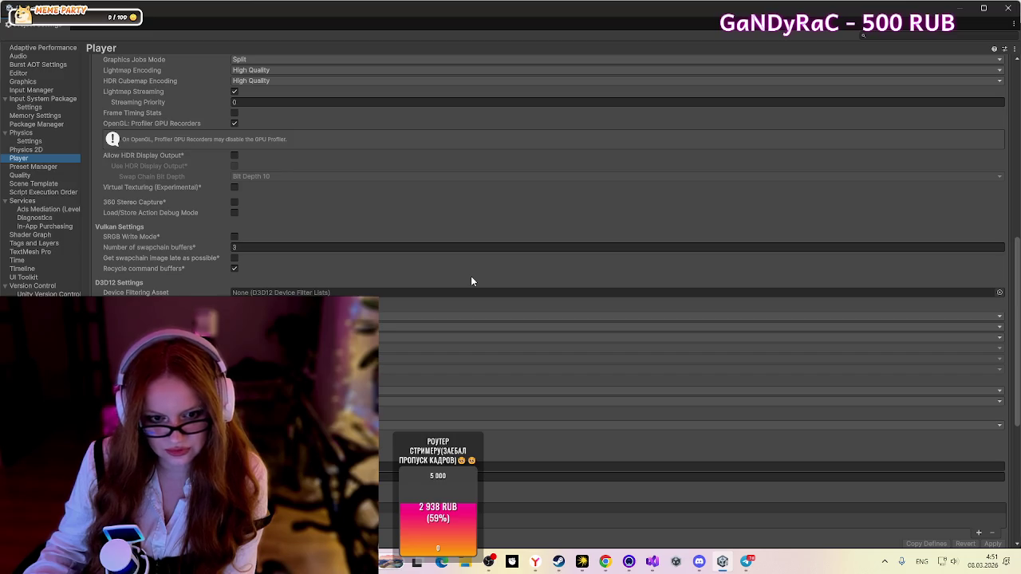
scroll(472, 281, "up", 1)
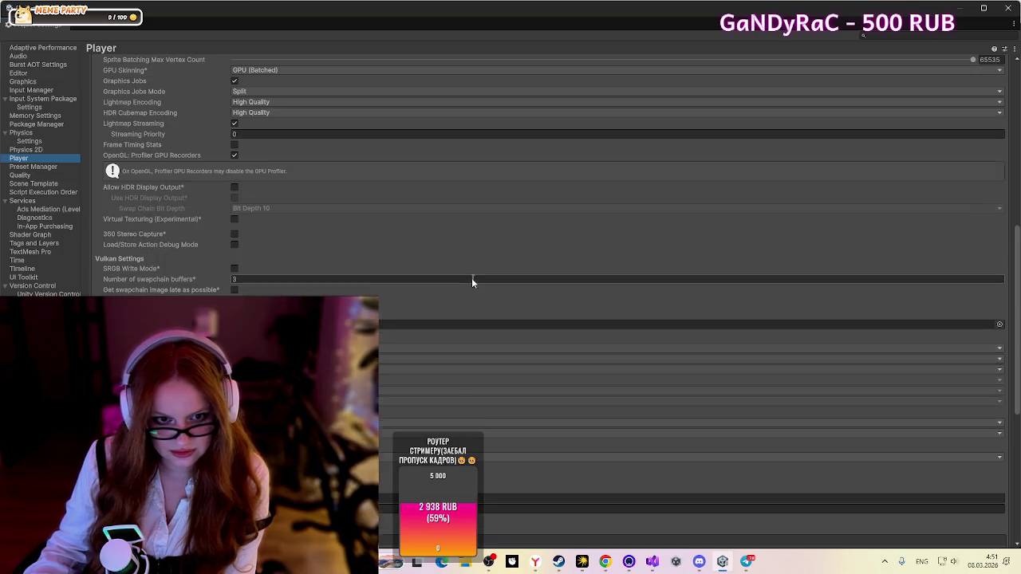
scroll(472, 278, "down", 10)
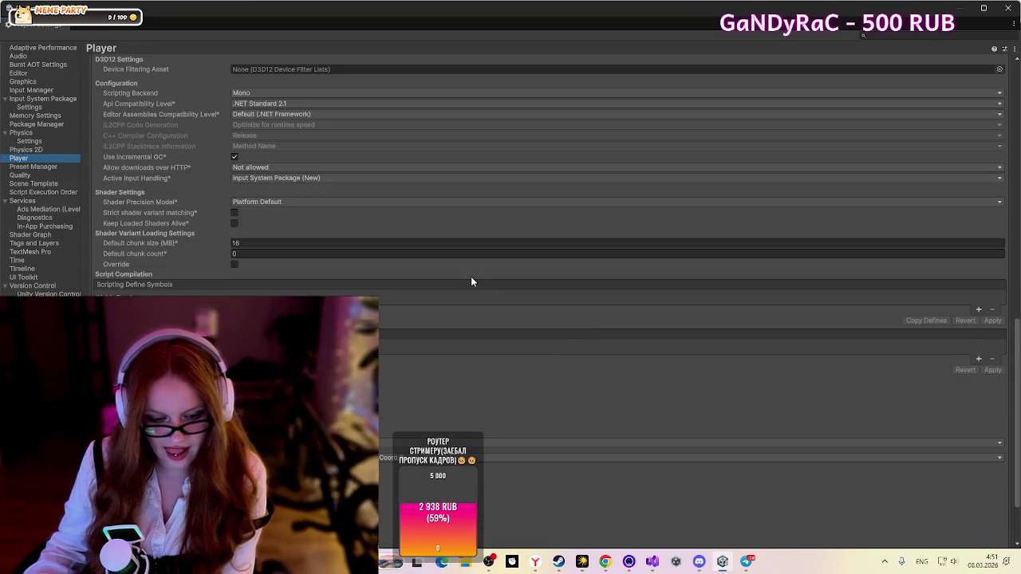
scroll(471, 281, "down", 2)
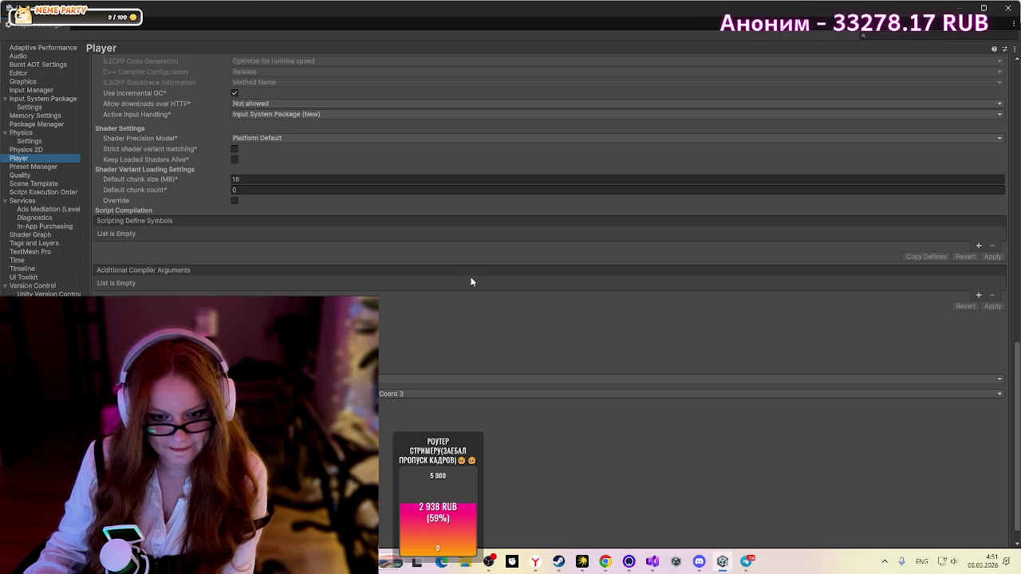
scroll(471, 281, "down", 1)
scroll(470, 281, "up", 1)
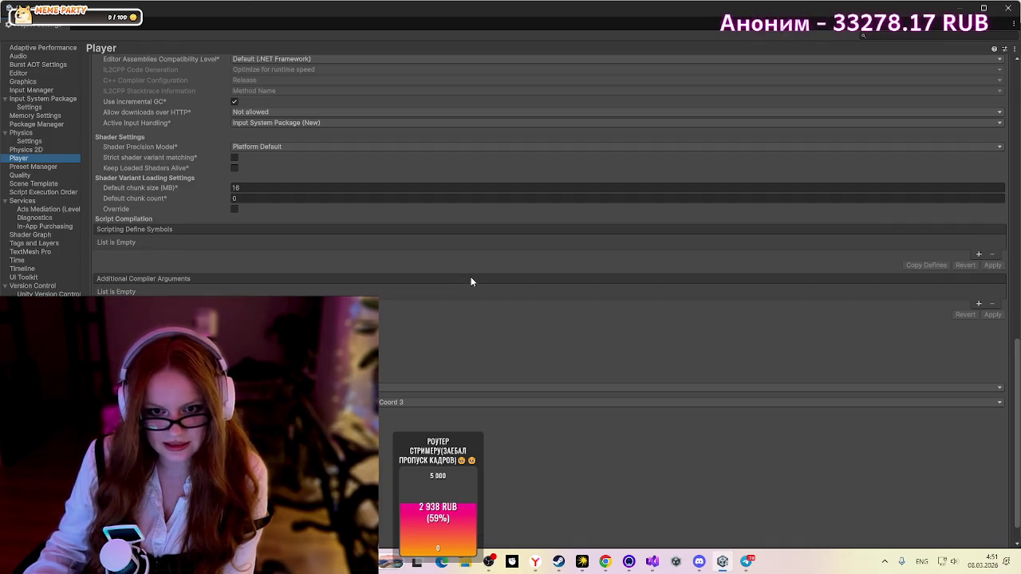
left_click(309, 123)
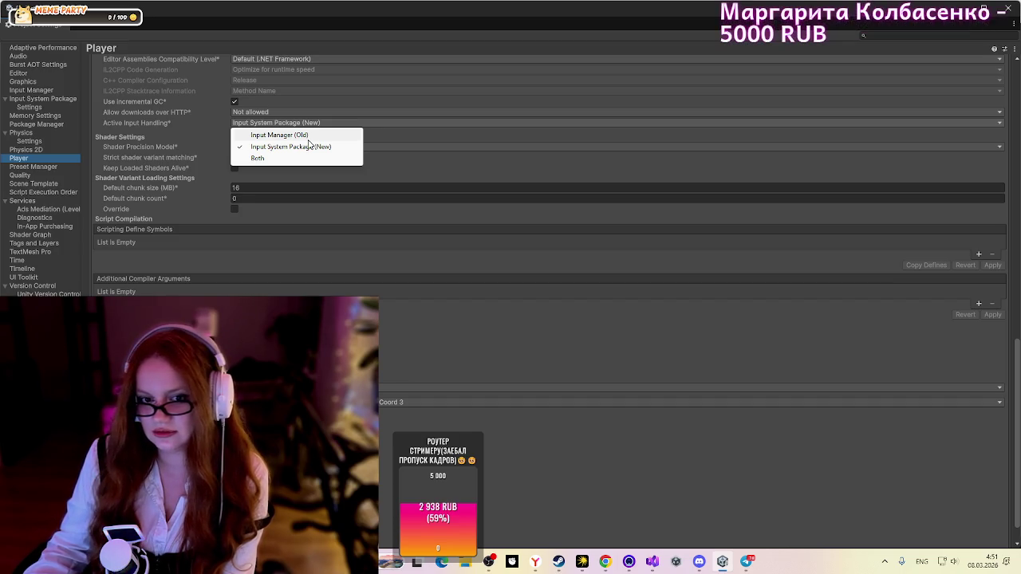
Step: Set Active Input Handling to Both, apply the editor restart, and dismiss the capture preview
left_click(301, 160)
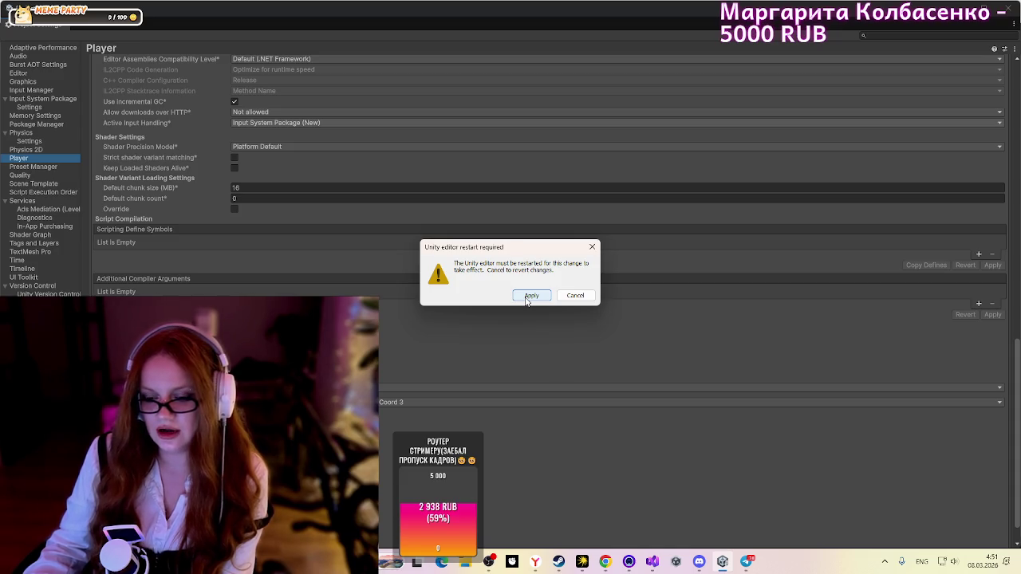
left_click(526, 298)
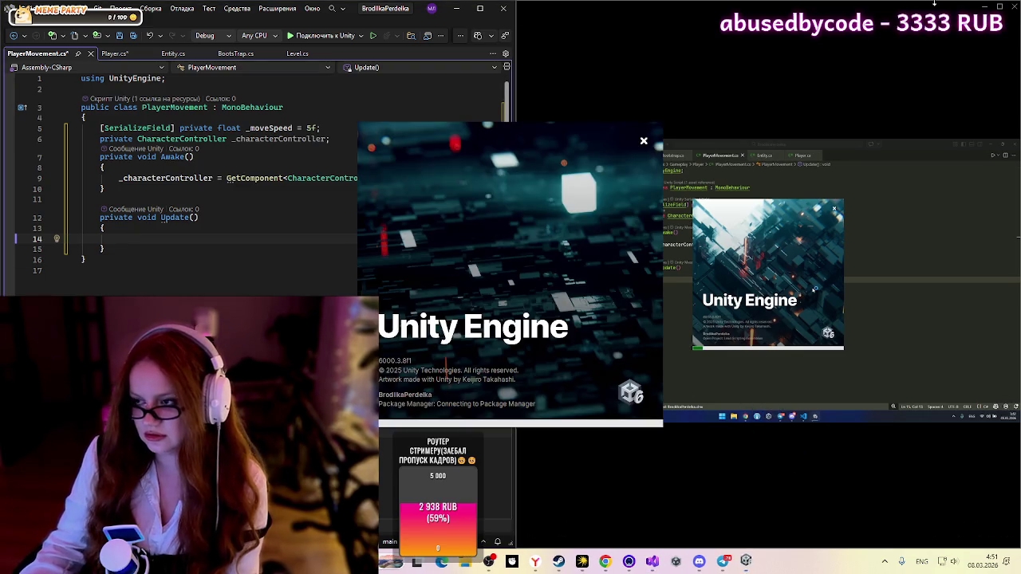
left_click(980, 8)
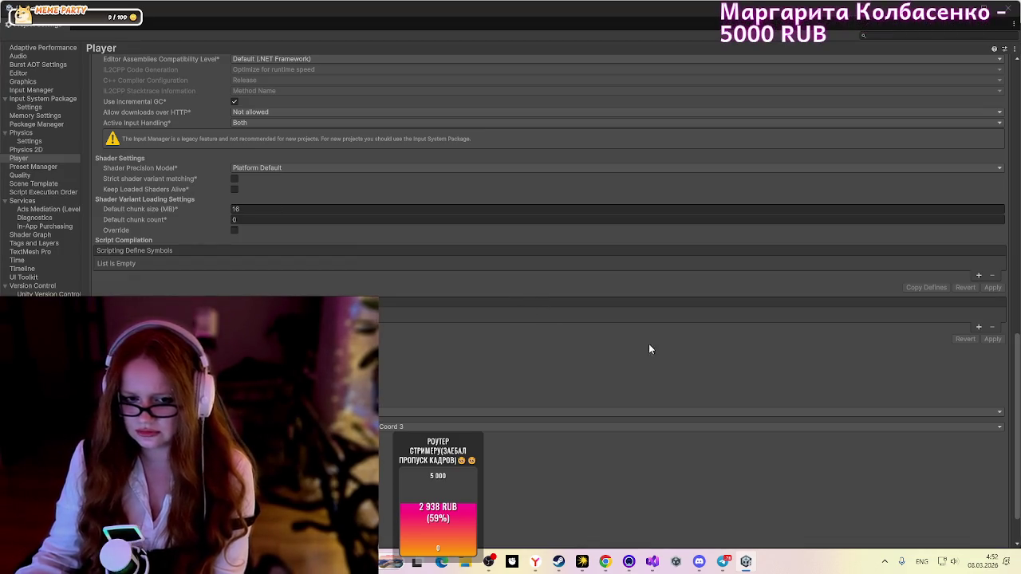
Step: Review the Player configuration (Mono, .NET Standard 2.1, input handling Both) and close Project Settings
scroll(431, 293, "down", 3)
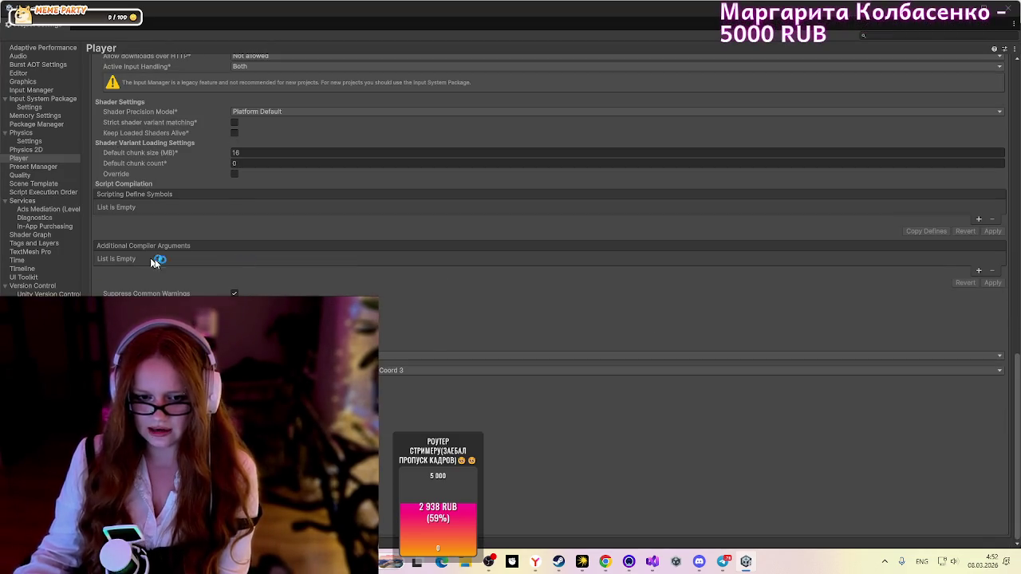
scroll(372, 244, "up", 3)
scroll(263, 274, "up", 2)
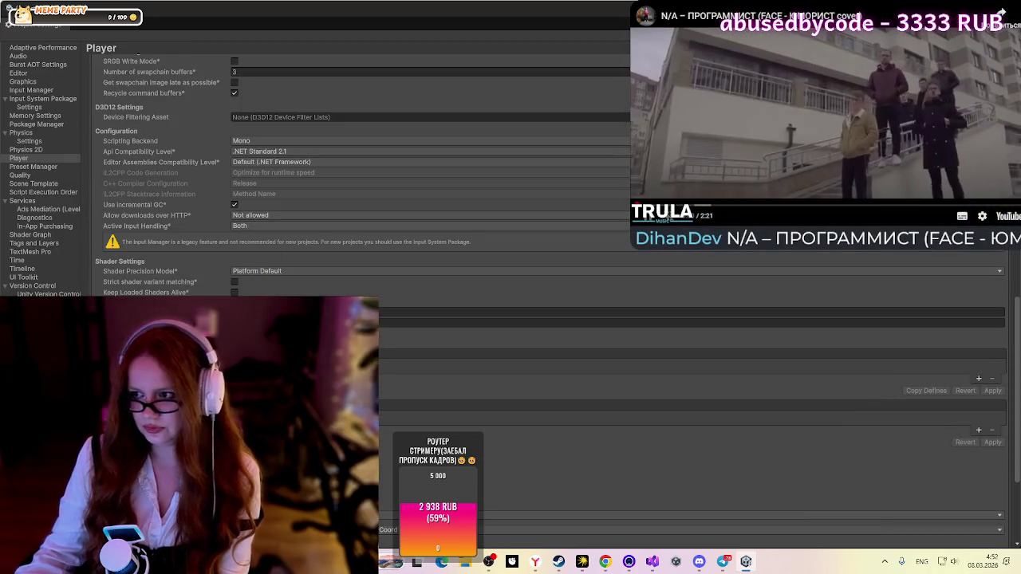
left_click(1012, 8)
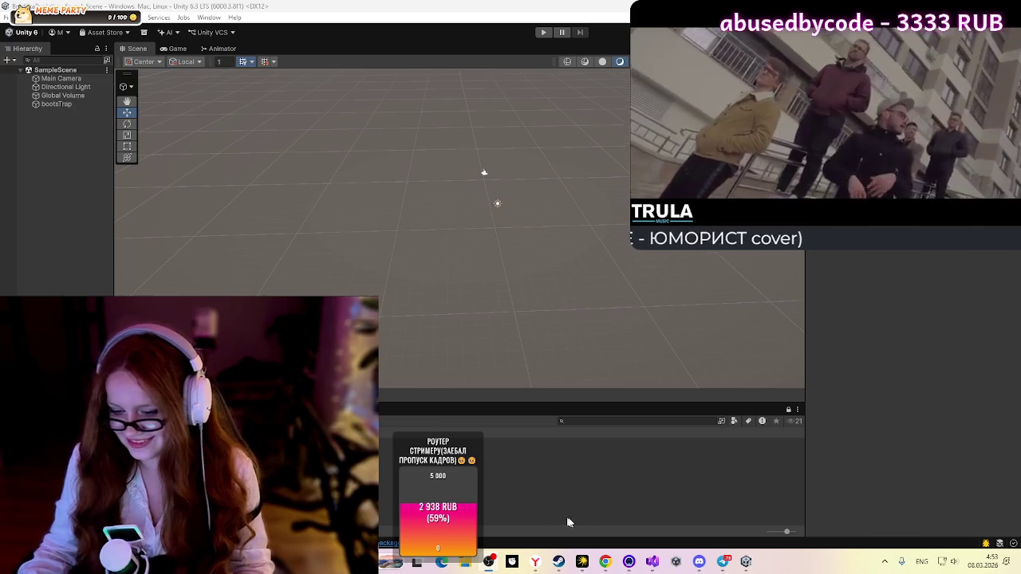
Step: Switch from Unity via the Discord stream window to PlayerMovement.cs in Visual Studio
mouse_move(699, 562)
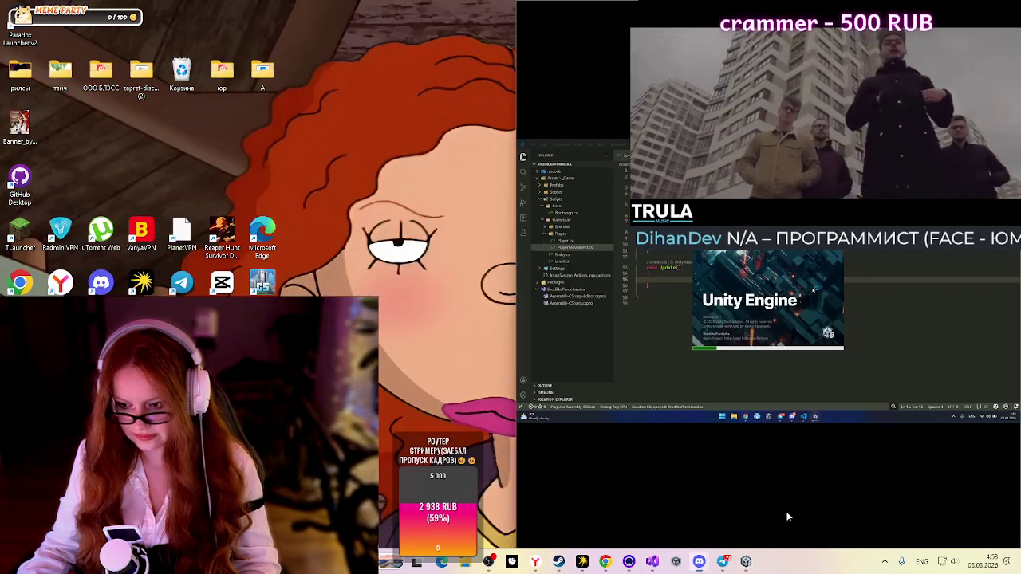
left_click(795, 490)
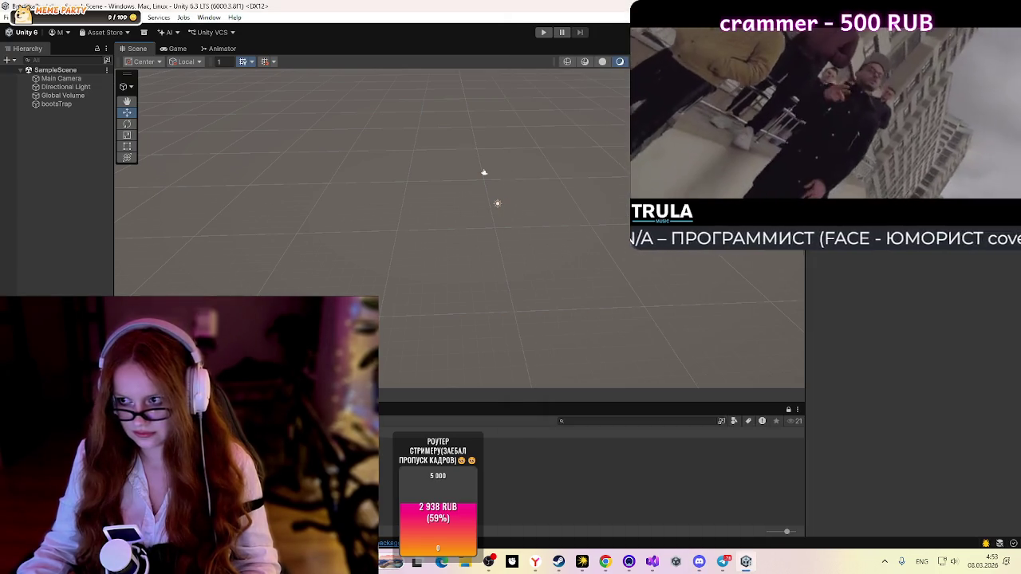
key("alt+Tab")
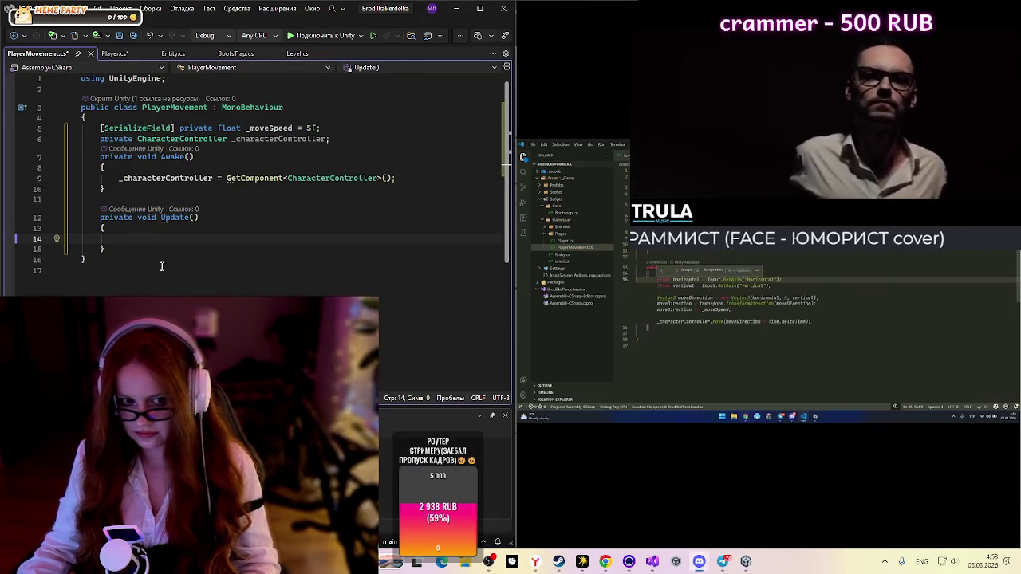
Step: In Update, write float horizontal = Input.GetAxisRaw("Horizontal"); and start a new line
left_click(187, 232)
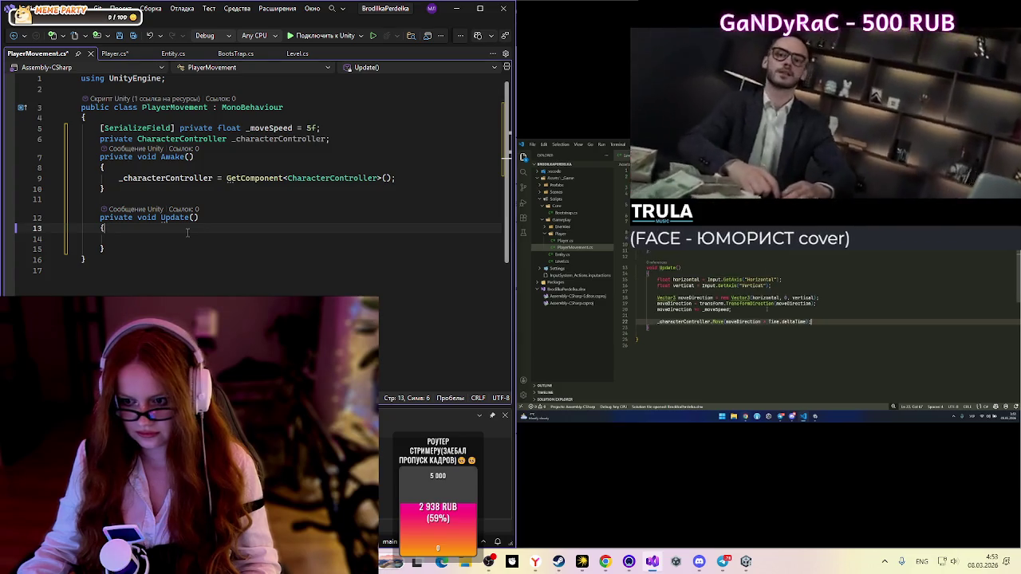
left_click(189, 237)
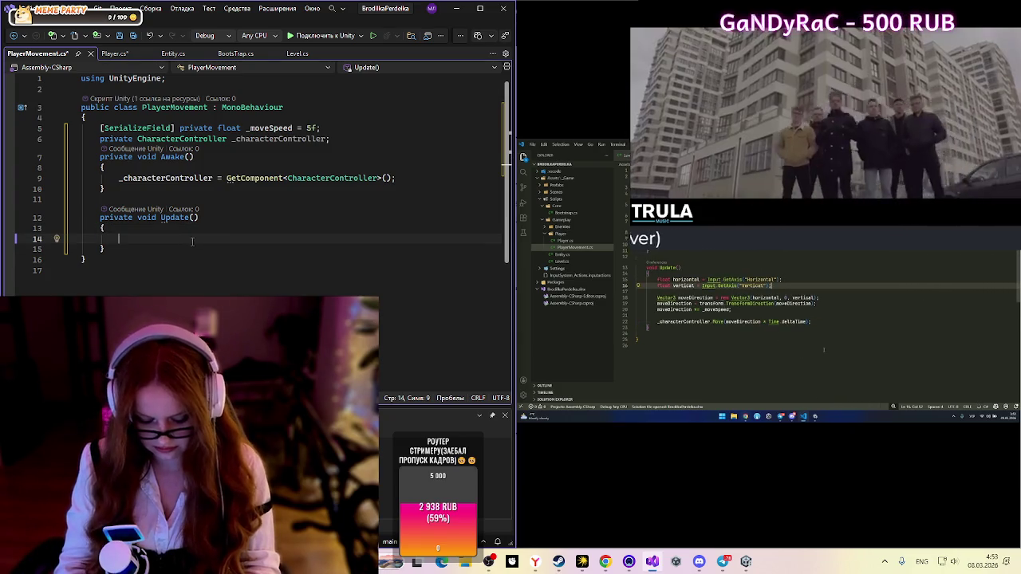
type("float")
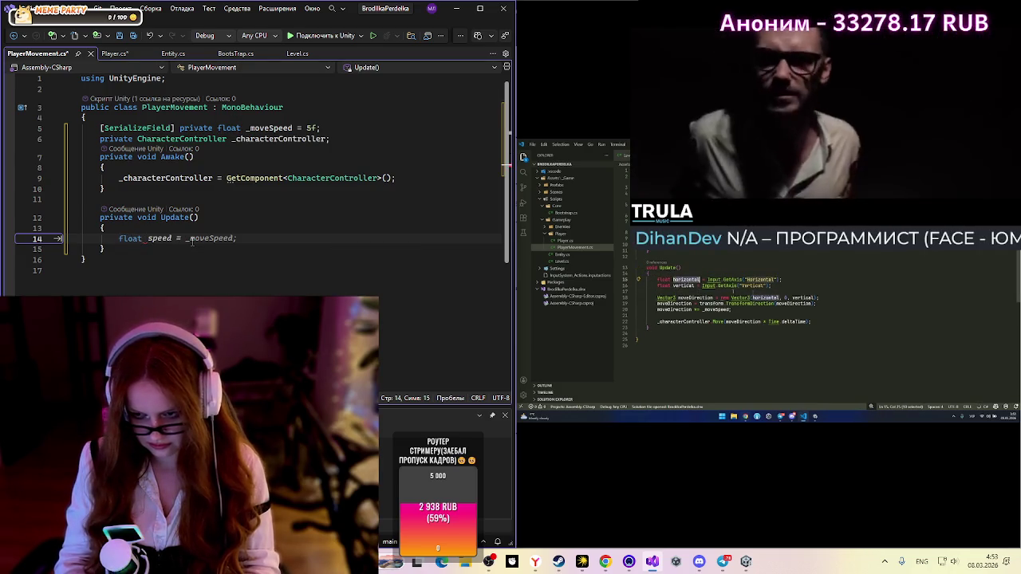
type(" hori")
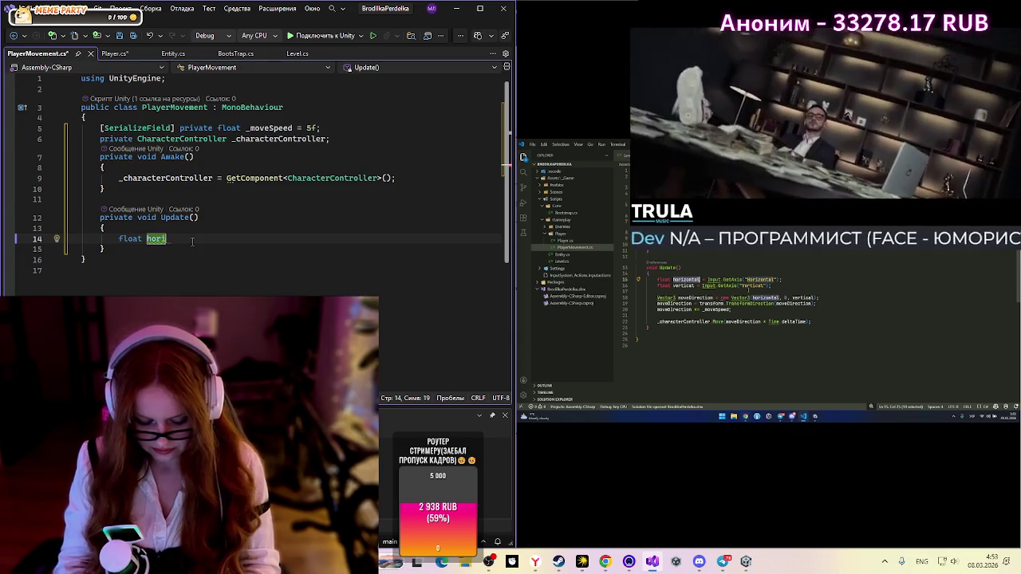
type("zontal;")
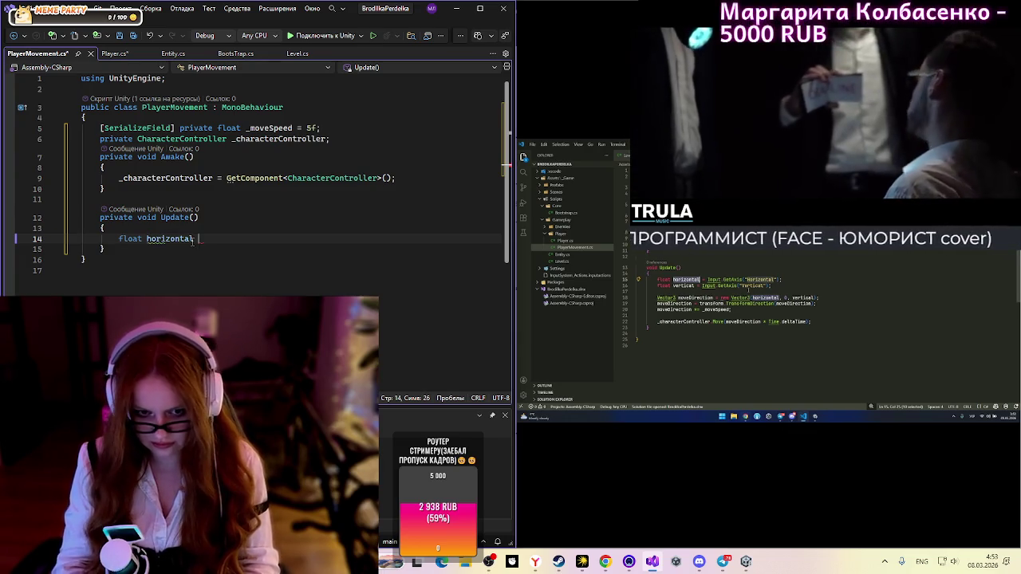
key("BackSpace")
type("= ")
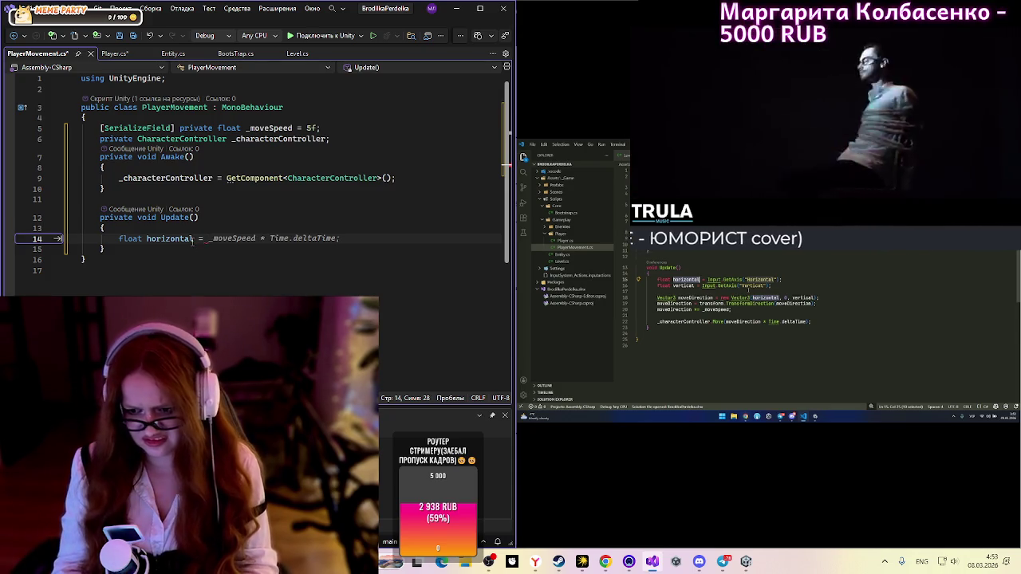
type("Input")
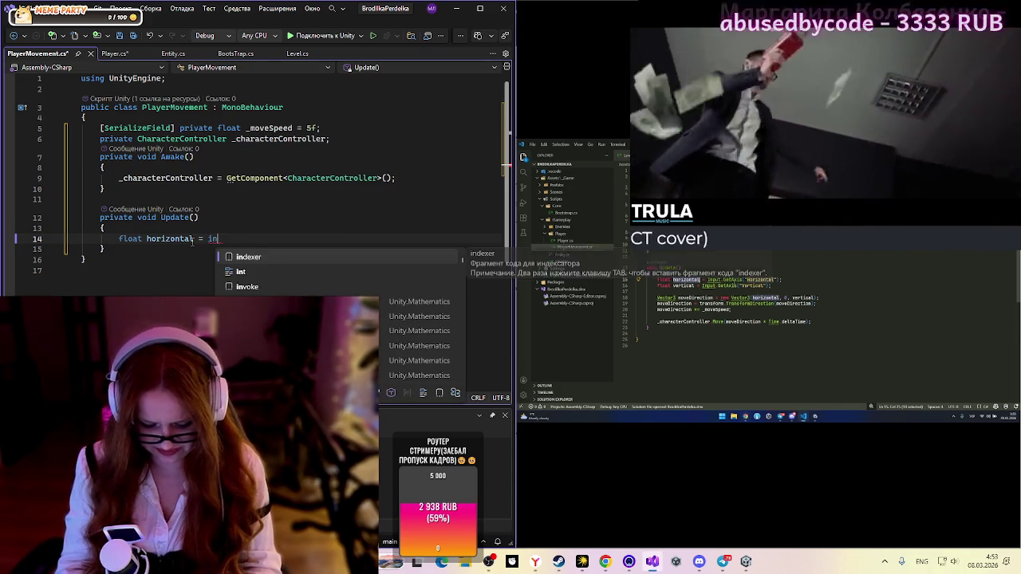
type(".")
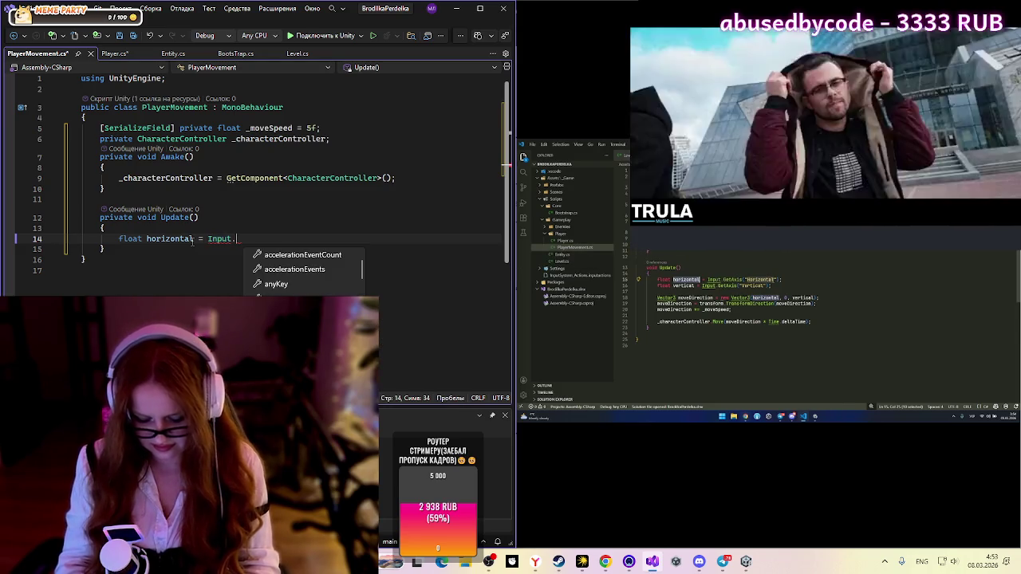
type("ge")
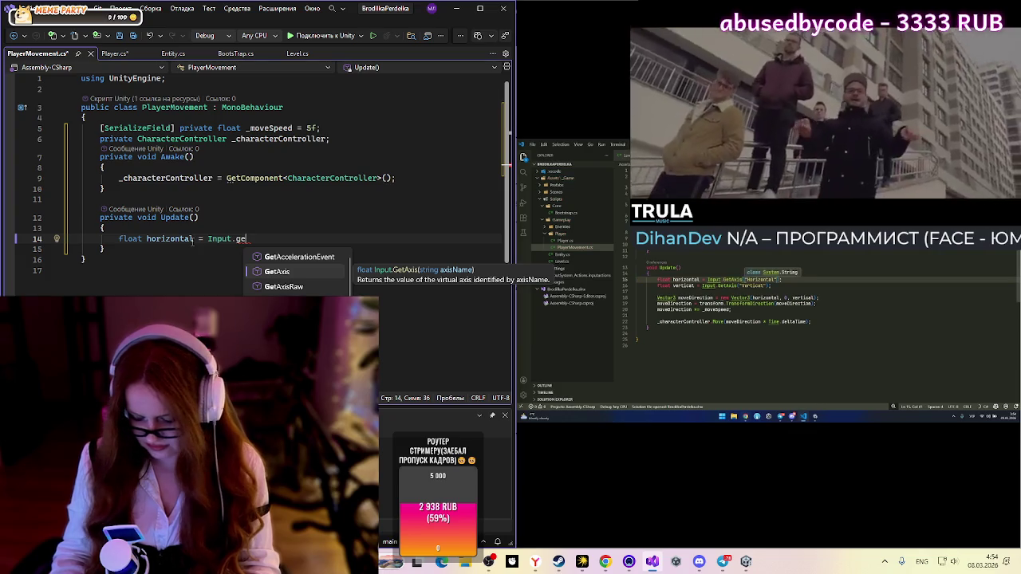
key("Down")
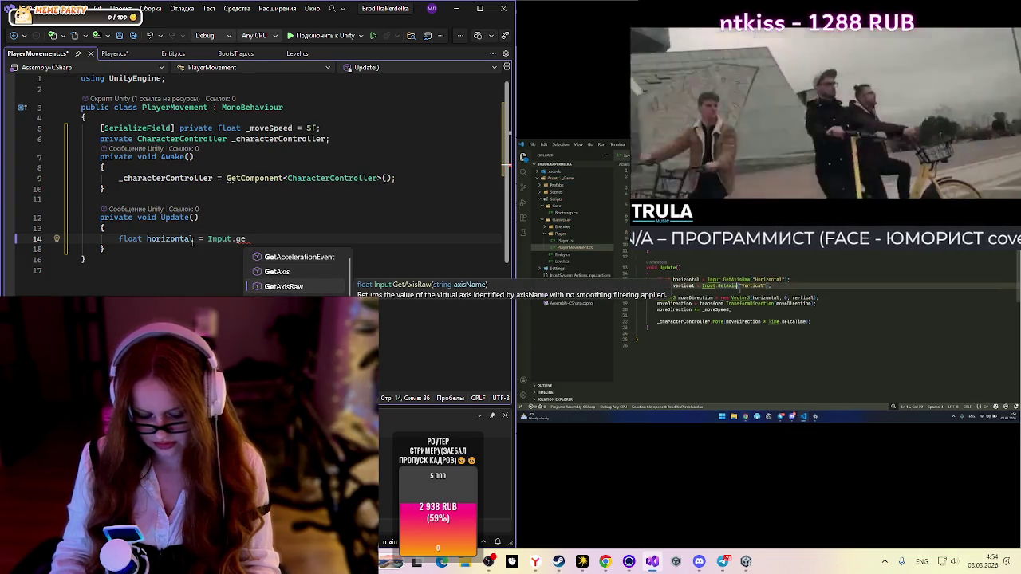
key("Tab")
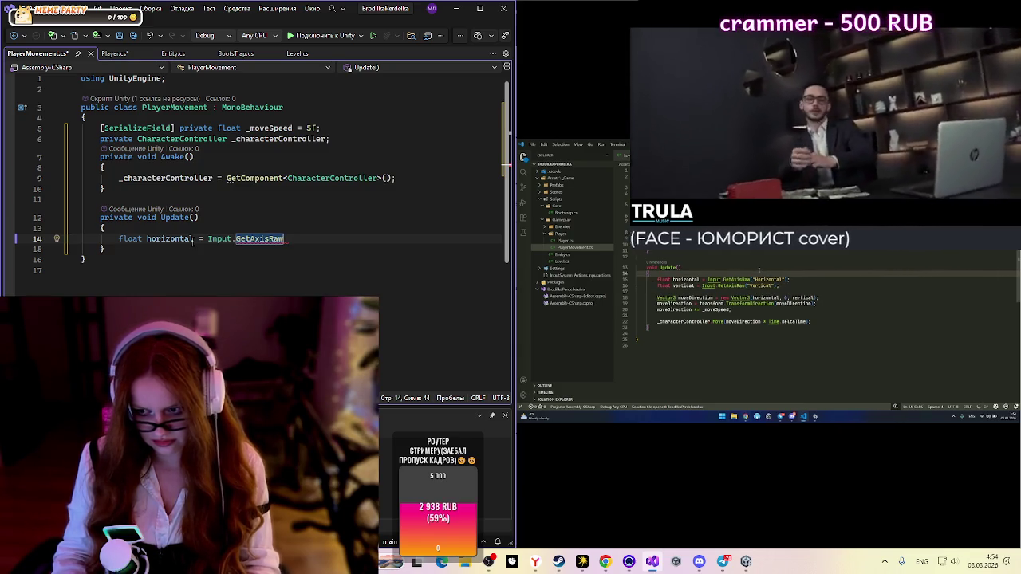
type("(")
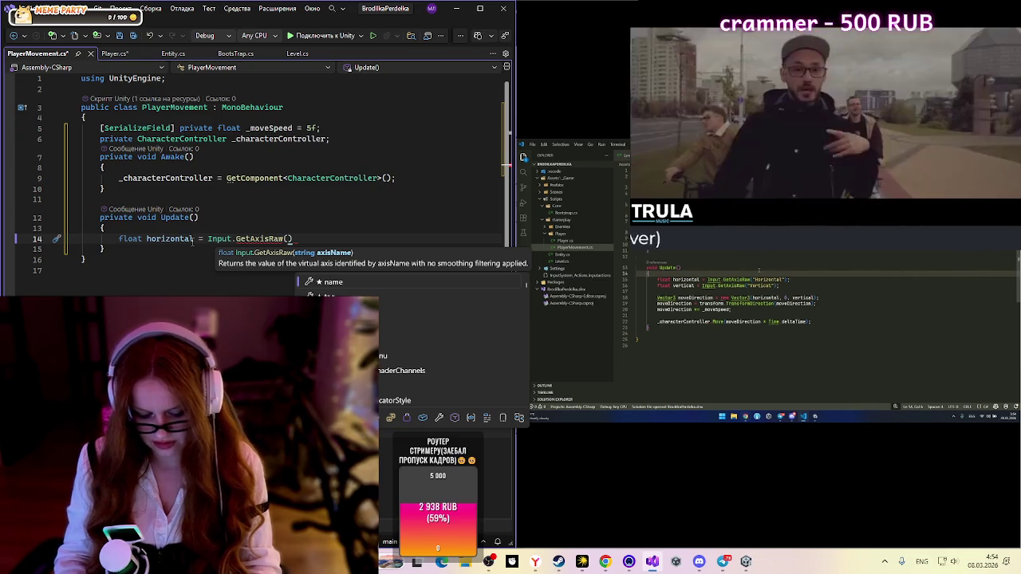
type("\"")
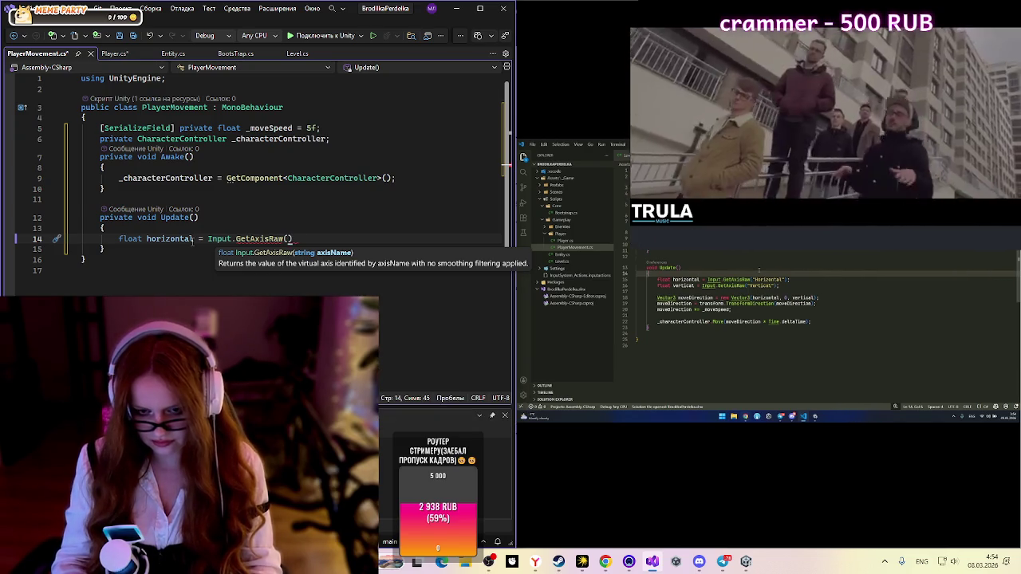
type("\"")
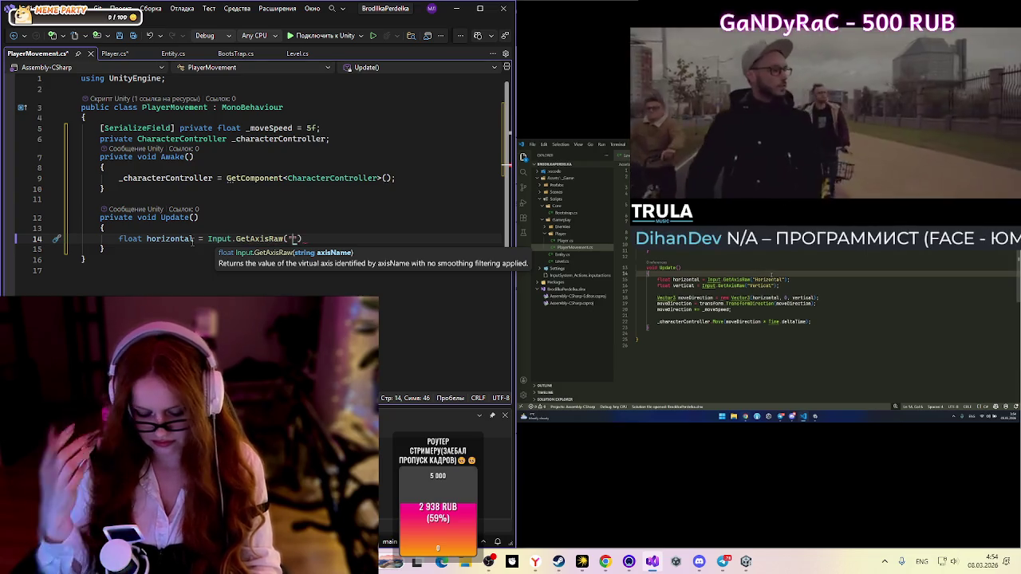
type("Hori")
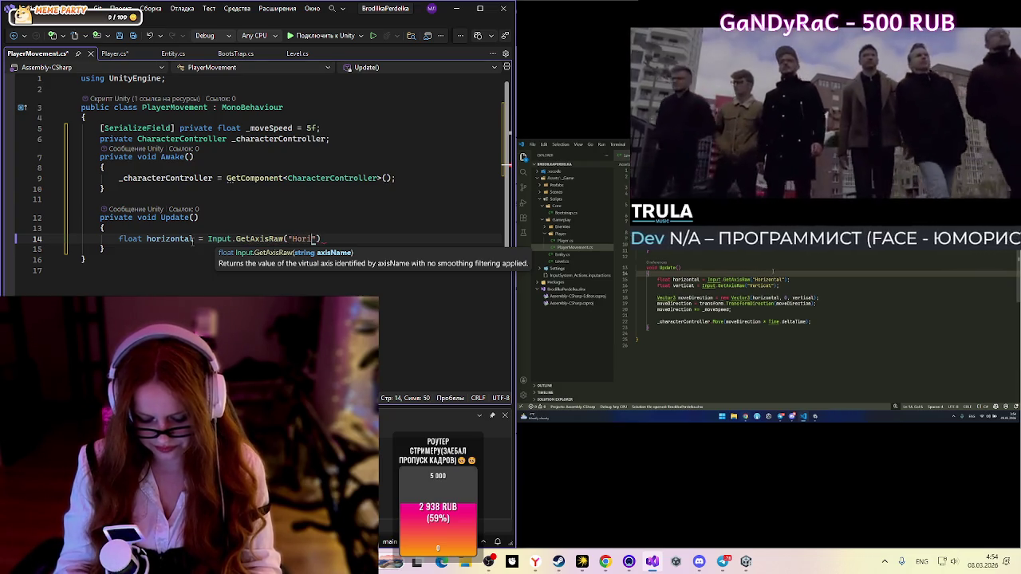
type("zo")
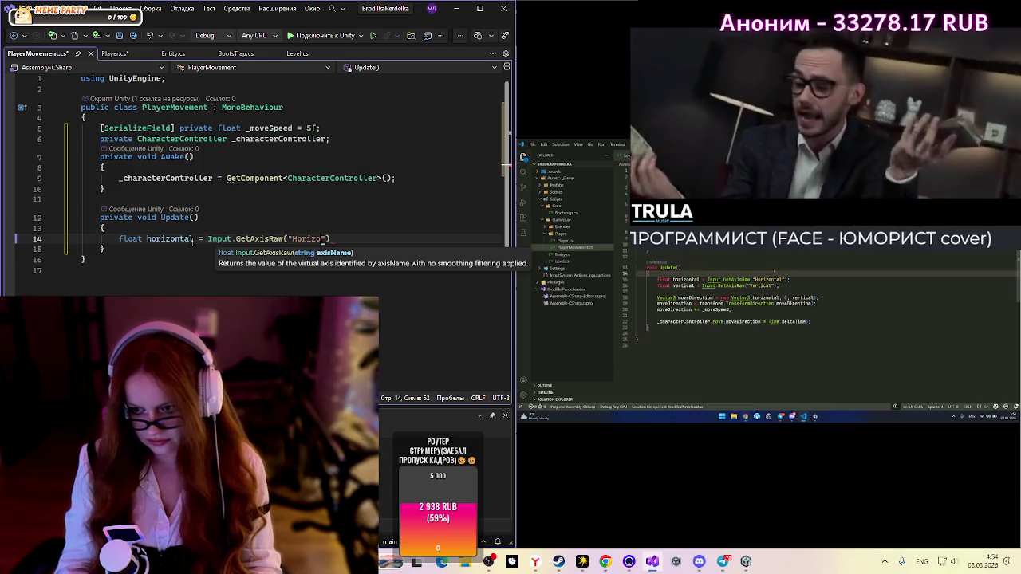
type("nta")
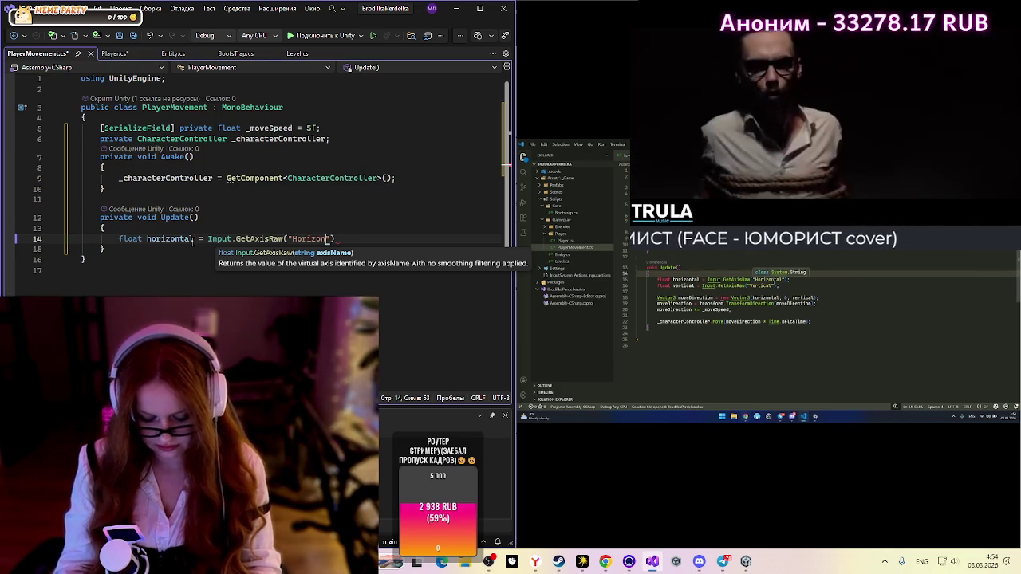
type("l")
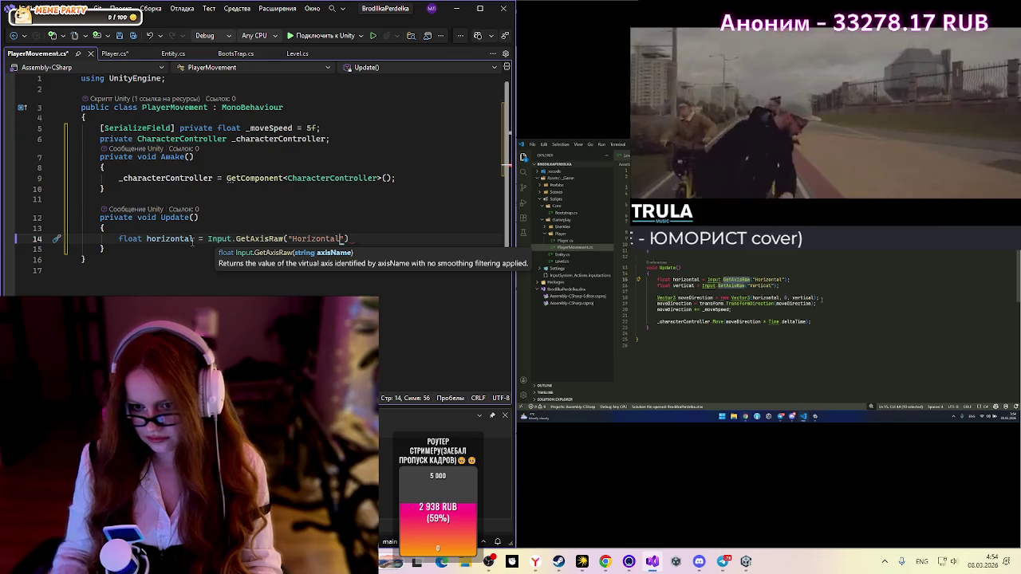
type("\")")
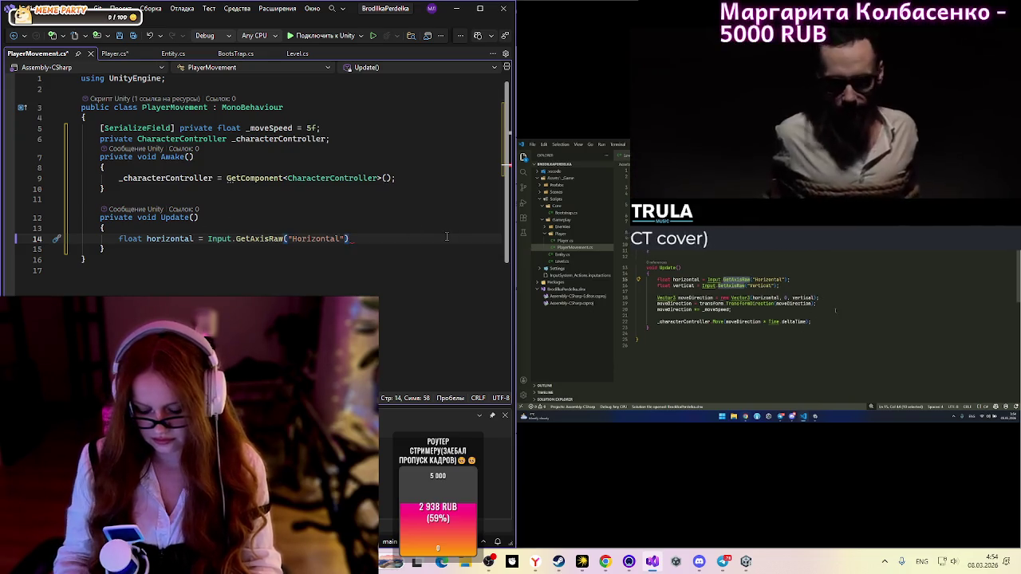
key("Return")
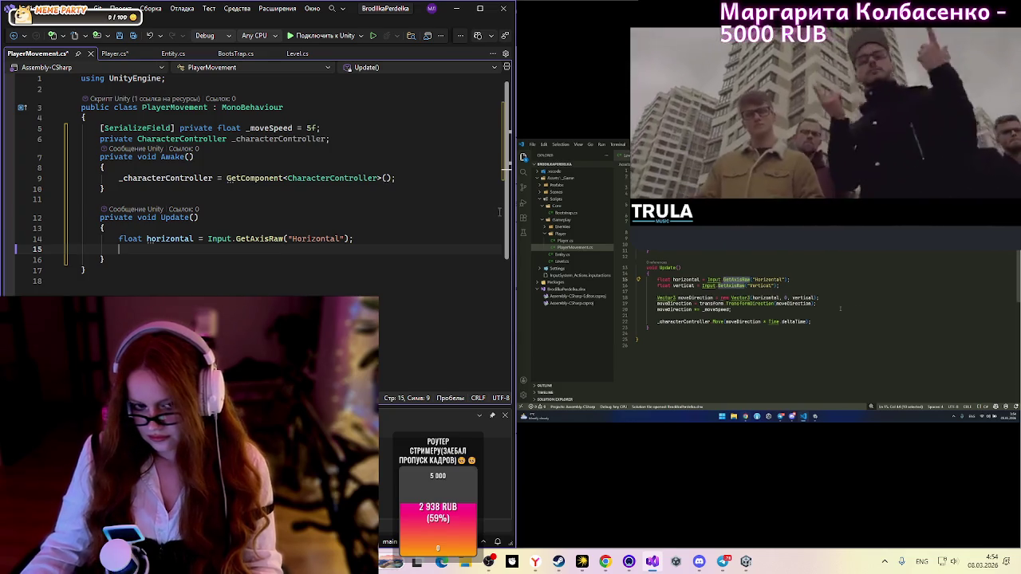
type("m")
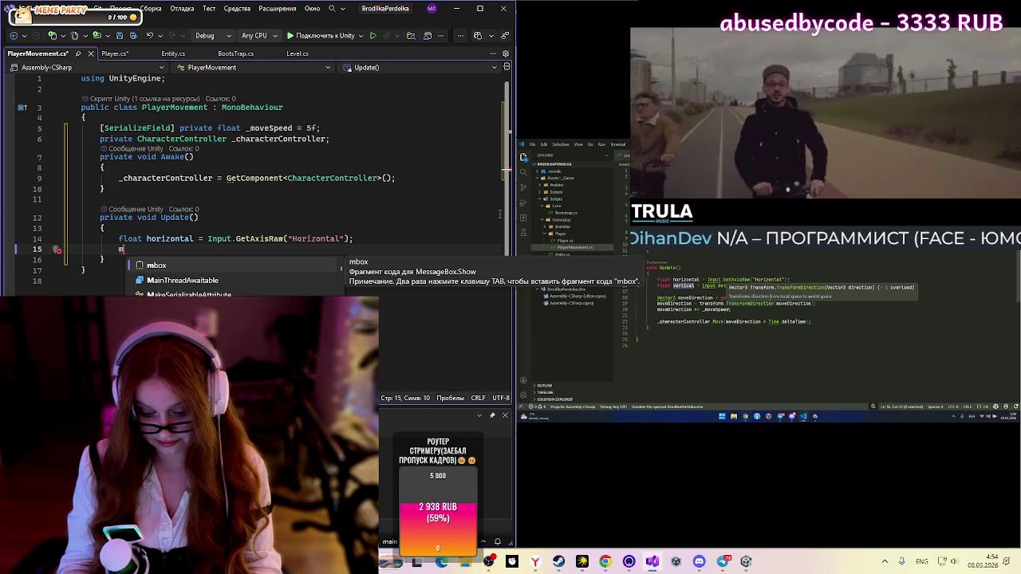
key("BackSpace")
Step: Add float vertical = Input.GetAxisRaw("Vertical"); below the horizontal line
type("flo")
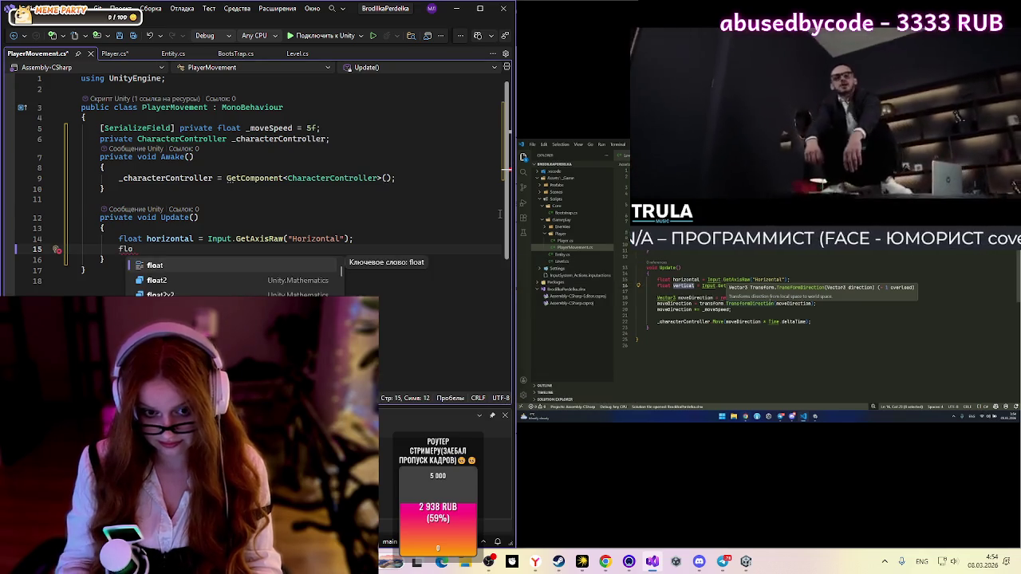
key("Tab")
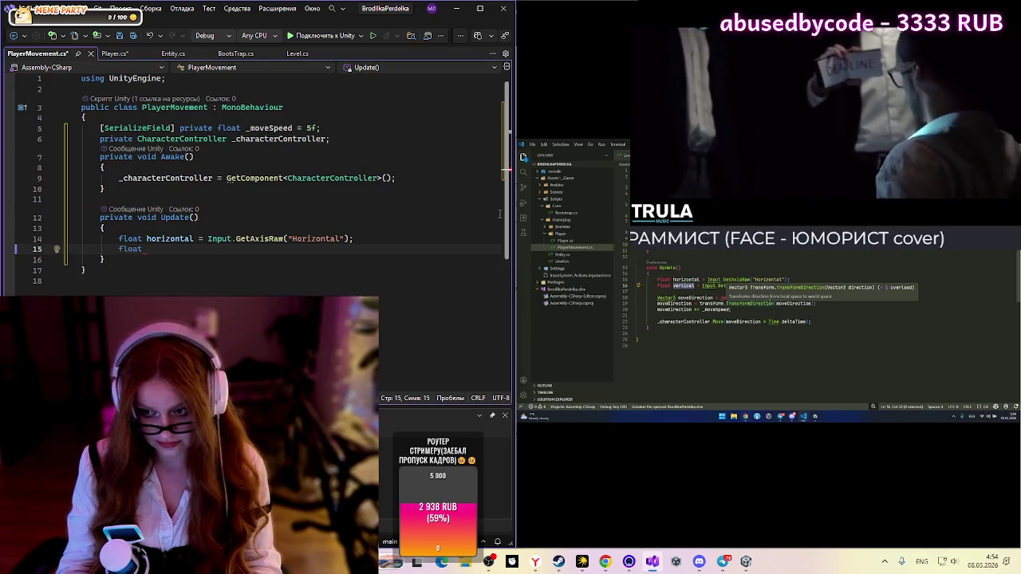
type("ver")
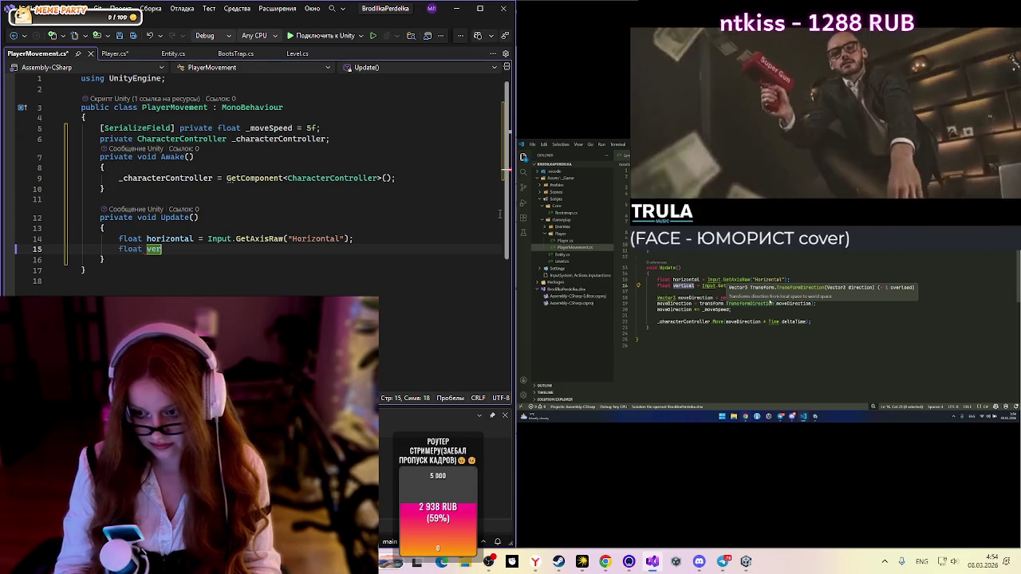
type("ti")
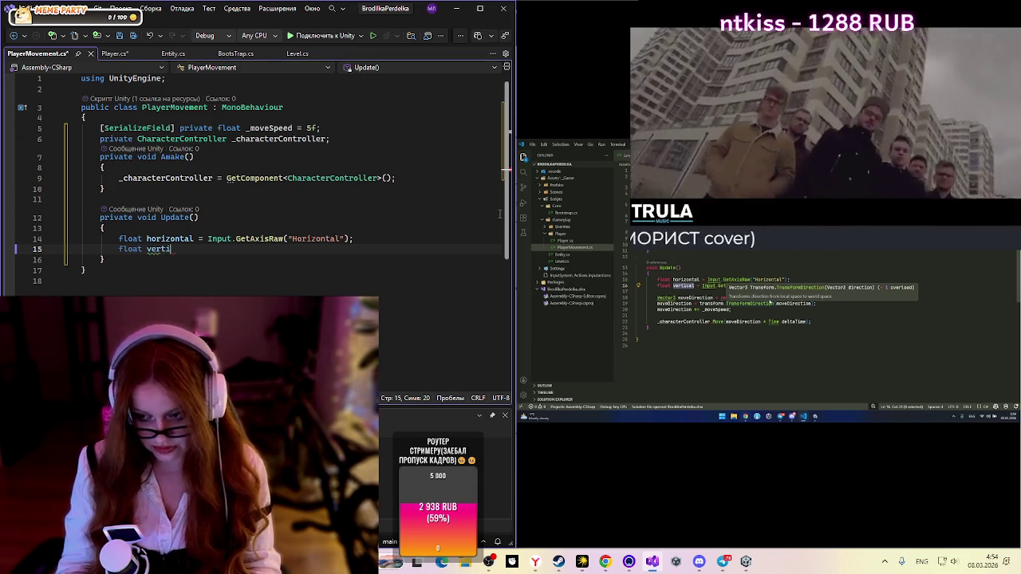
type("ca")
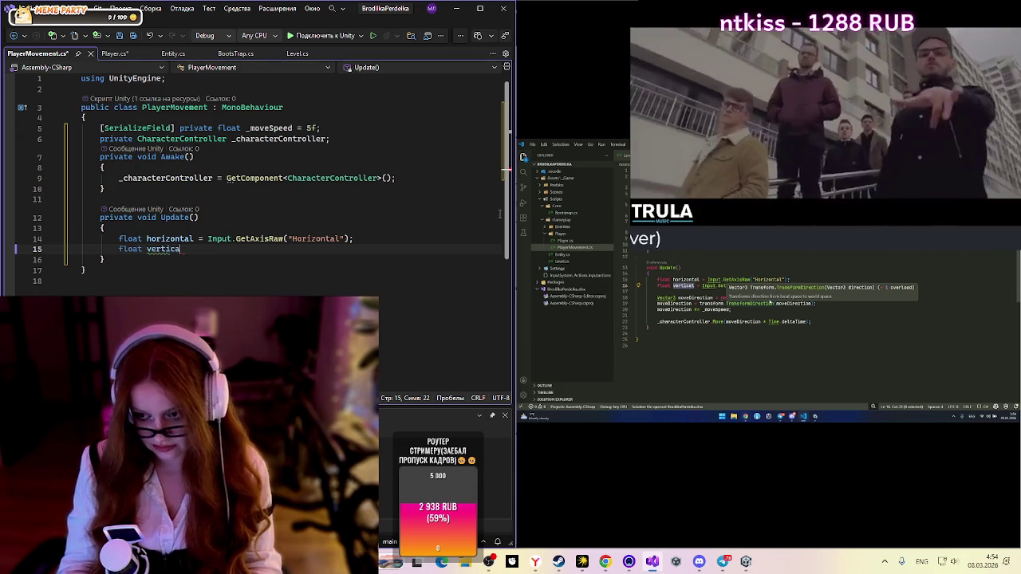
type("l = ")
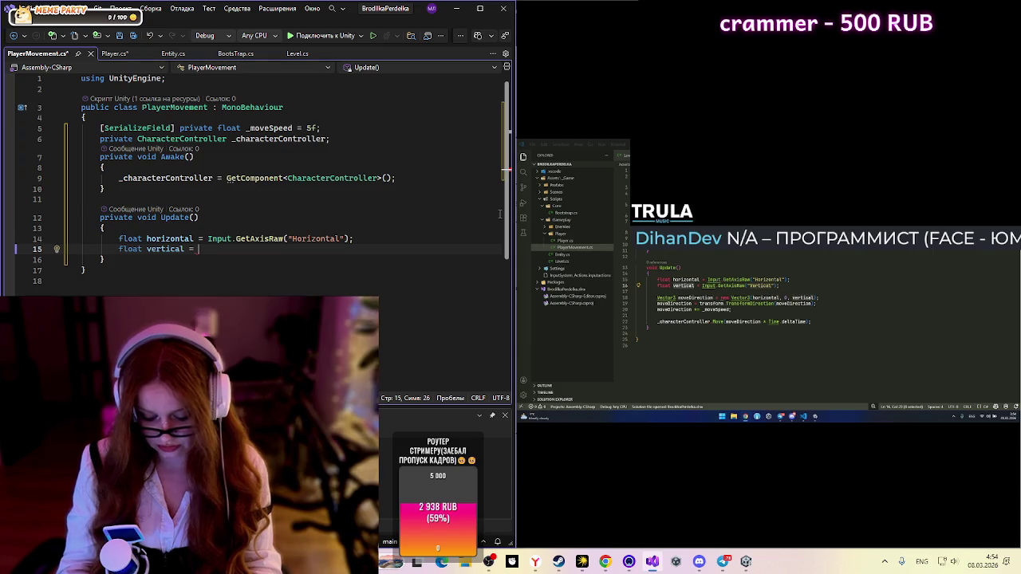
type("Input")
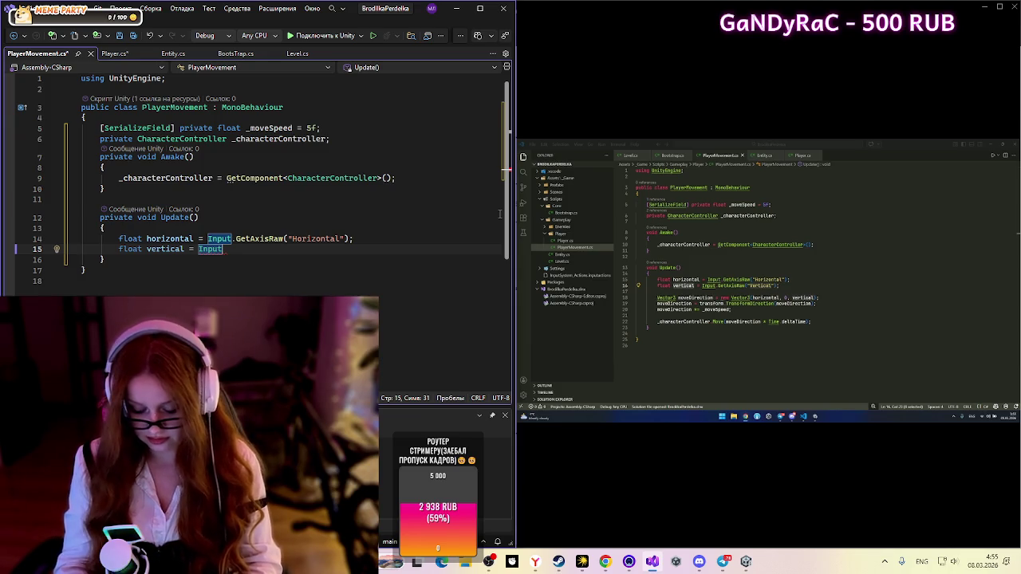
type(".")
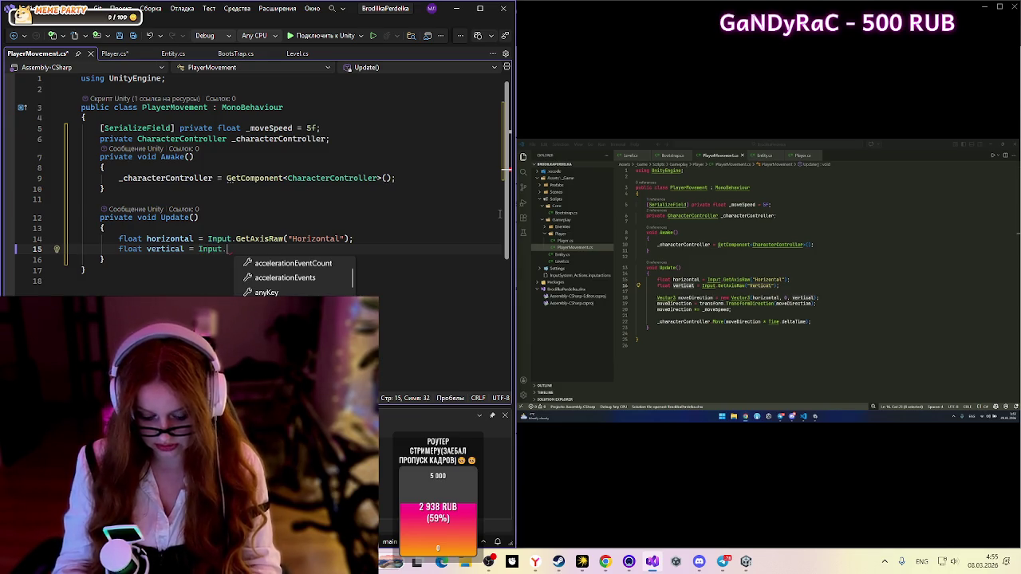
type("Get")
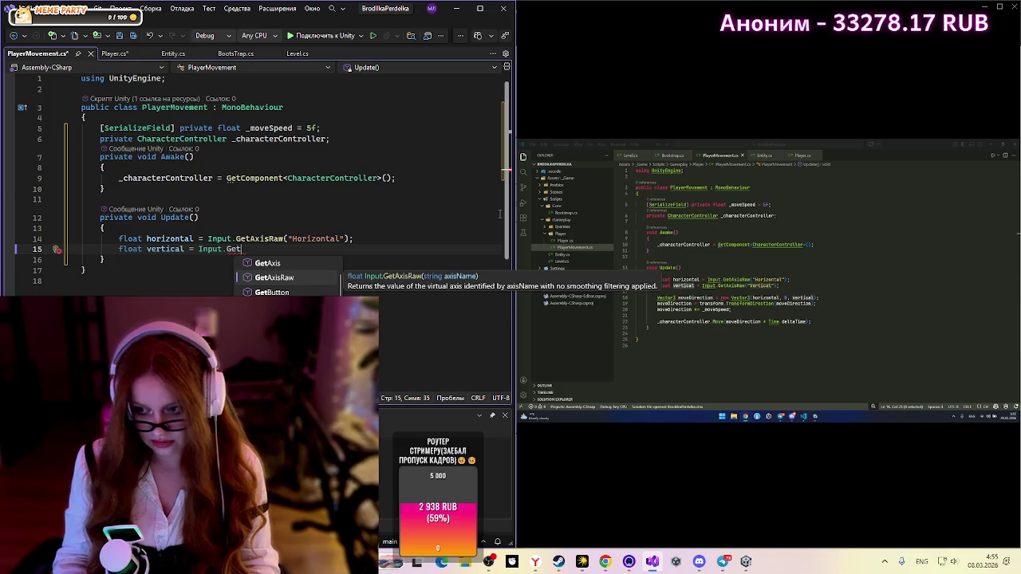
key("Tab")
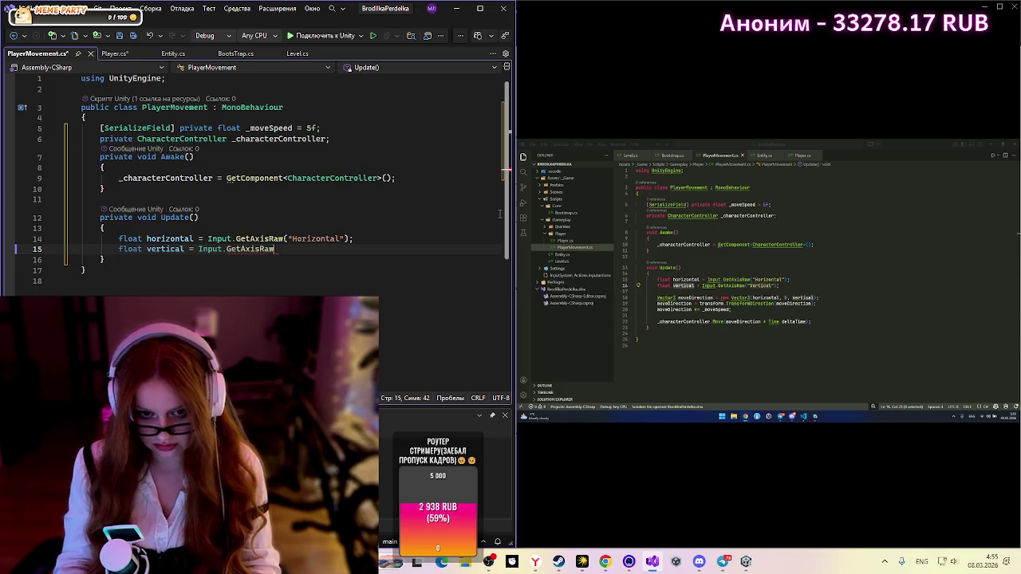
type("(")
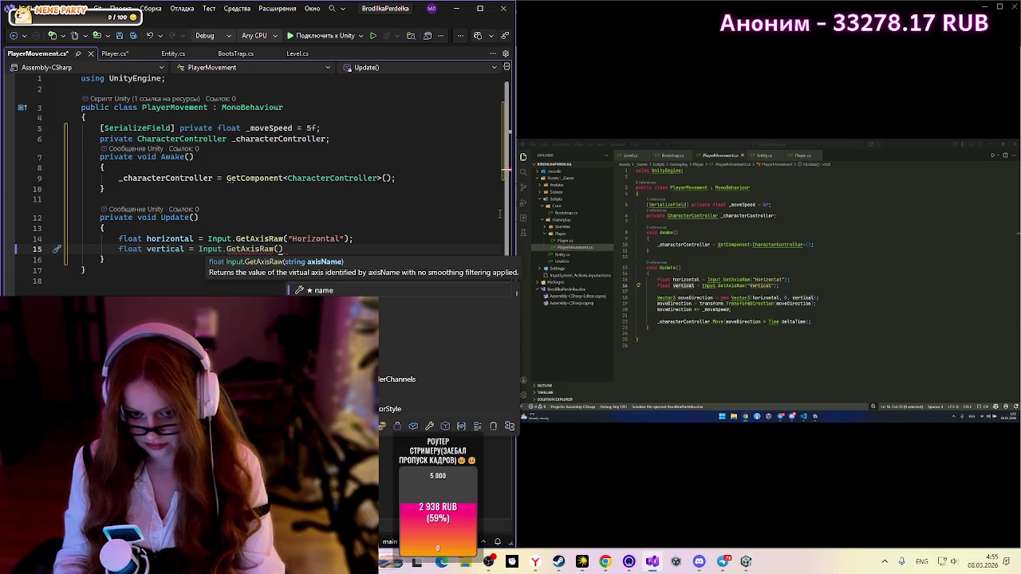
type("\"Ver")
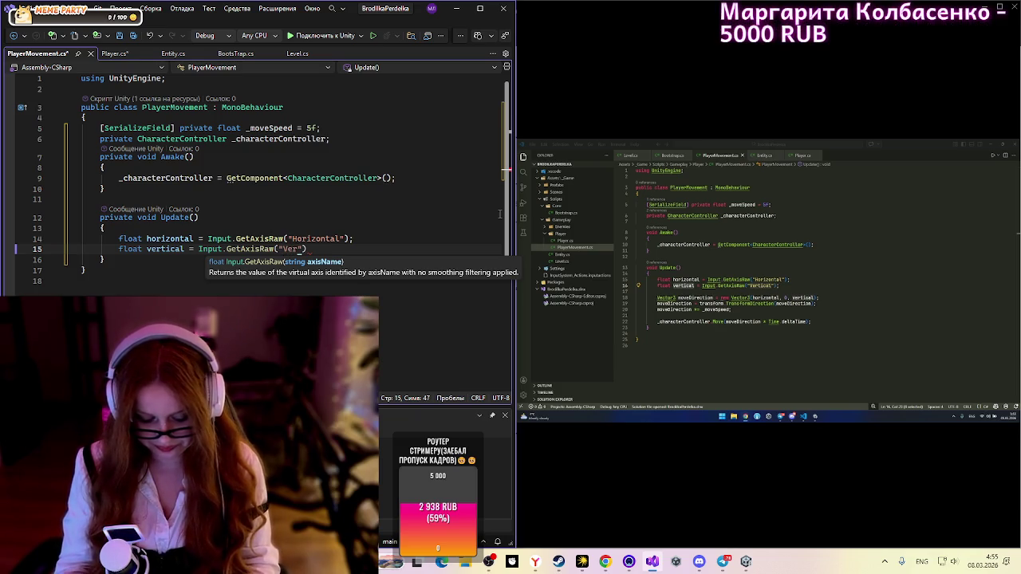
type("tical")
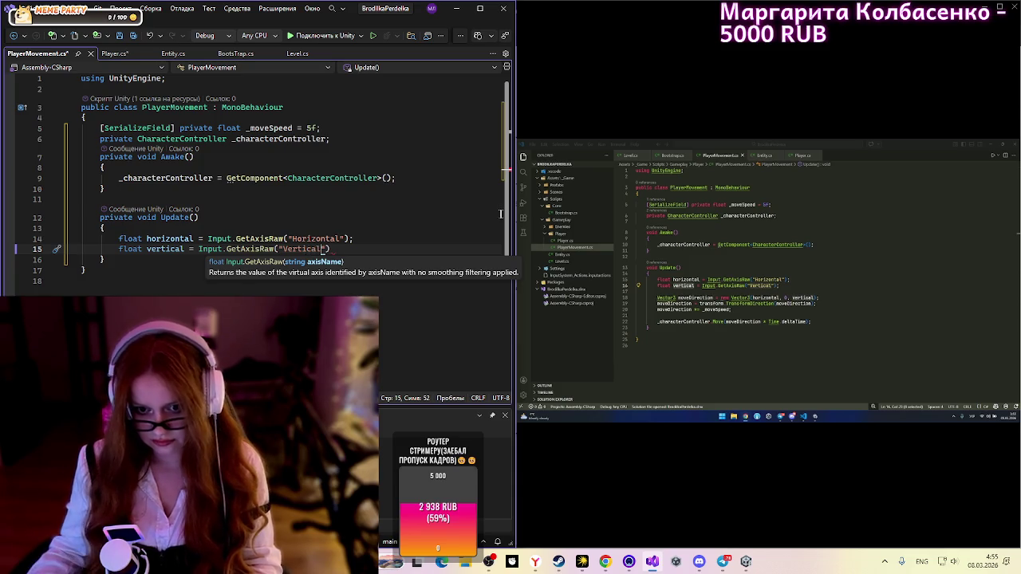
type("\")")
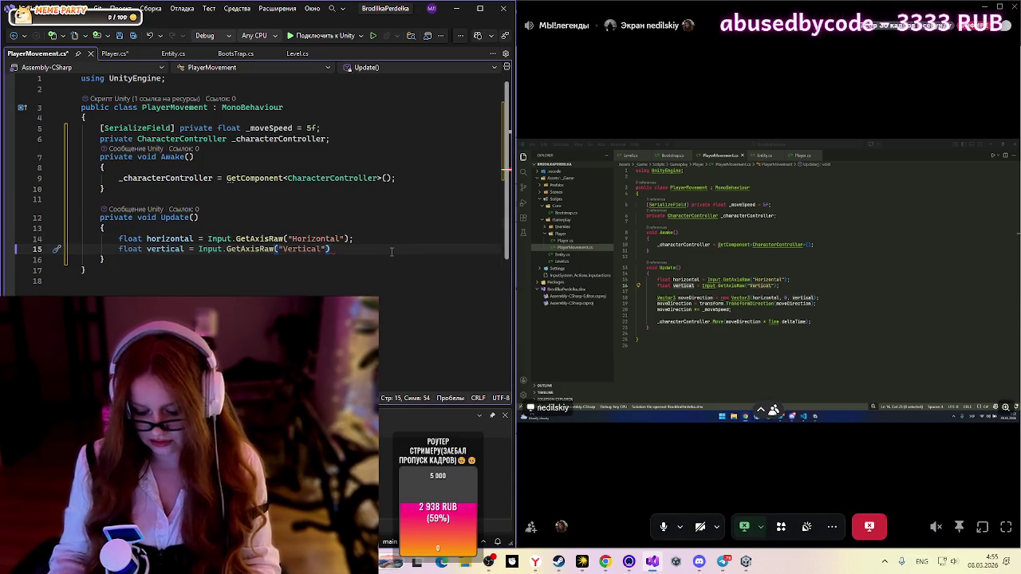
type(";")
key("Return")
key("Return")
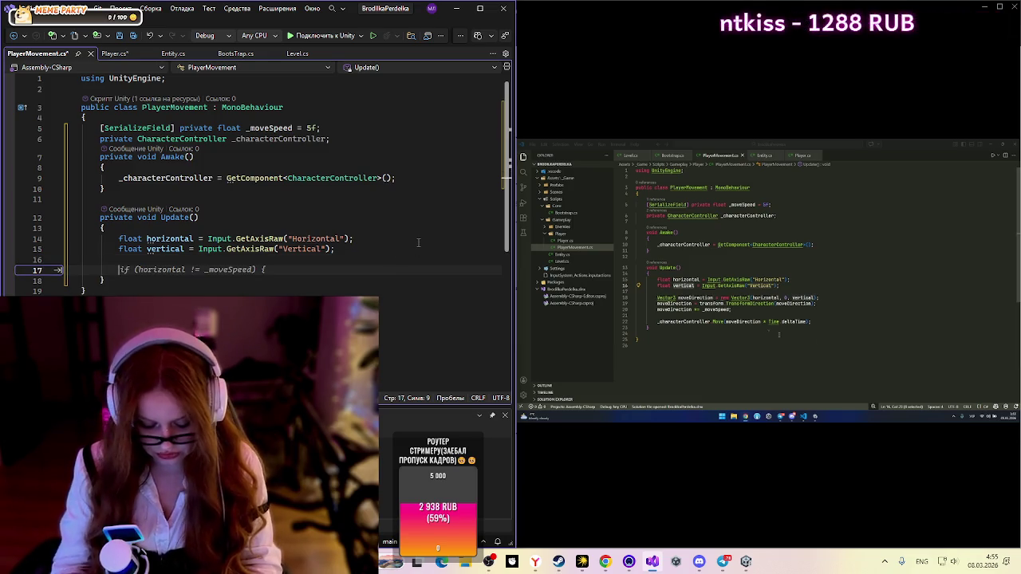
Step: Clear a stray 'v' and its if-statement suggestion, then switch to the Unity editor
type("v")
key("BackSpace")
key("BackSpace")
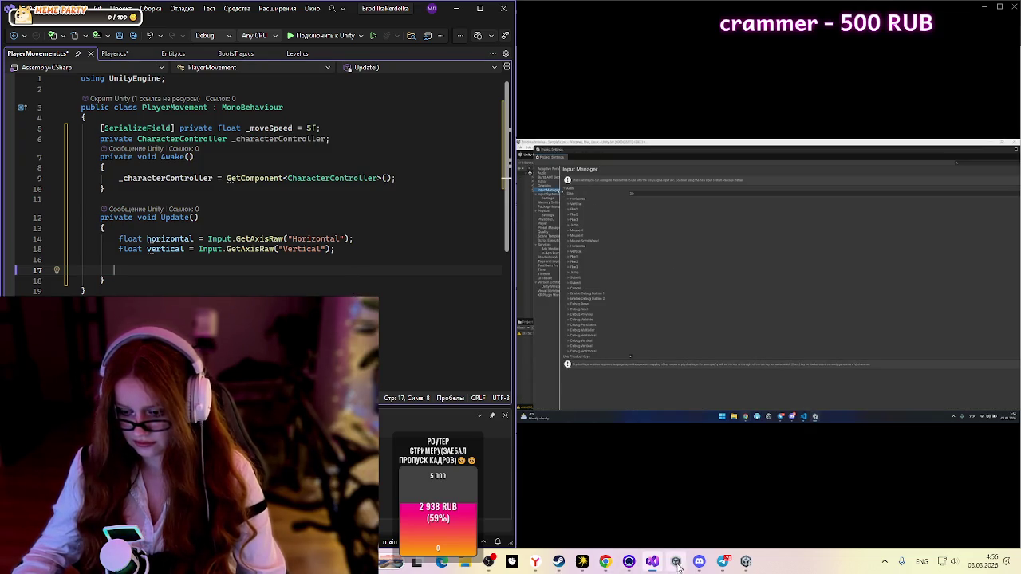
left_click(746, 562)
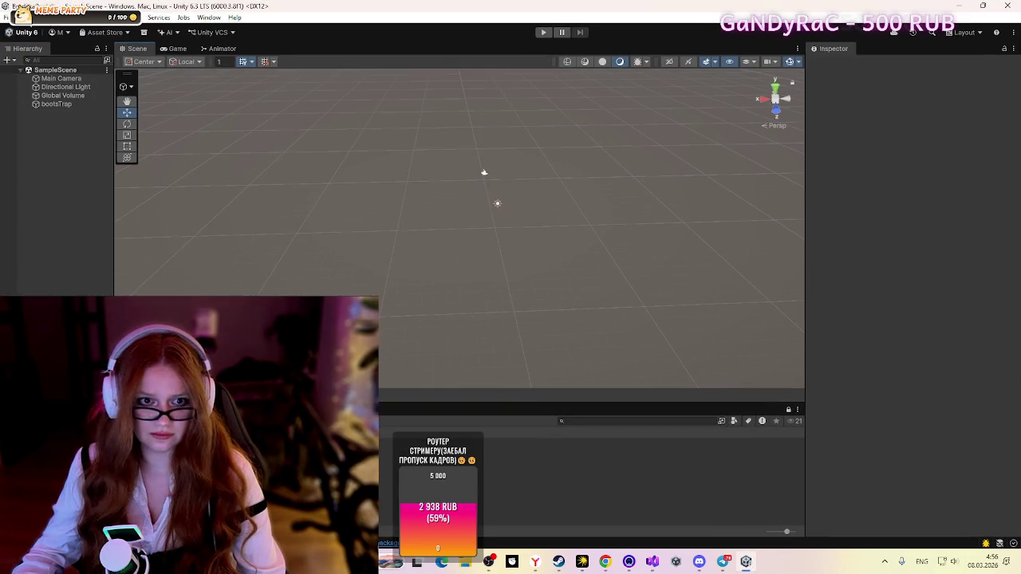
Step: Open the Input Manager in Project Settings and expand its Axes list
left_click(22, 17)
left_click(64, 319)
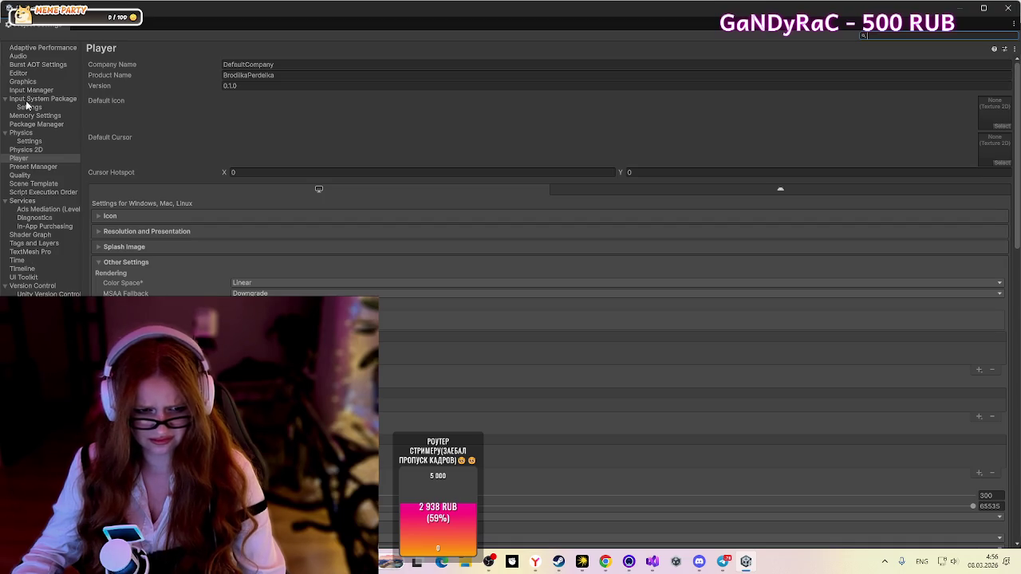
left_click(52, 90)
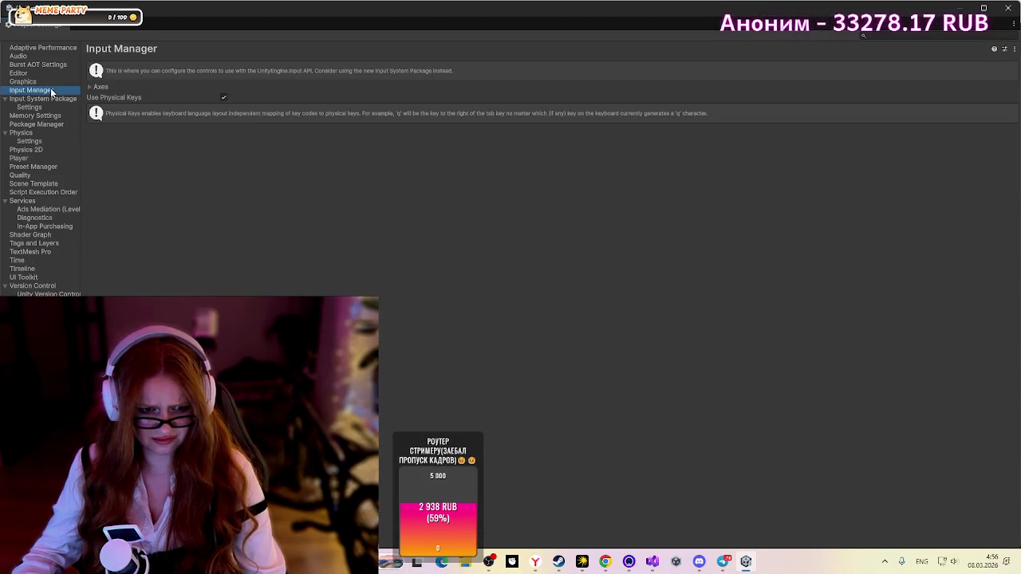
left_click(91, 87)
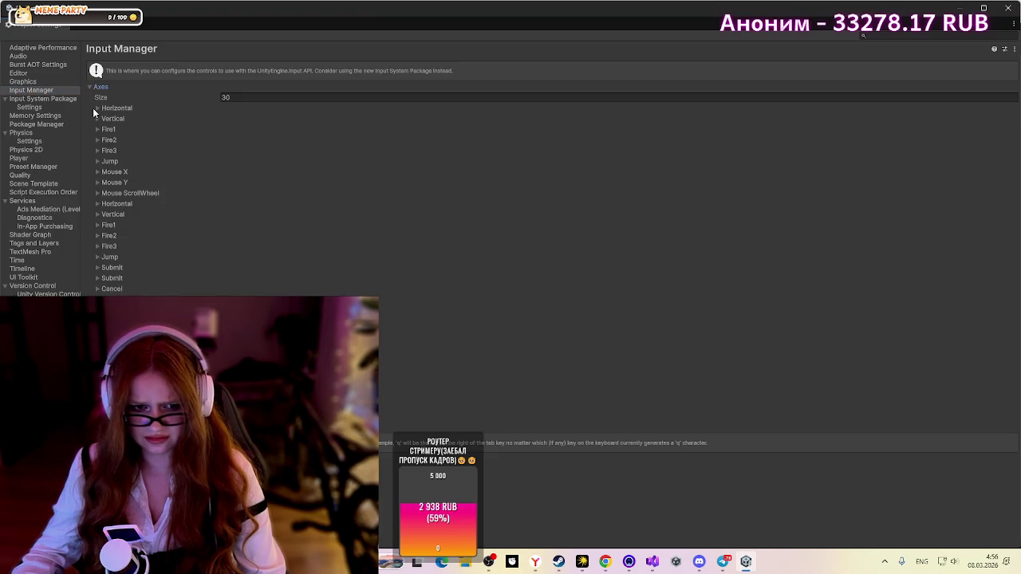
Step: Inspect the Horizontal and Vertical axis definitions, then close Project Settings
left_click(96, 108)
left_click(96, 108)
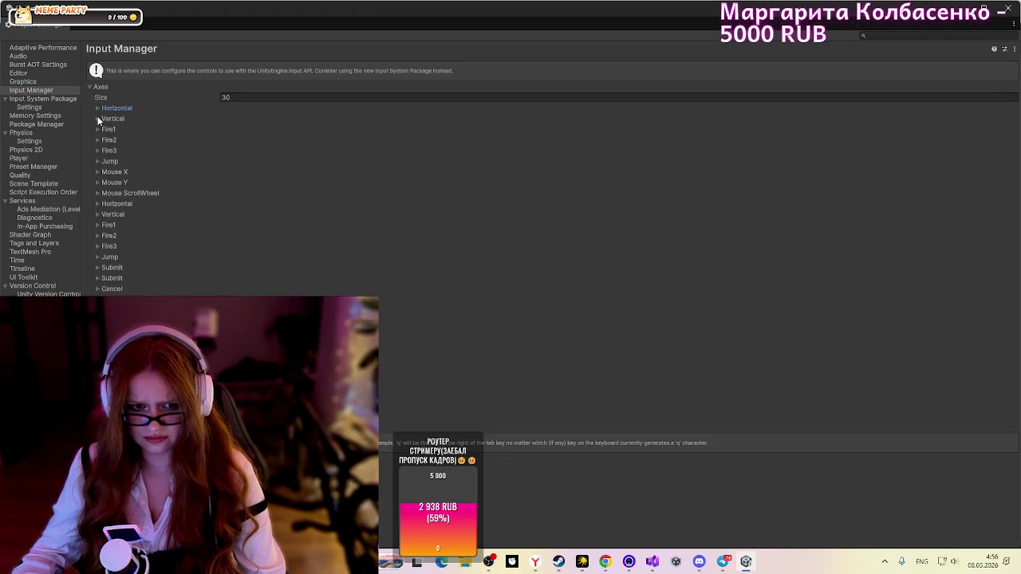
left_click(97, 118)
left_click(98, 119)
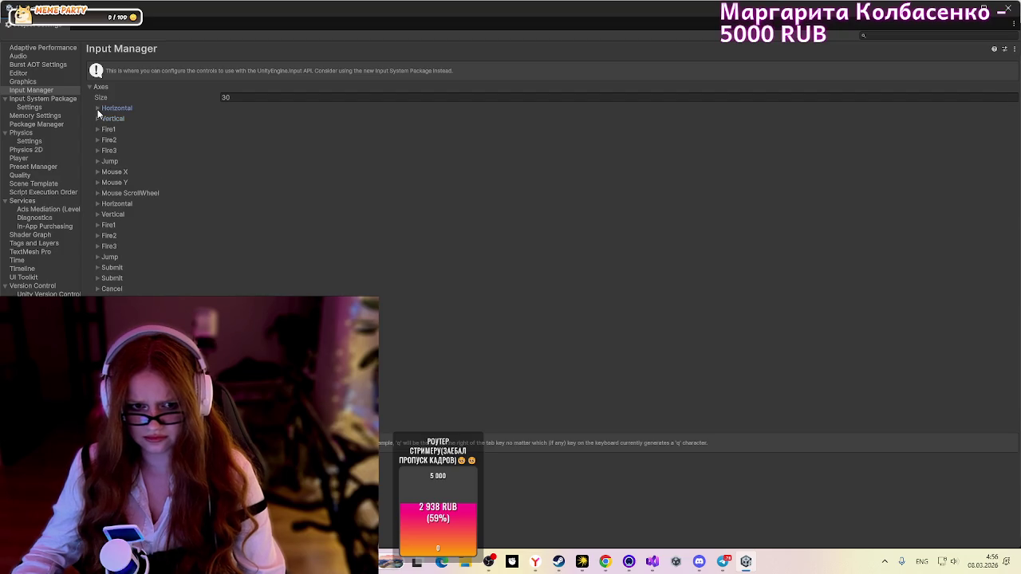
left_click(96, 108)
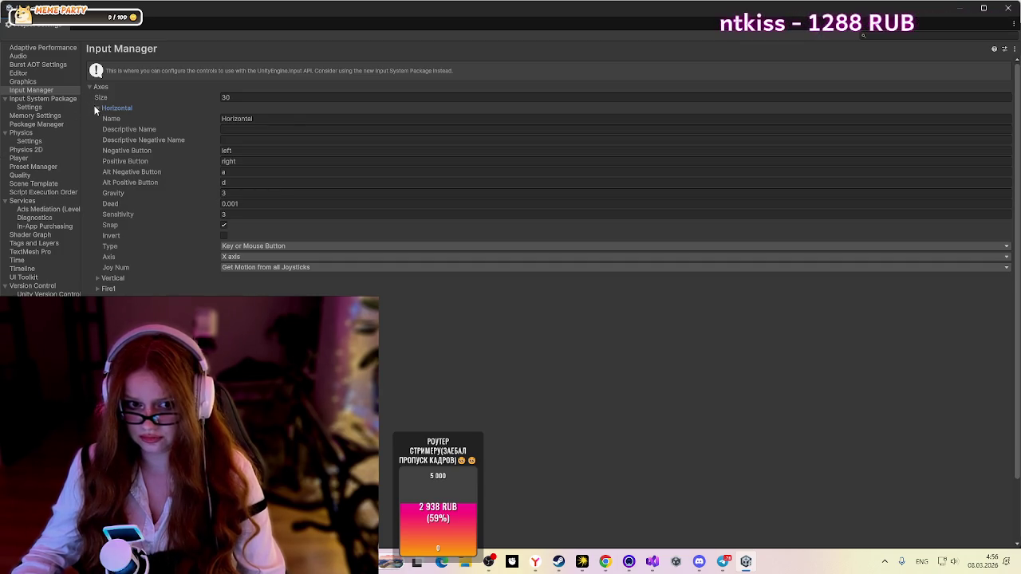
left_click(95, 110)
left_click(97, 119)
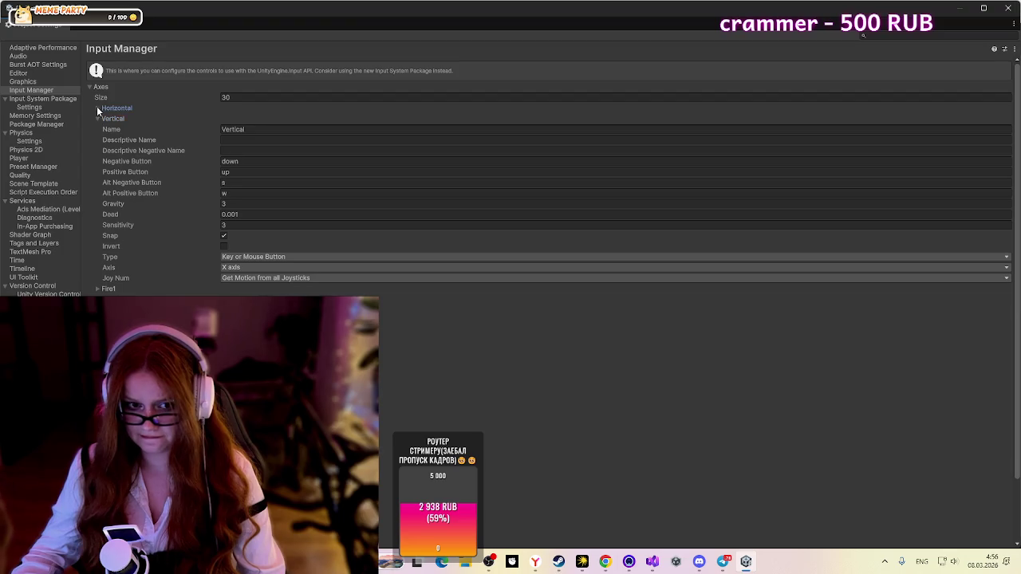
left_click(96, 107)
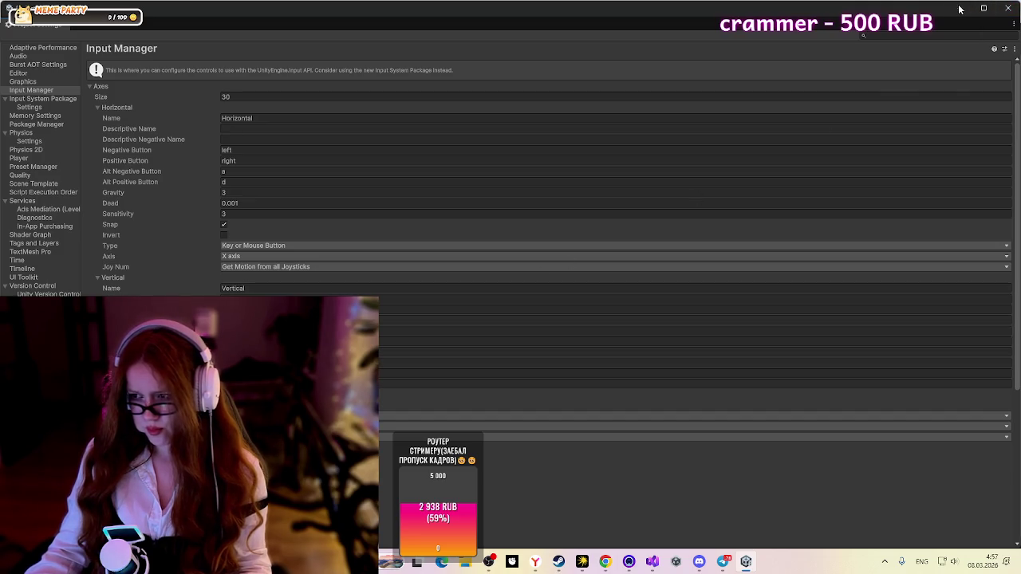
left_click(1011, 14)
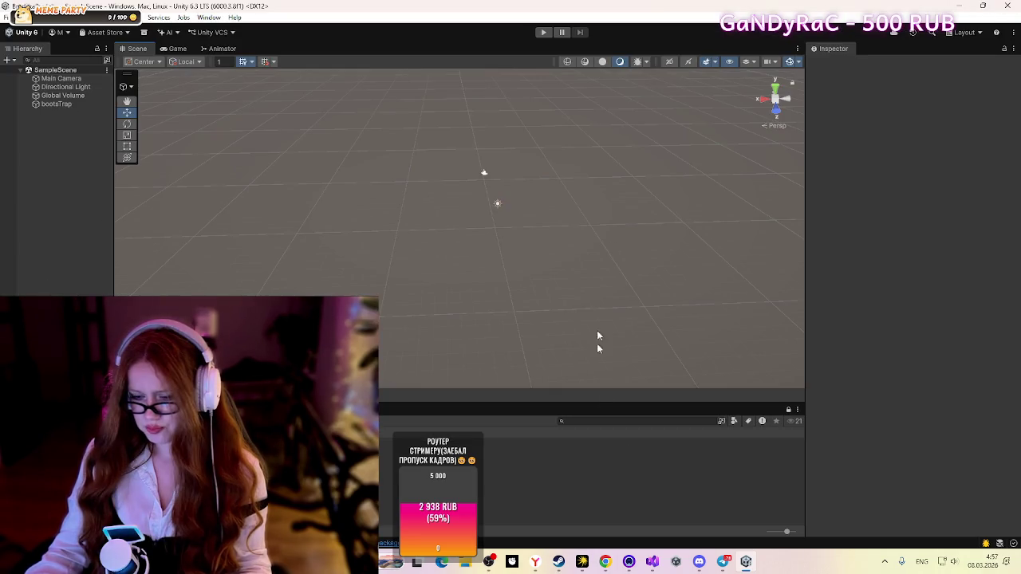
Step: Review the shared PlayerMovement code in the Discord call, then return to PlayerMovement.cs in Visual Studio
mouse_move(699, 561)
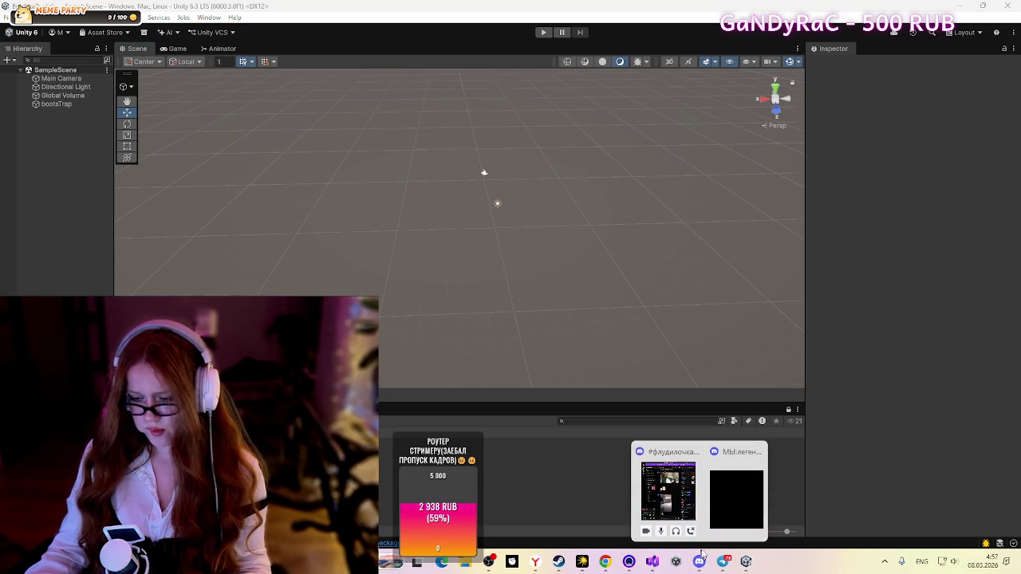
left_click(730, 524)
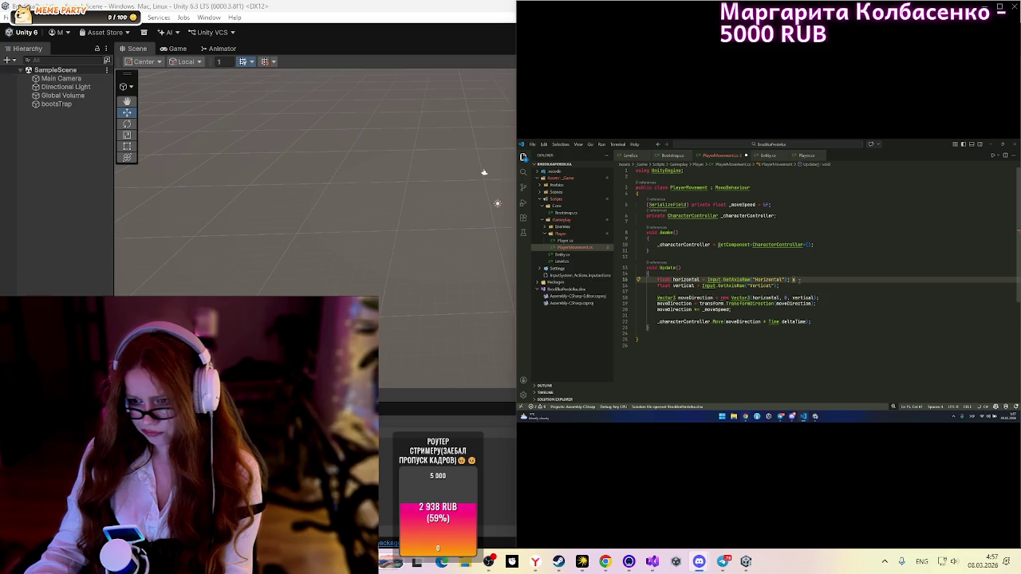
mouse_move(628, 432)
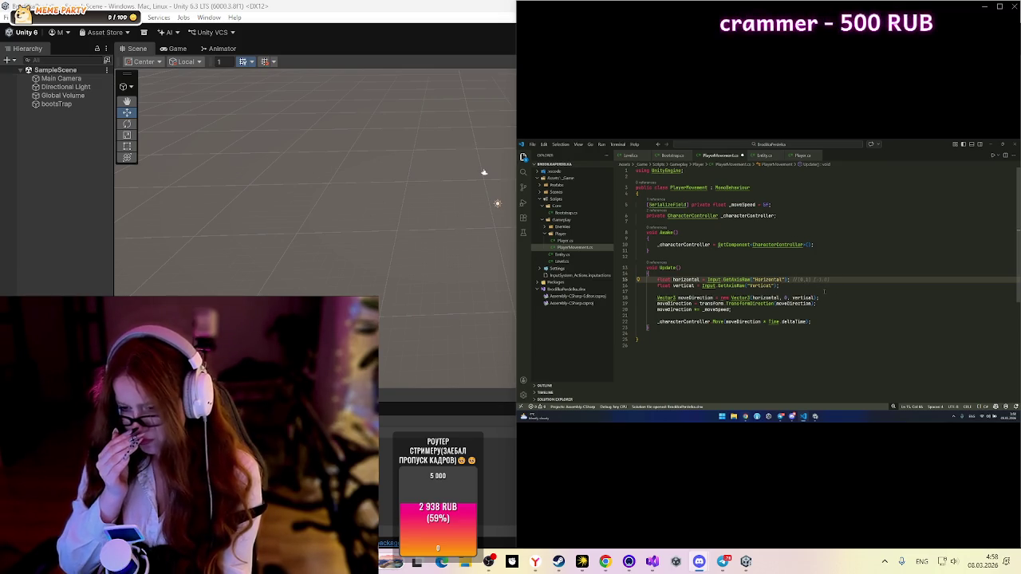
key("ctrl+shift+Left")
key("ctrl+shift+Left")
key("ctrl+shift+Left")
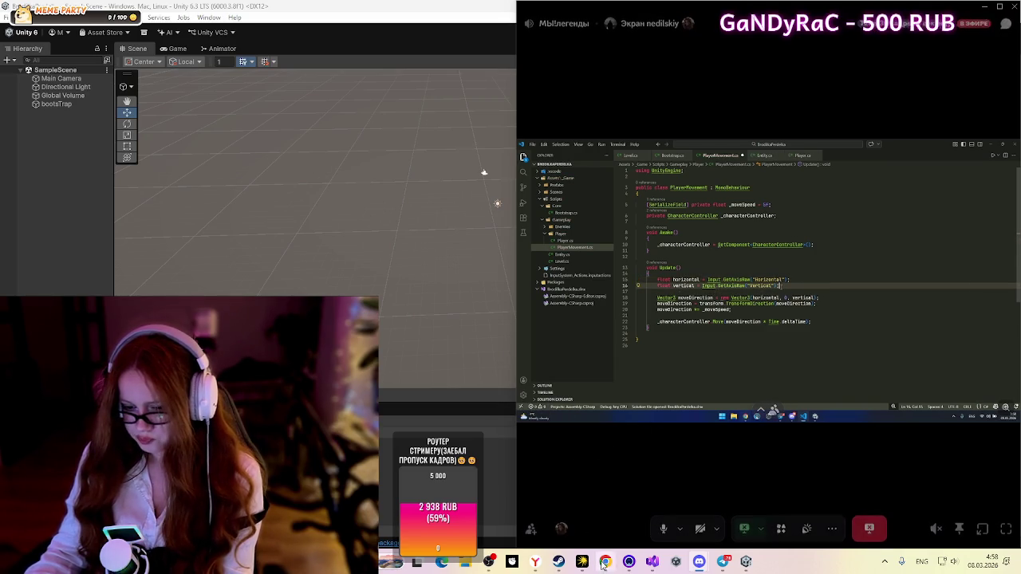
left_click(648, 563)
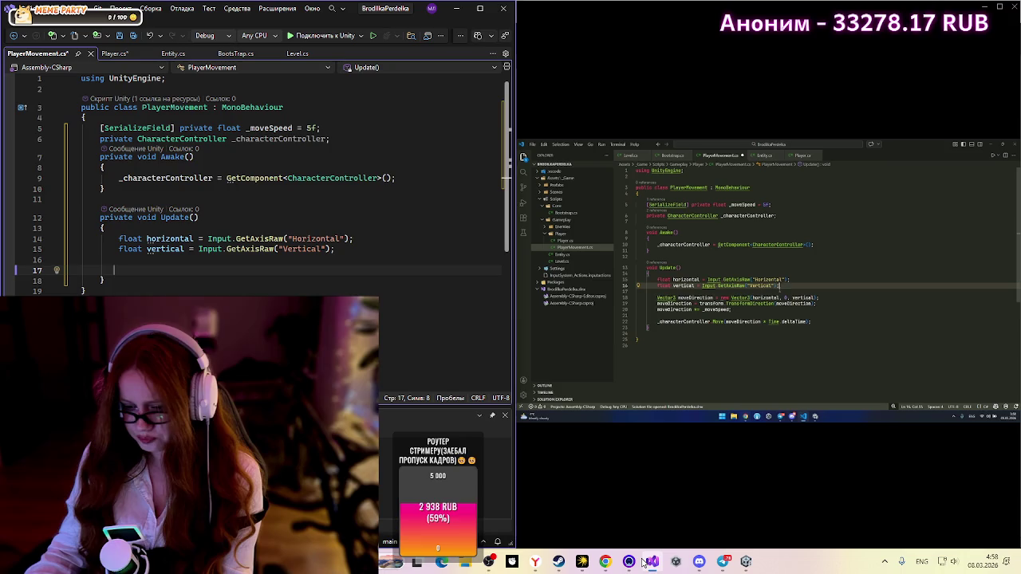
Step: On a new line in Update, declare Vector3 noveDirection = new Vector3 with IntelliSense's suggested arguments
left_click(206, 261)
key("Return")
type("vec")
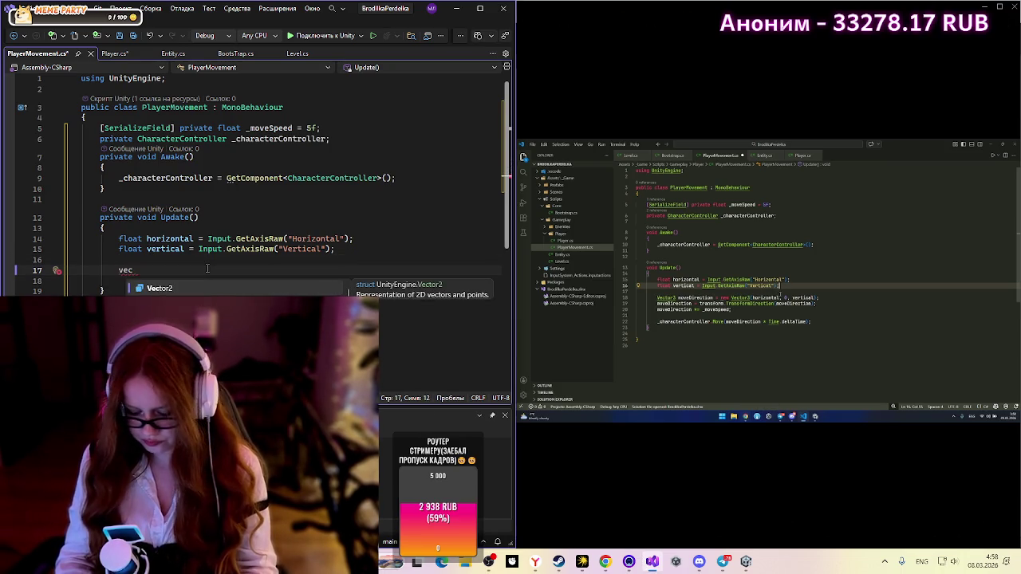
type("Vector3")
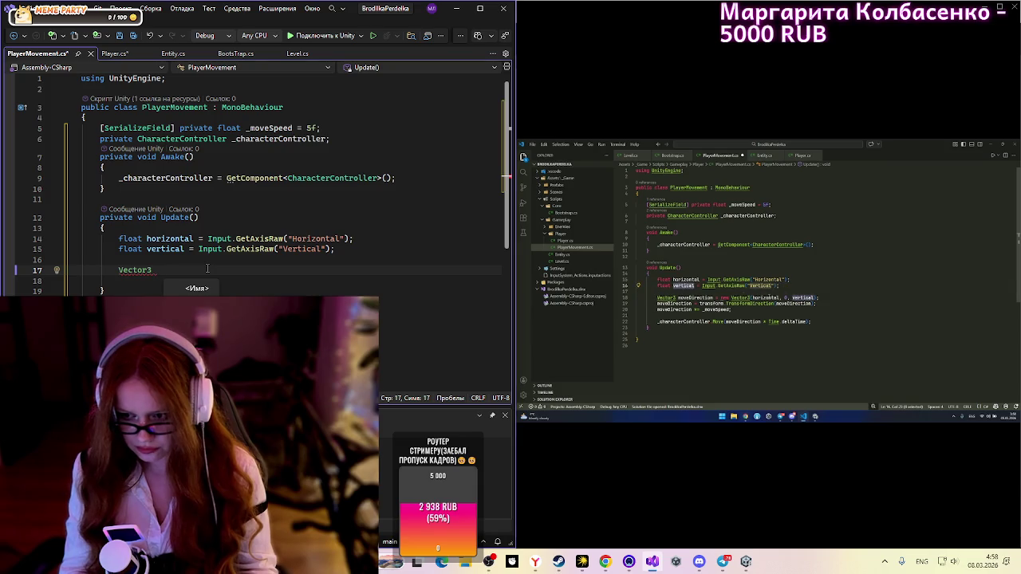
type(" no")
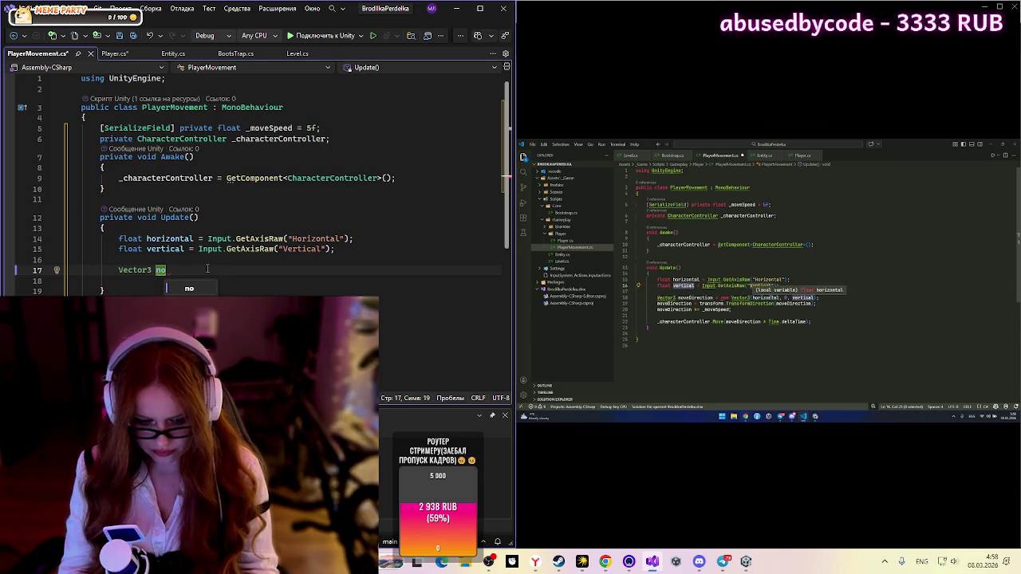
type("veD")
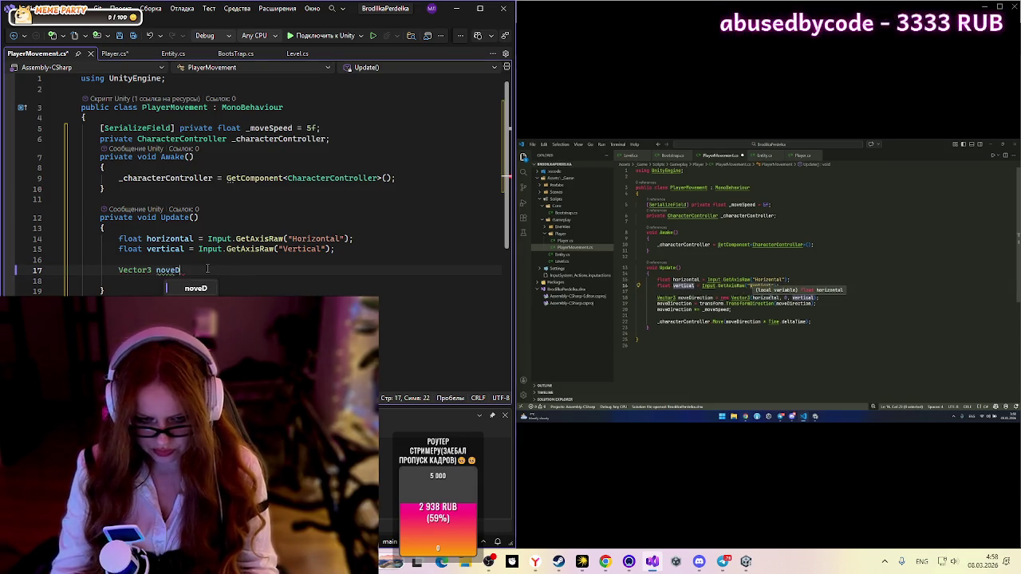
type("i")
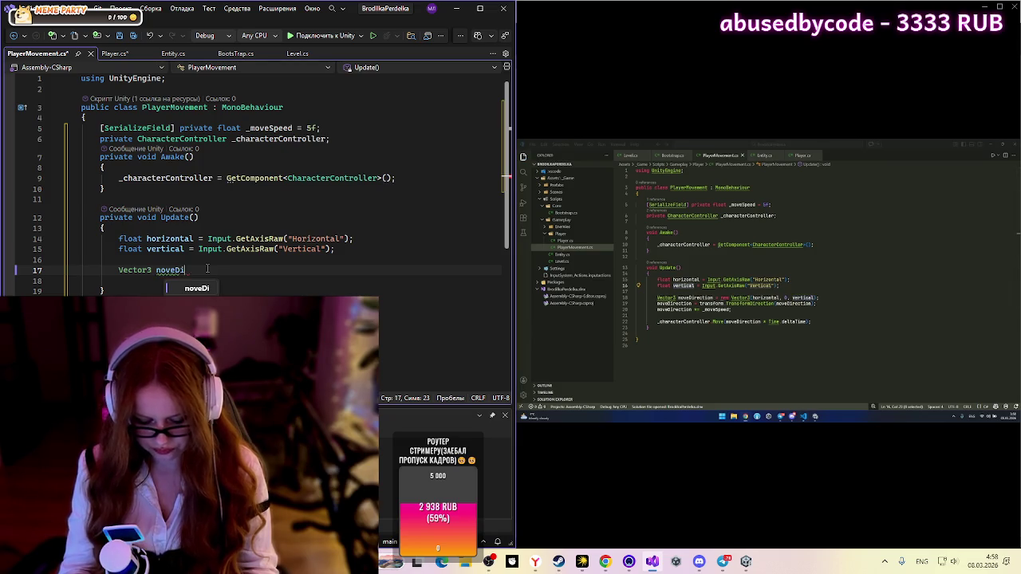
type("rectio")
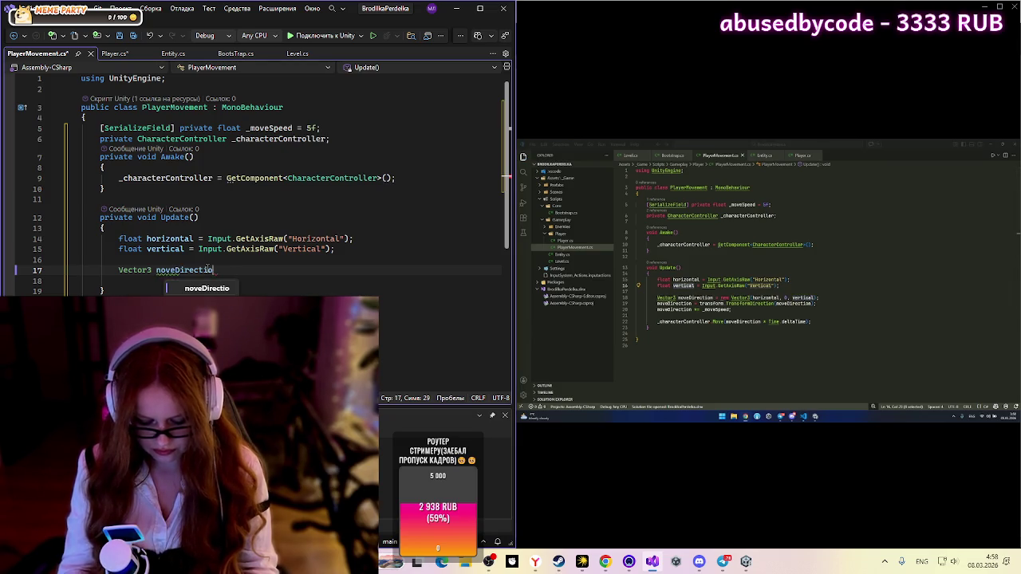
type("n")
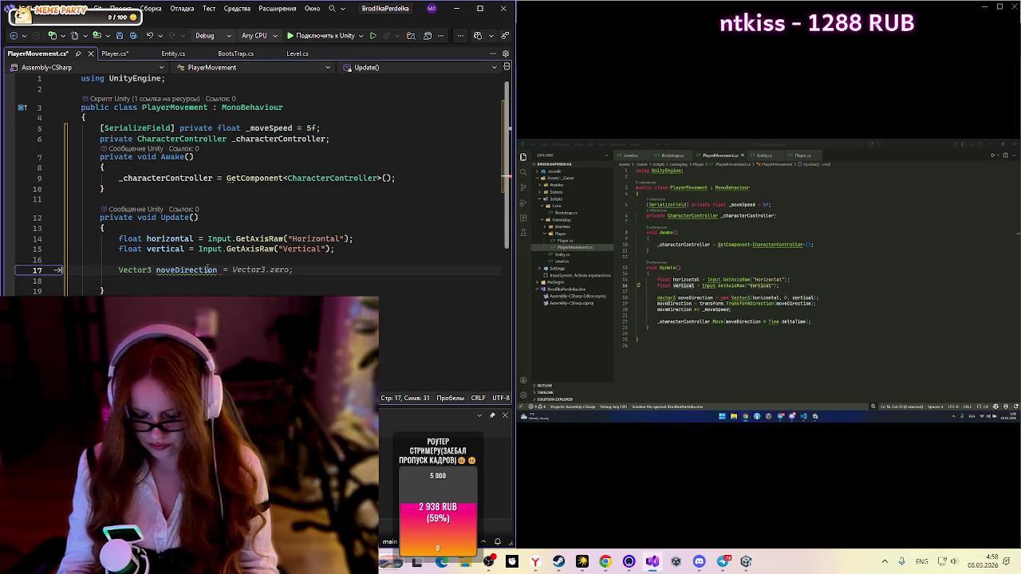
type(" = ")
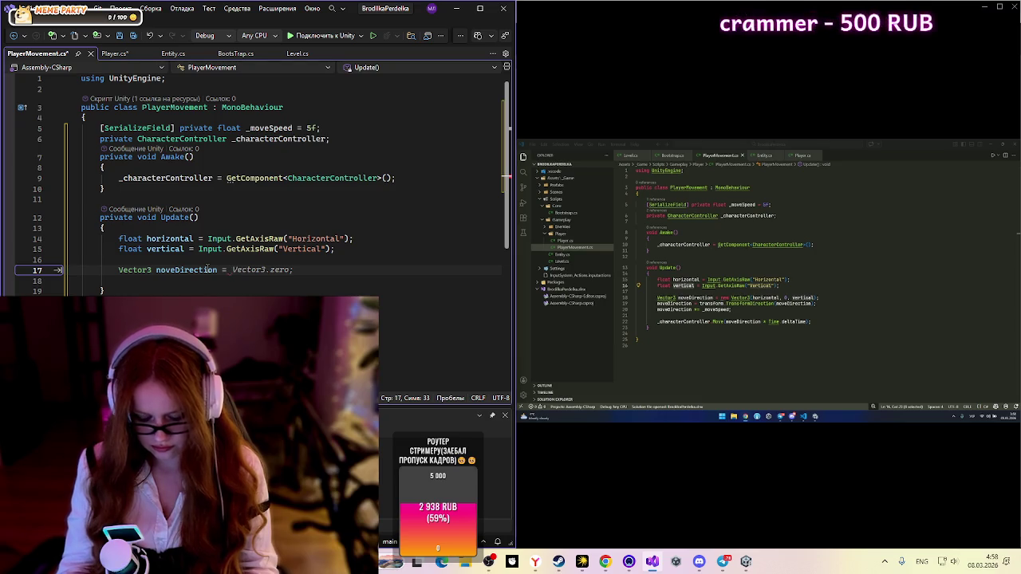
type("new")
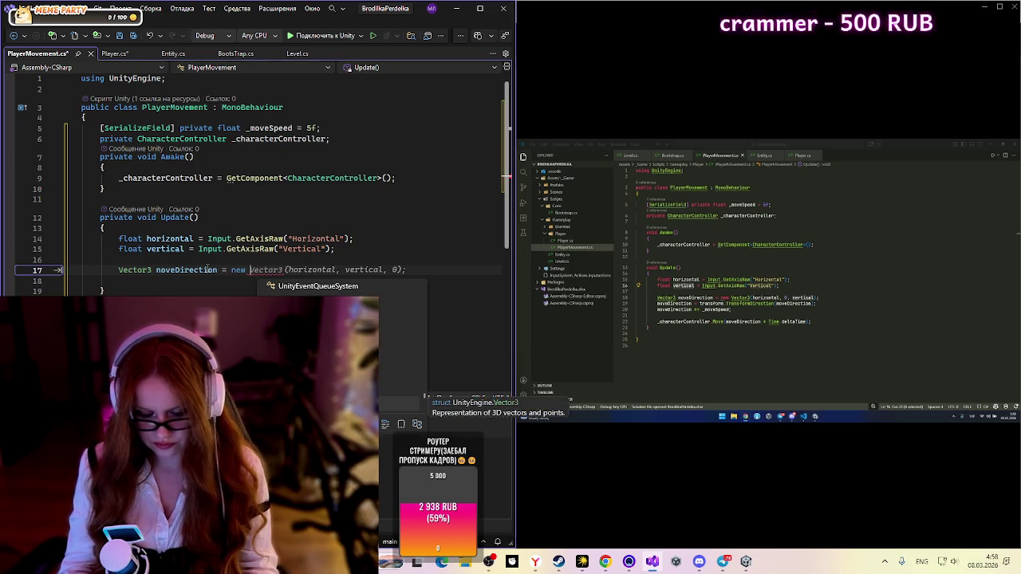
key("Tab")
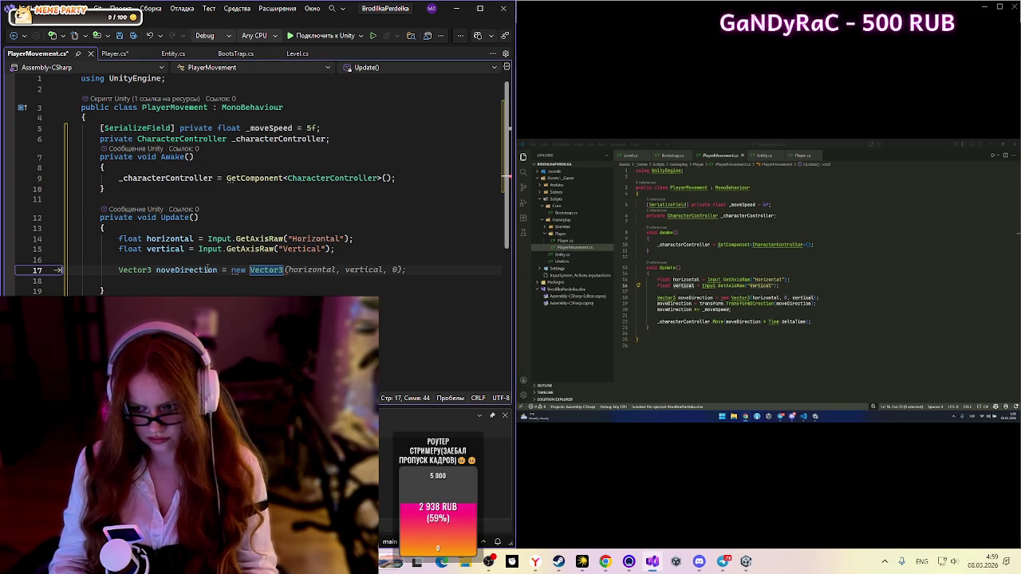
key("Tab")
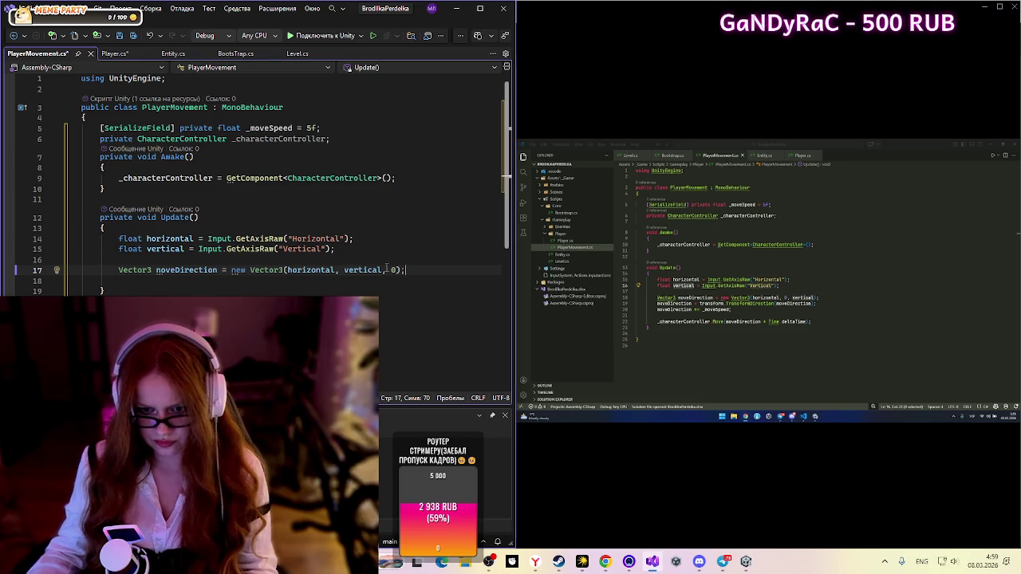
Step: Fix the constructor arguments to read (horizontal, 0, vertical)
double_click(393, 270)
key("BackSpace")
key("BackSpace")
key("BackSpace")
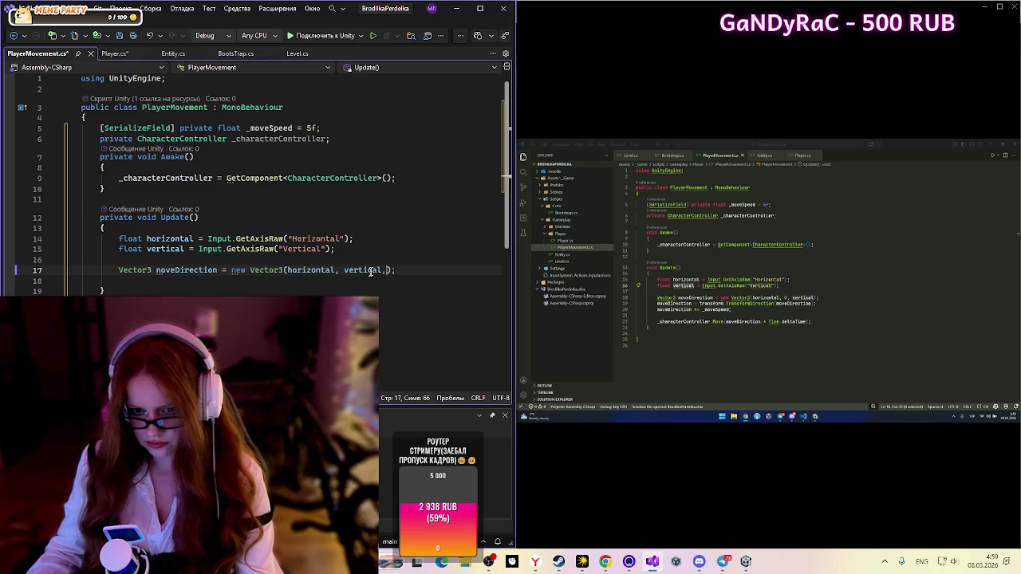
left_click(345, 270)
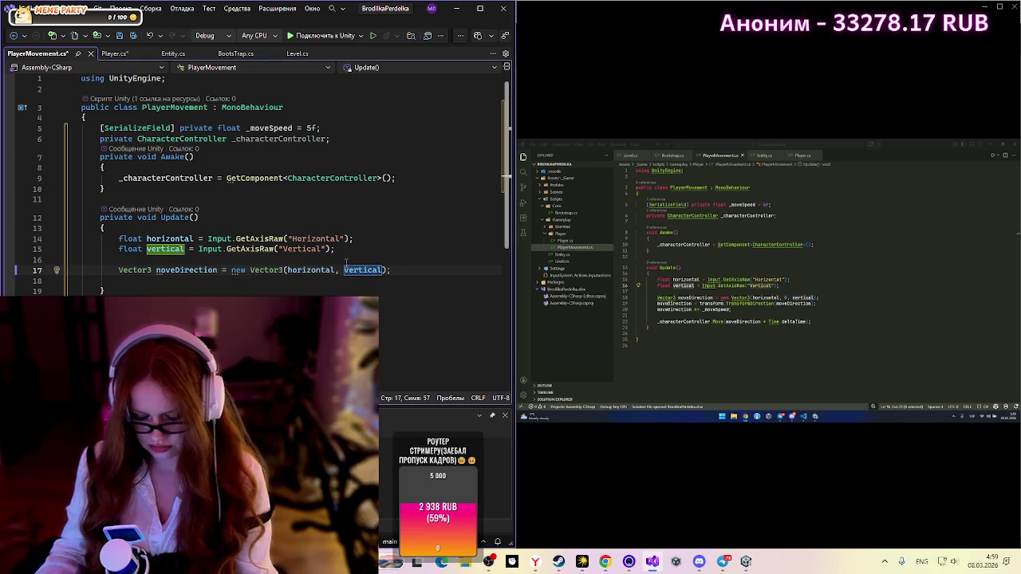
type("0,")
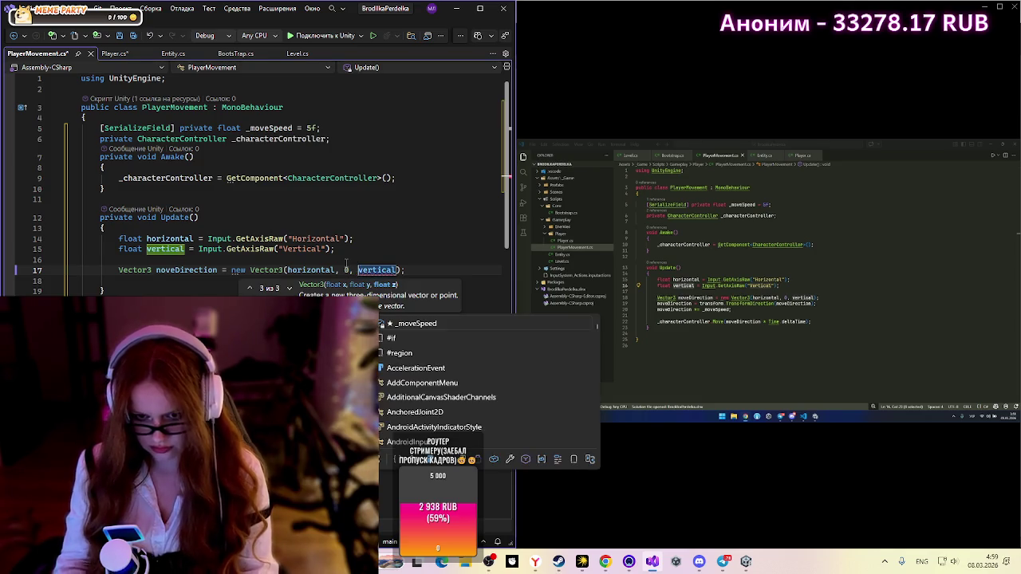